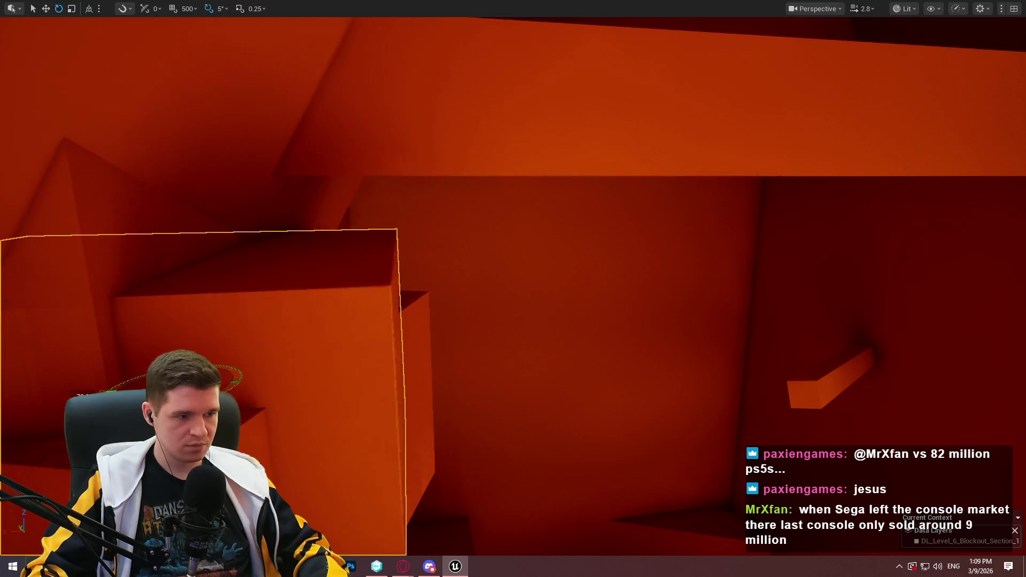
- Tilt Cube1878 to 35 degrees, move it up, right and deeper, and enlarge it
drag(232, 377, 213, 360)
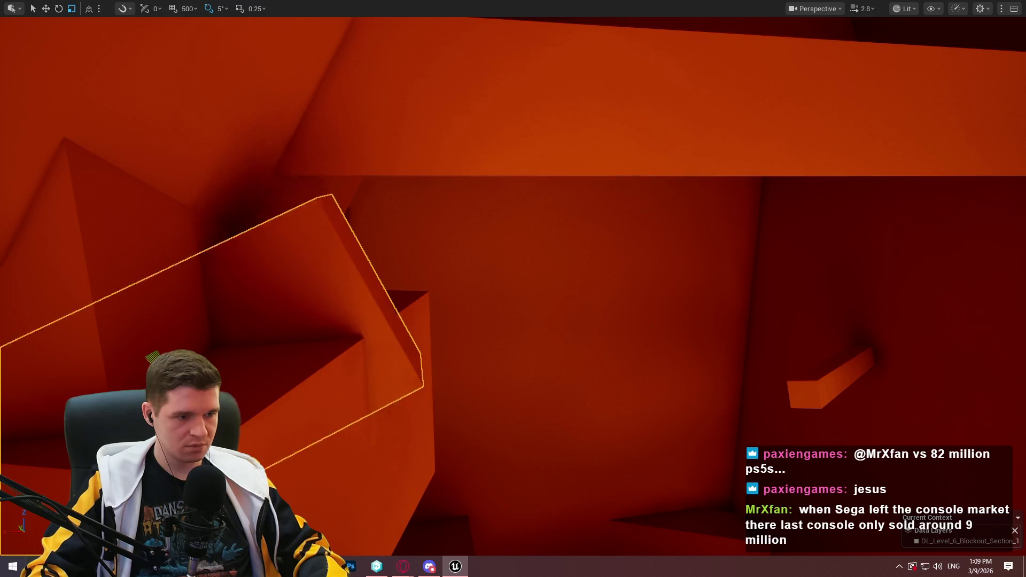
drag(150, 352, 387, 373)
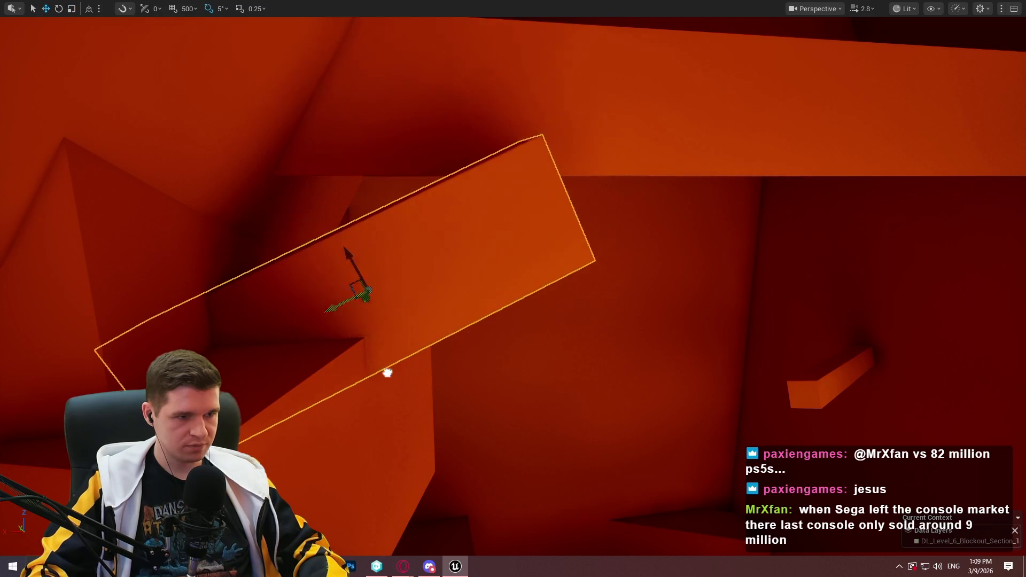
drag(454, 257, 427, 171)
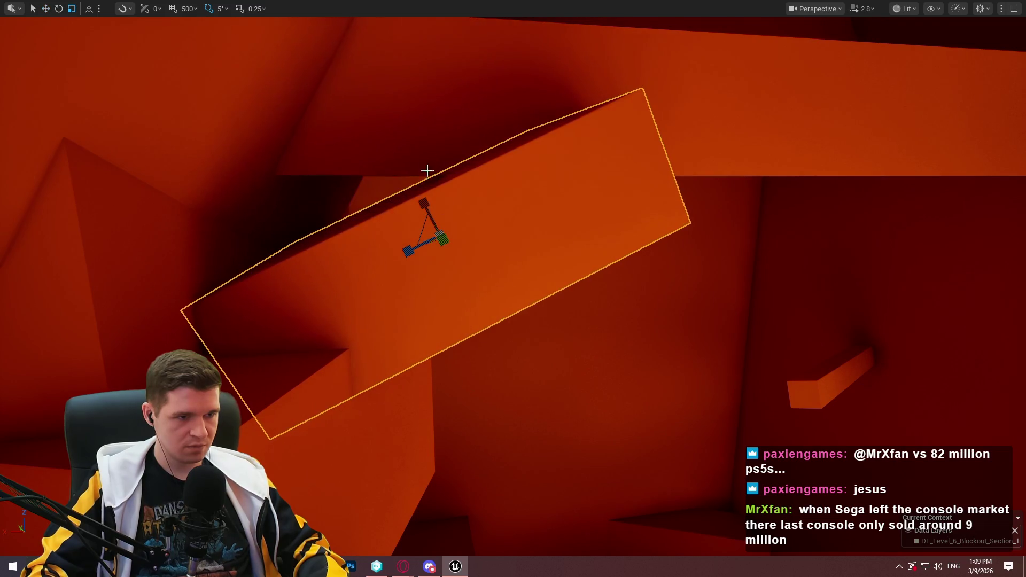
mouse_move(425, 227)
mouse_down()
mouse_move(386, 167)
mouse_move(383, 121)
mouse_move(420, 190)
mouse_move(398, 181)
mouse_move(438, 195)
mouse_move(474, 229)
mouse_up()
- Play the level from Cube1878 with Play From Here, dismissing the intro dialog
right_click(492, 256)
click(542, 545)
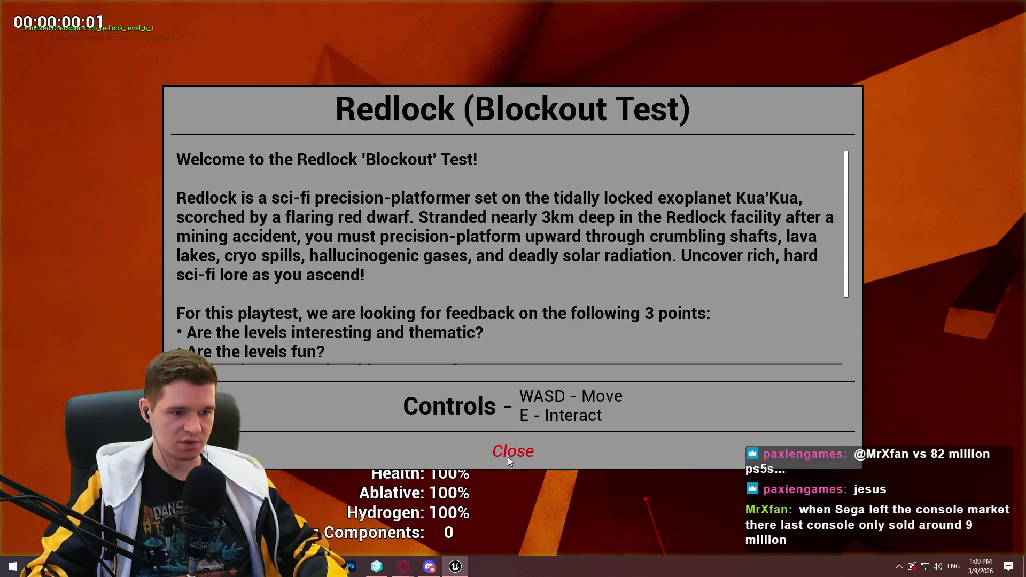
click(513, 513)
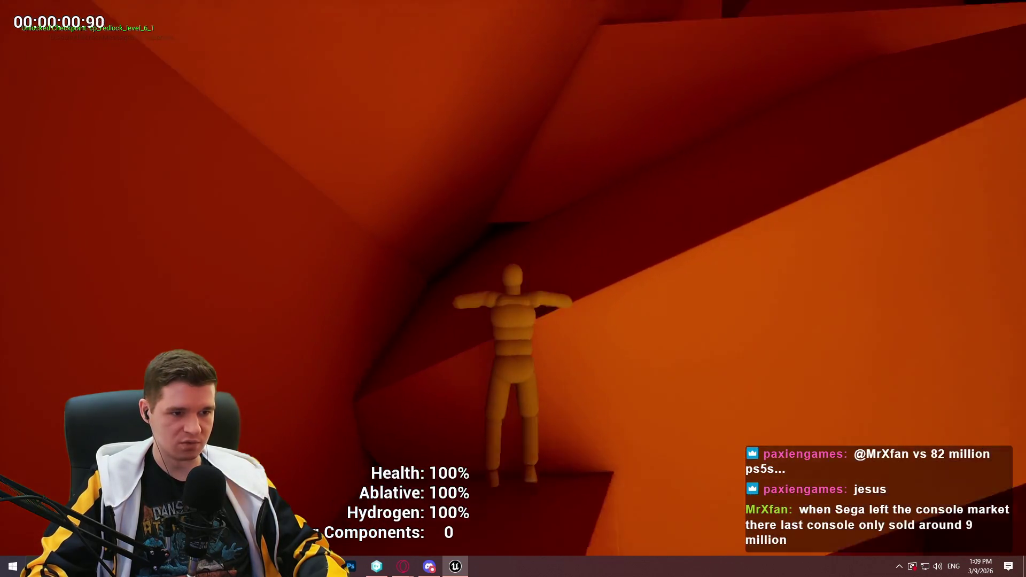
- Walk the character onto the next platform and into the corridor, then stop the play-test
key(w)
key(w)
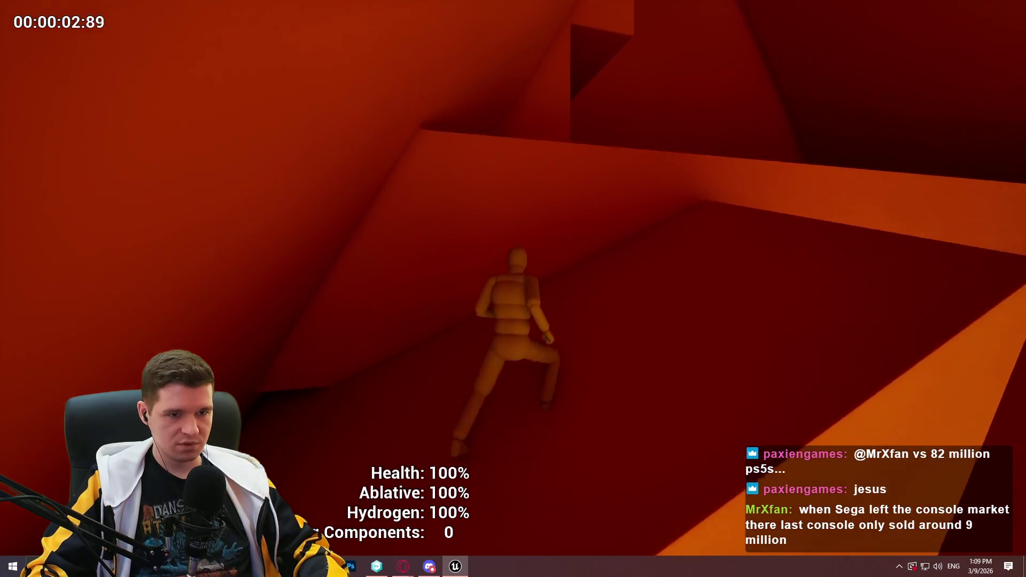
key(w)
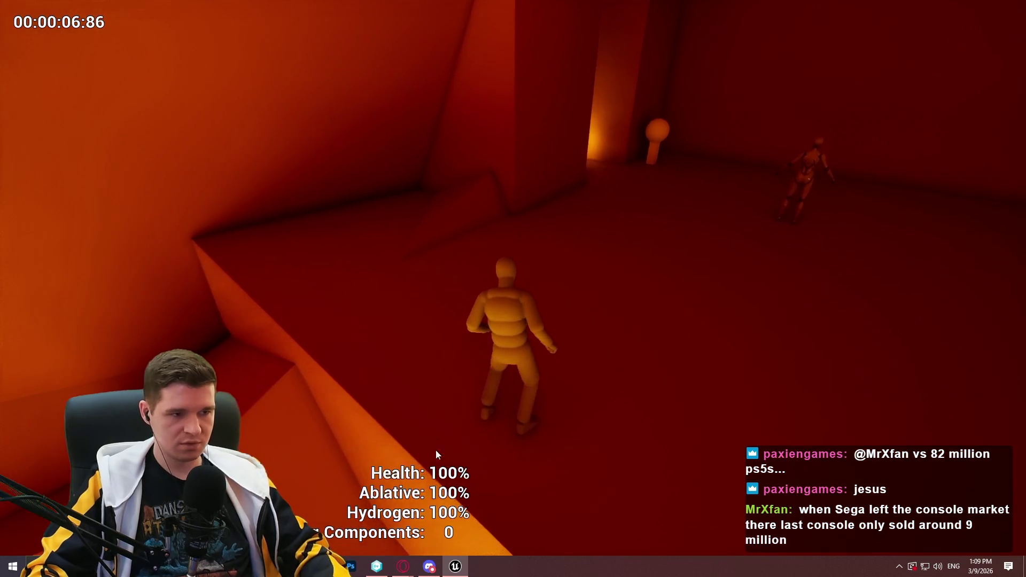
key(Escape)
key(f)
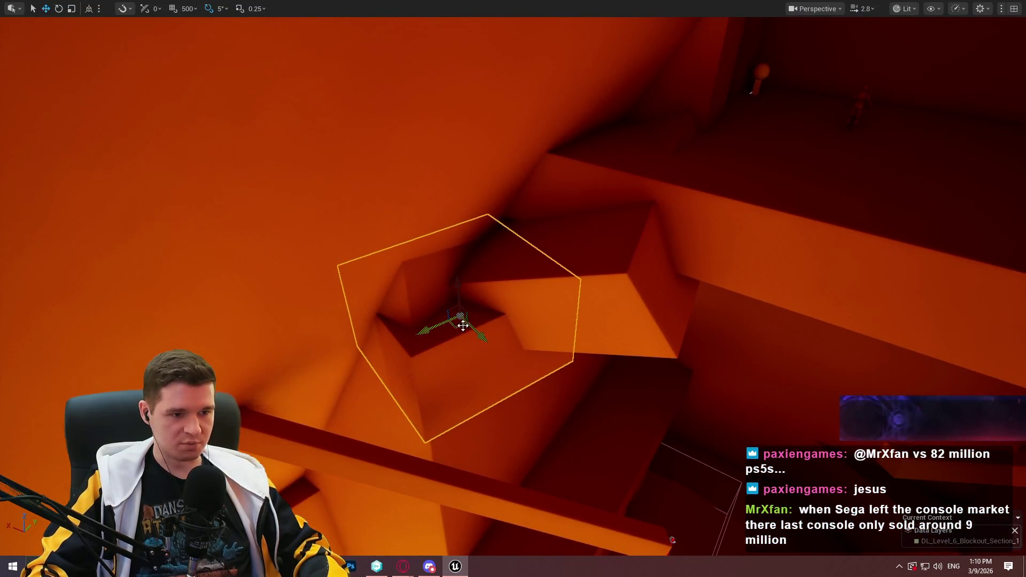
- Move the outlined box right, then down-left and up-right so it sits slightly higher
mouse_move(546, 350)
mouse_down()
mouse_move(668, 343)
mouse_move(664, 206)
mouse_up()
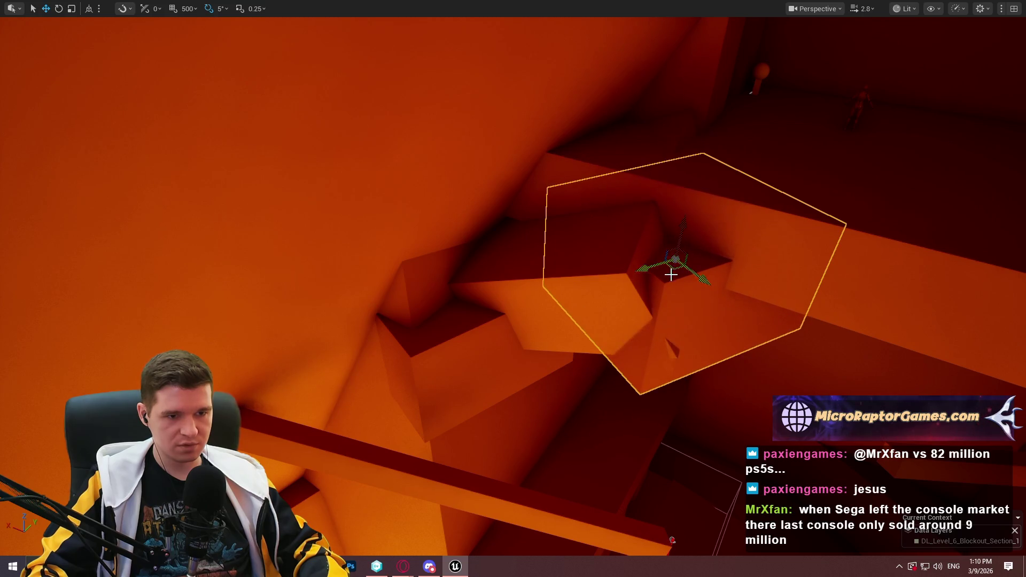
drag(671, 274, 667, 297)
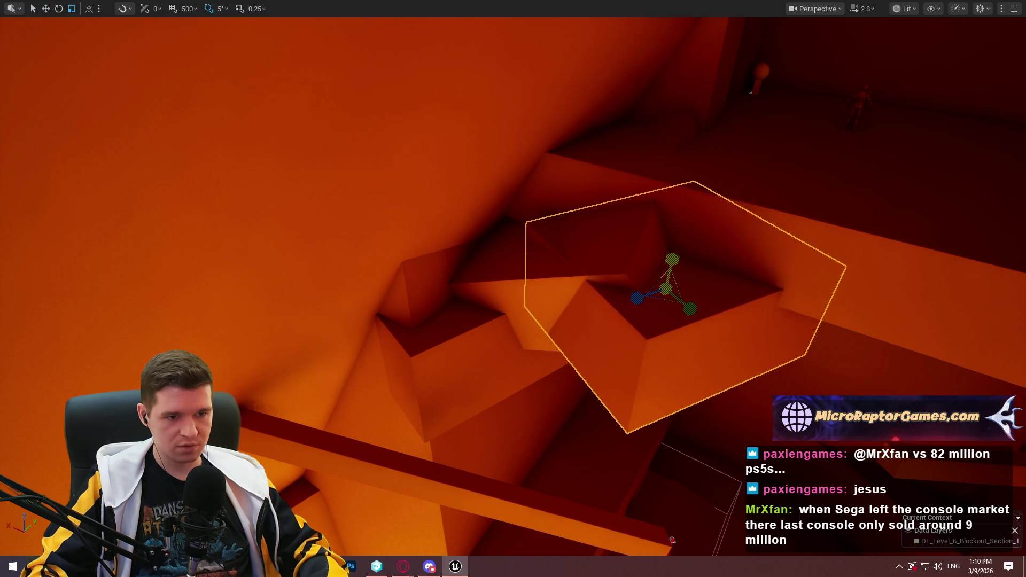
drag(668, 301, 720, 273)
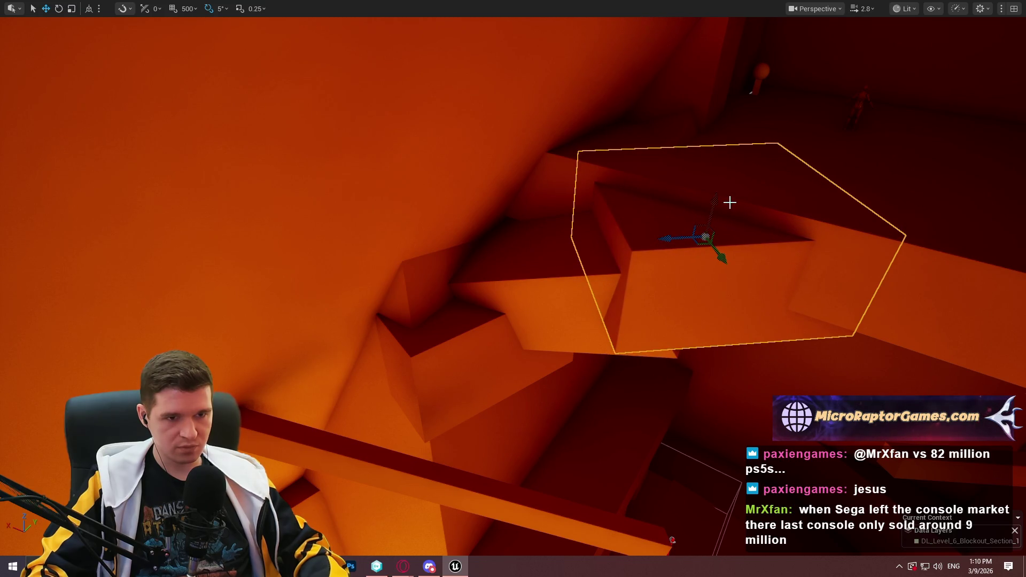
mouse_move(741, 218)
mouse_down()
mouse_move(711, 229)
mouse_move(684, 203)
mouse_move(641, 225)
mouse_move(604, 209)
mouse_move(583, 230)
mouse_move(707, 213)
mouse_up()
- Set Element 0 of the two long beams to MI_ProtoPurpleGlowingLow and frame them
key(F11)
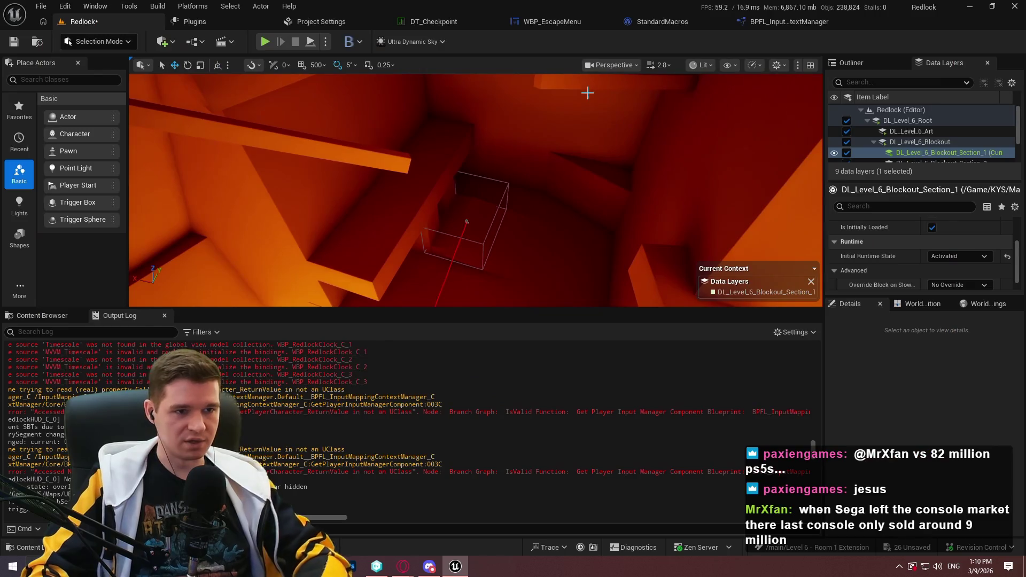
drag(813, 455, 816, 538)
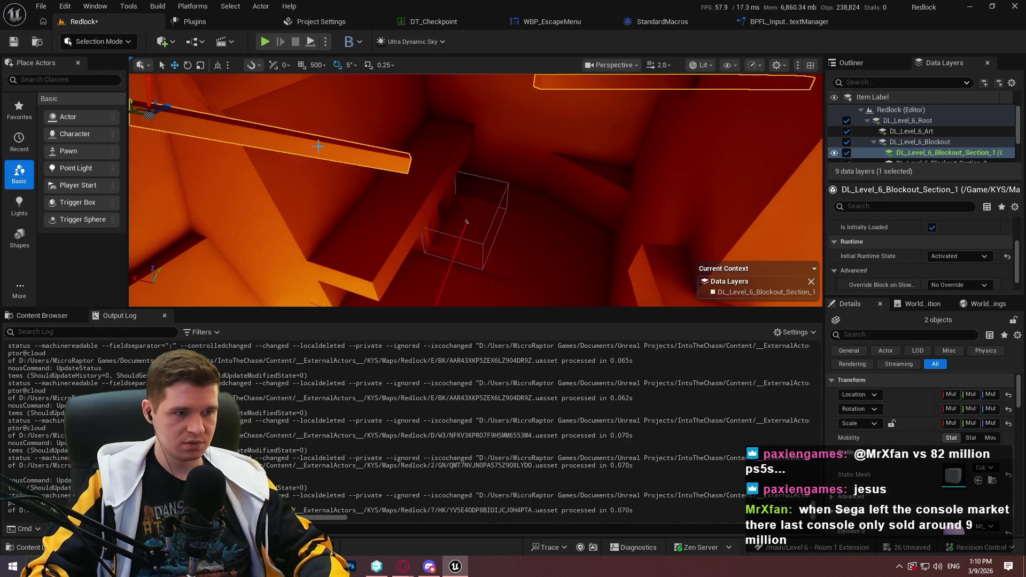
click(989, 463)
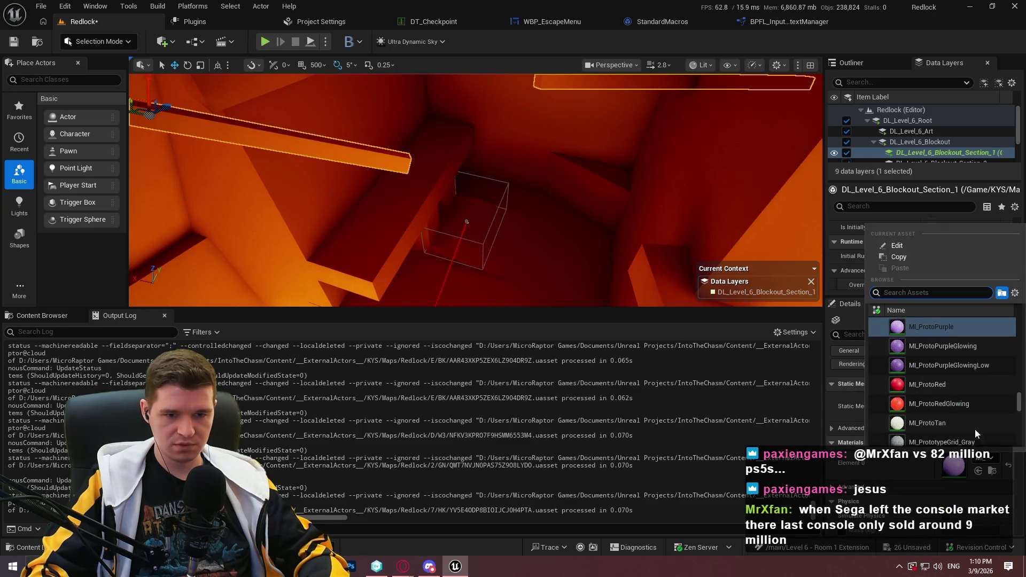
click(969, 351)
click(987, 459)
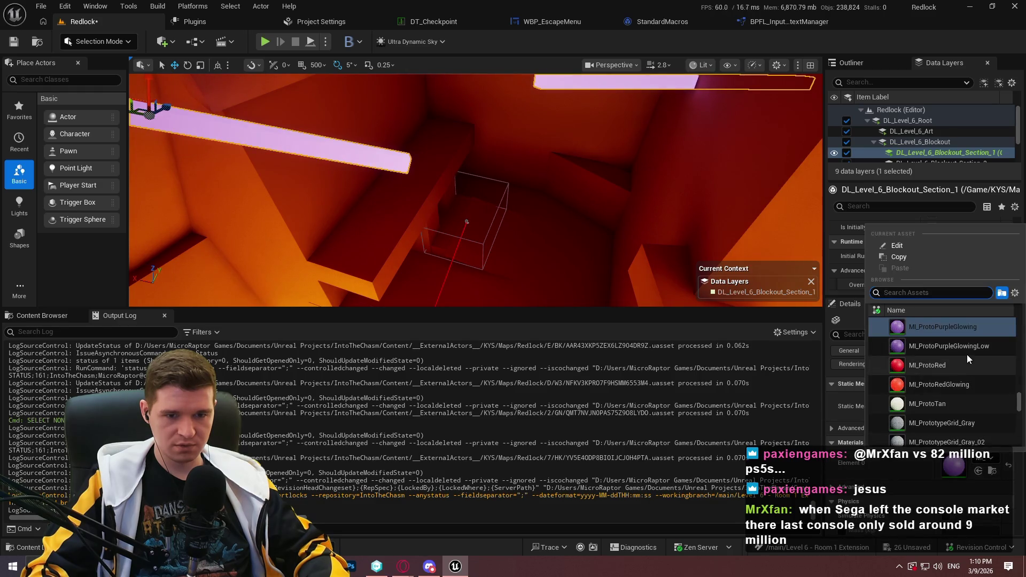
click(970, 353)
key(f)
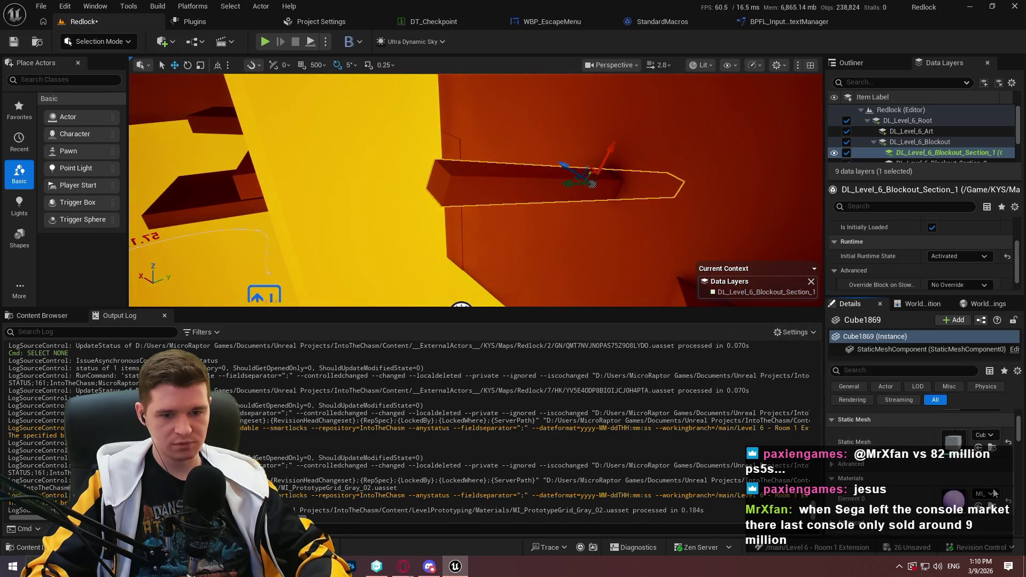
click(985, 493)
- Give Cube1870 a brighter purple MI_Proto material in Element 0
click(919, 360)
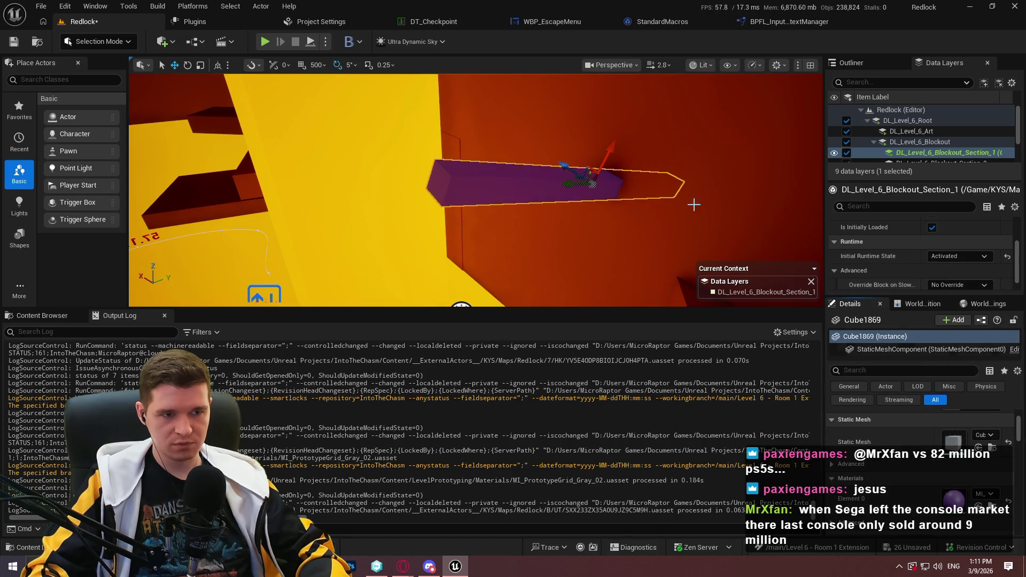
click(987, 494)
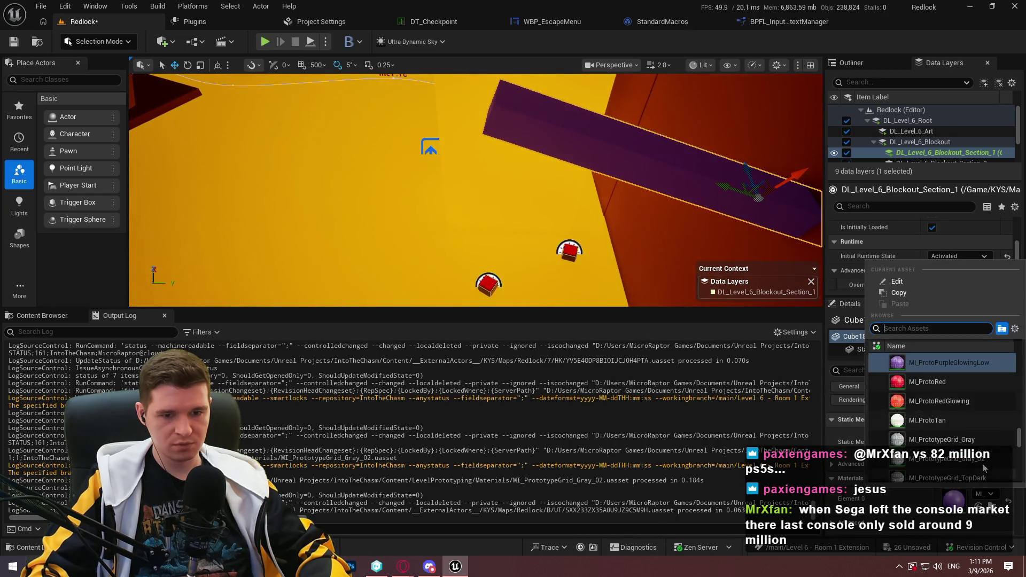
scroll(948, 374, up, 2)
click(940, 363)
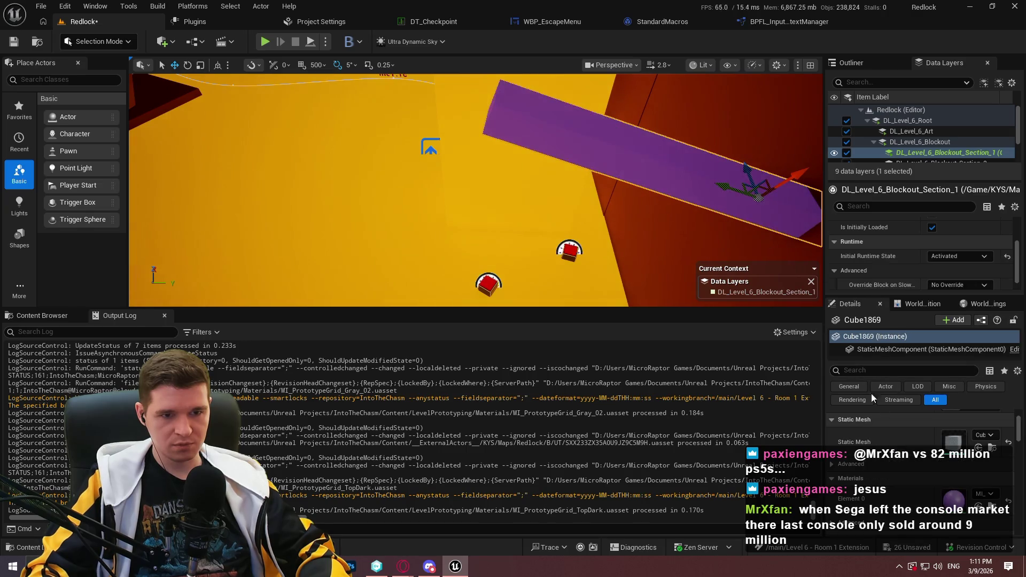
- Fill the window with the viewport and turn the camera toward the walls and lit area
drag(622, 235, 592, 233)
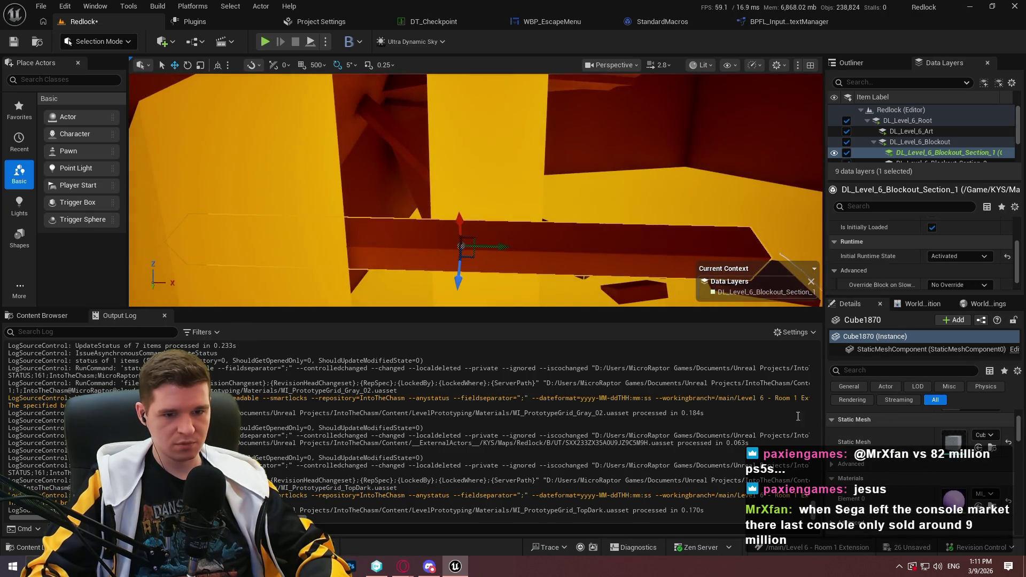
mouse_move(475, 190)
mouse_down()
mouse_move(438, 187)
mouse_move(470, 184)
mouse_move(502, 272)
mouse_move(529, 267)
mouse_move(470, 214)
mouse_up()
key(F11)
mouse_move(660, 217)
mouse_down()
mouse_move(631, 256)
mouse_move(587, 235)
mouse_move(495, 338)
mouse_up()
right_click(517, 439)
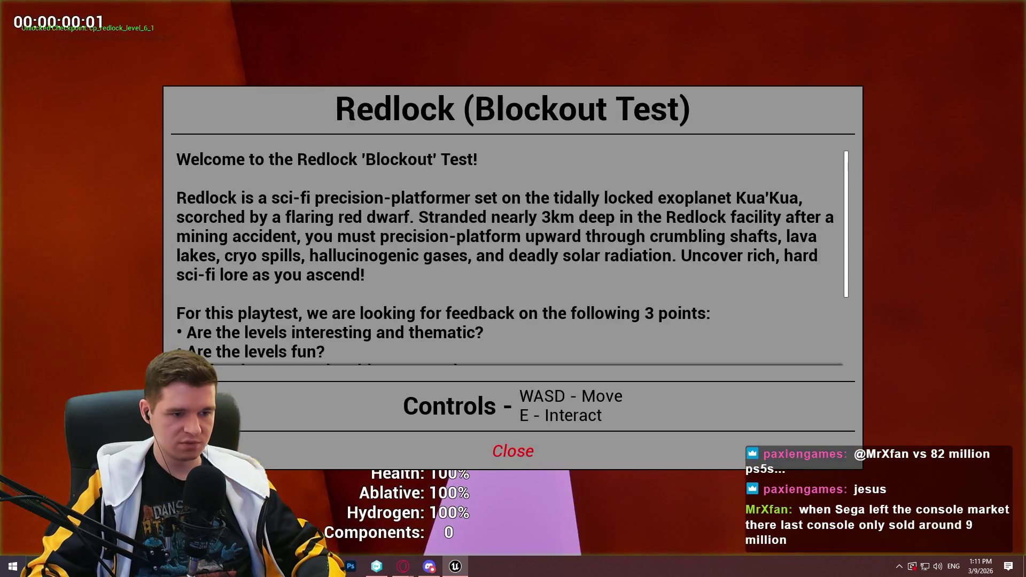
- Play from the purple cube, run along the beam and jump off its end, then stop
click(513, 449)
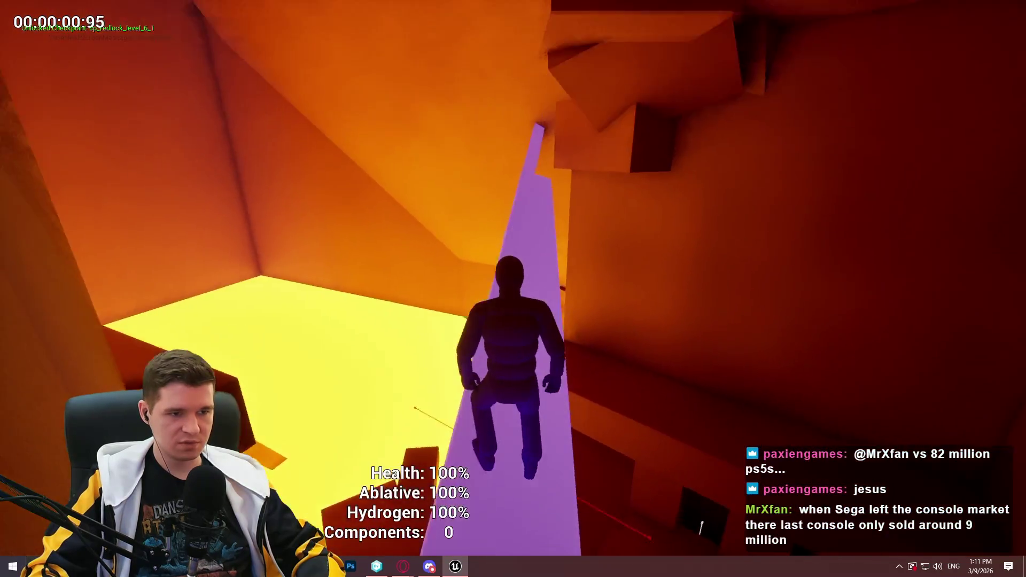
key(w)
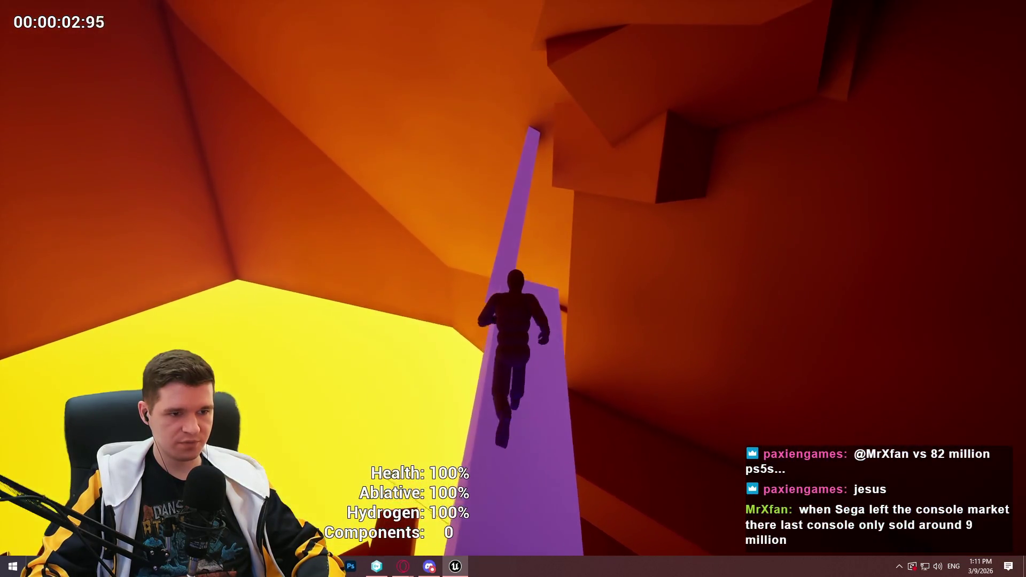
key(space)
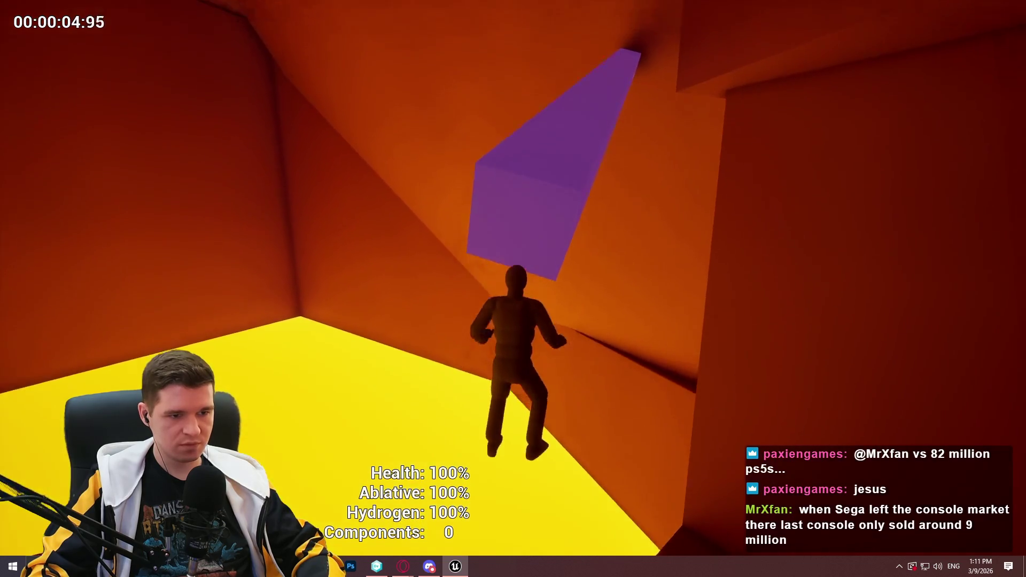
key(Escape)
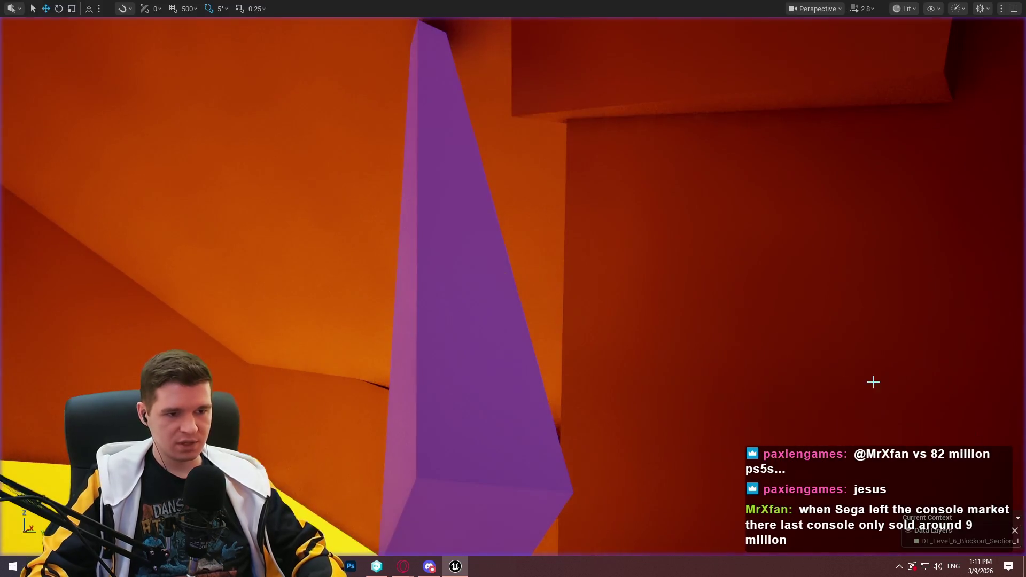
mouse_move(573, 331)
mouse_down()
mouse_move(517, 270)
mouse_move(446, 231)
mouse_up()
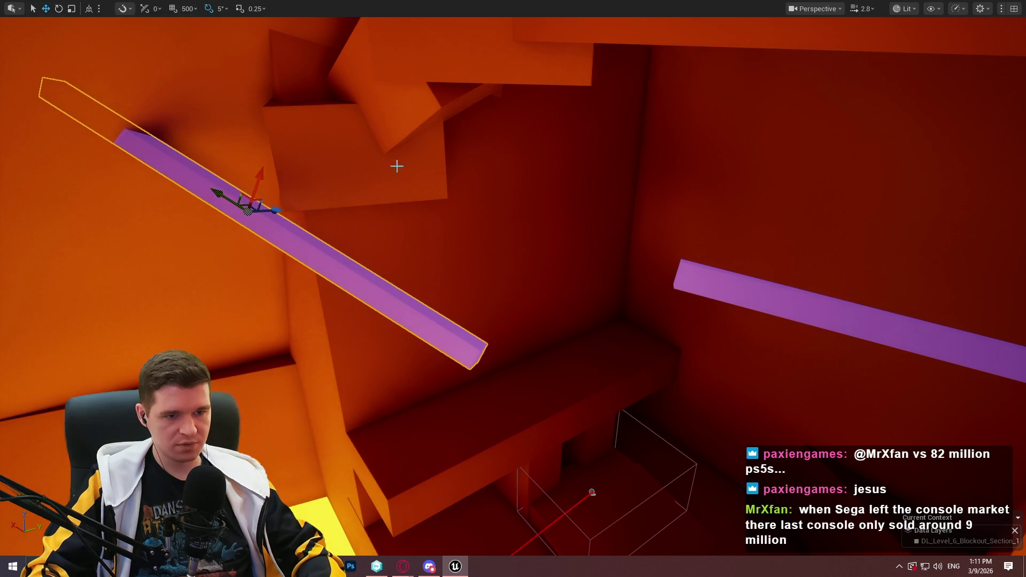
- Start a Play From Here session on the purple beam by the red wall
drag(396, 166, 635, 238)
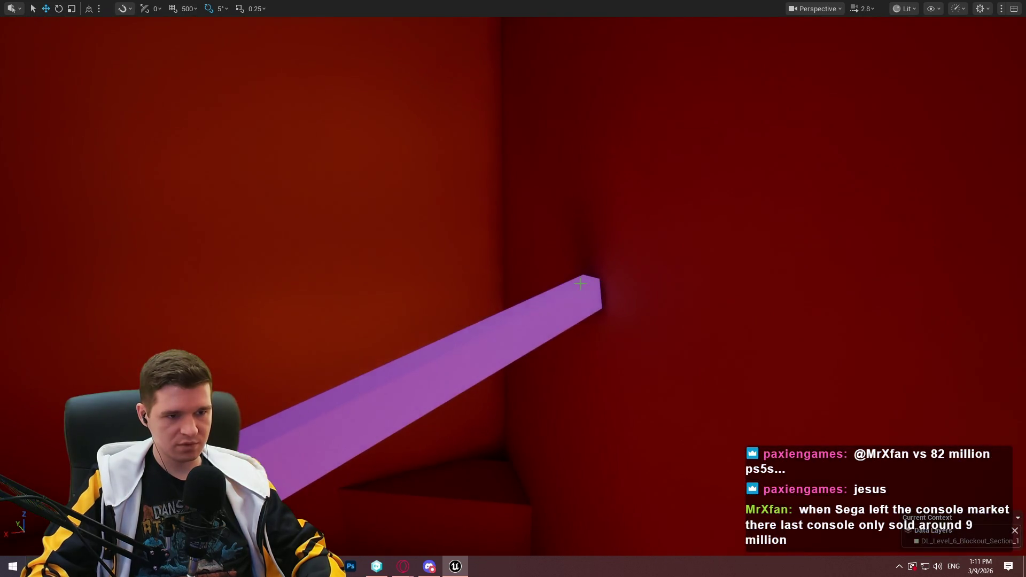
right_click(580, 283)
click(651, 548)
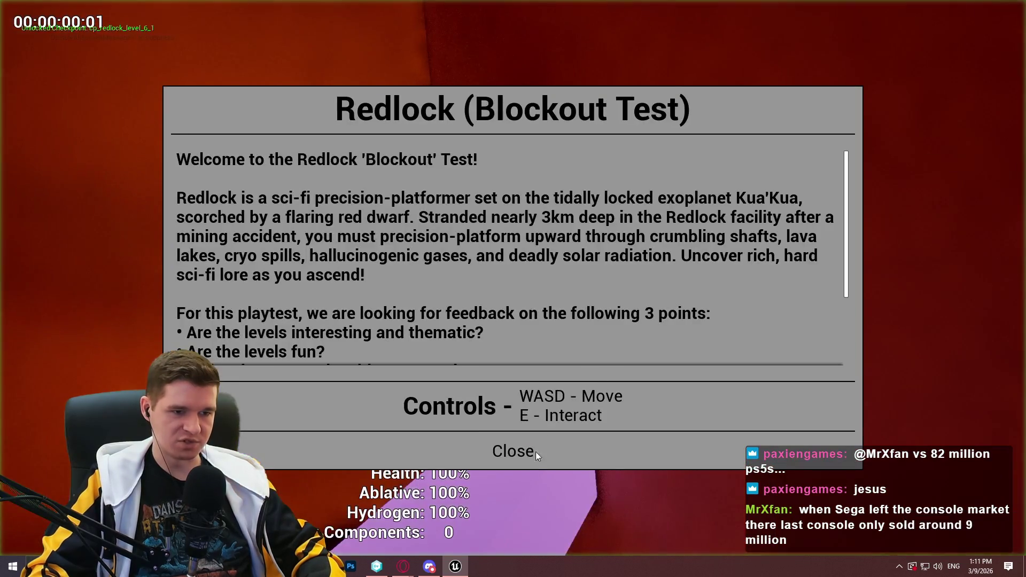
click(535, 450)
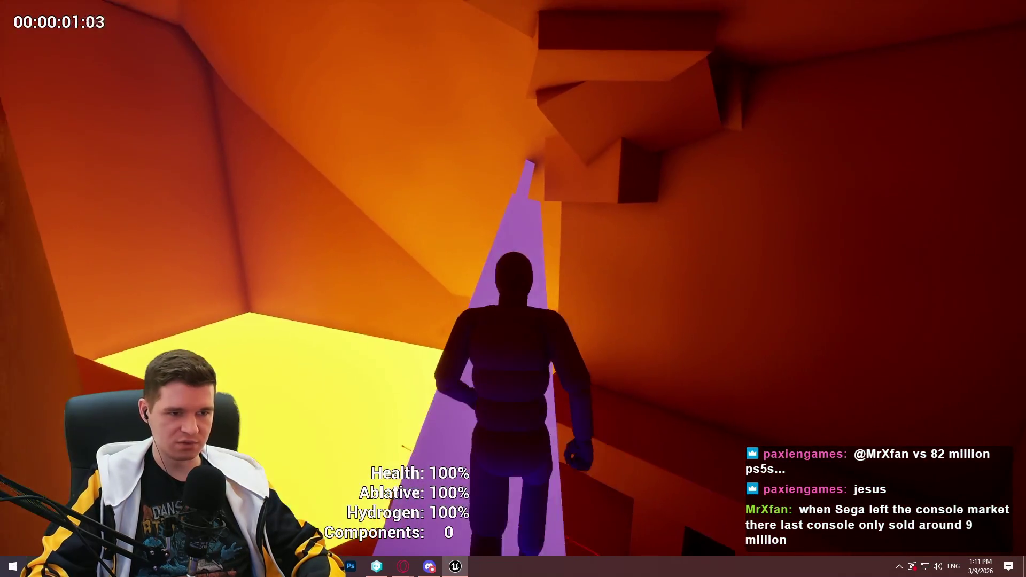
- Walk the character up the purple beam near the red wall
key(w)
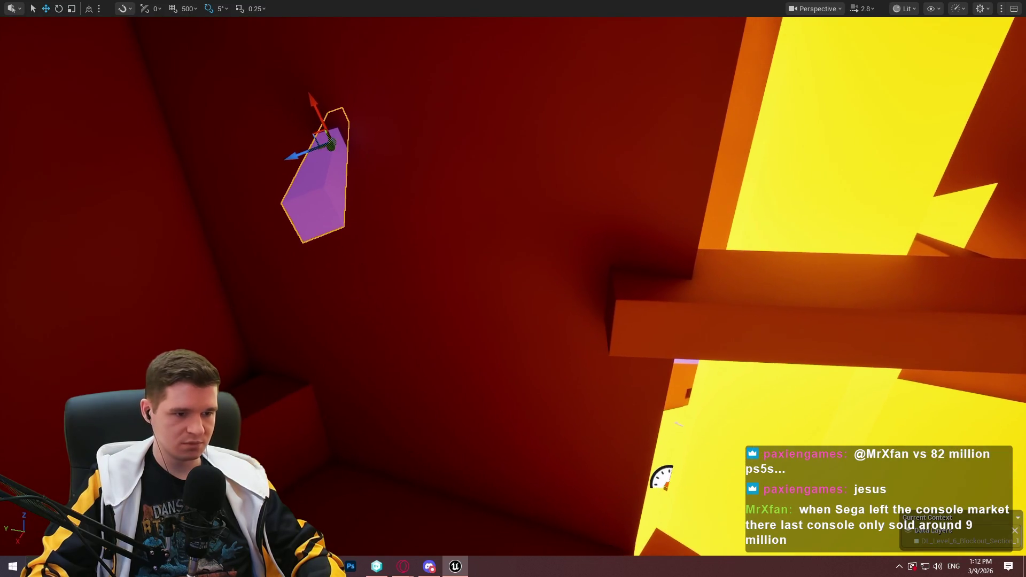
- Browse the Content Browser to the Platforms > Timed folder and maximise the viewport
key(F11)
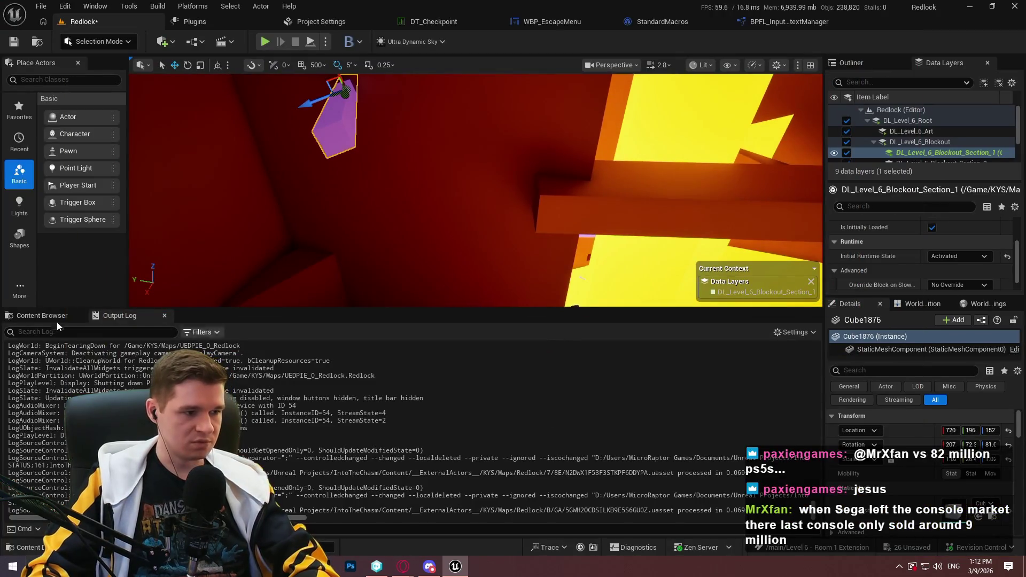
click(33, 316)
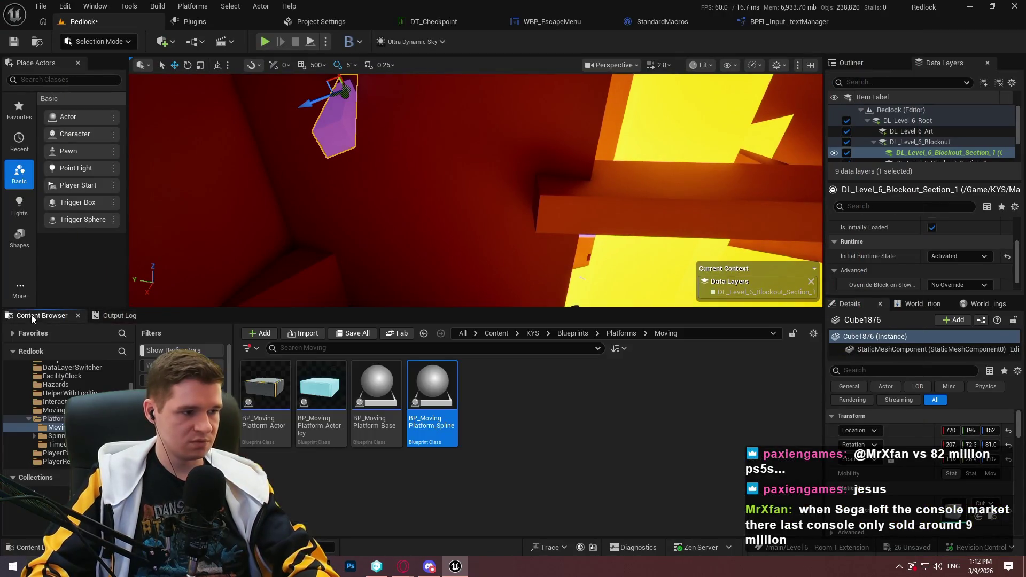
click(617, 333)
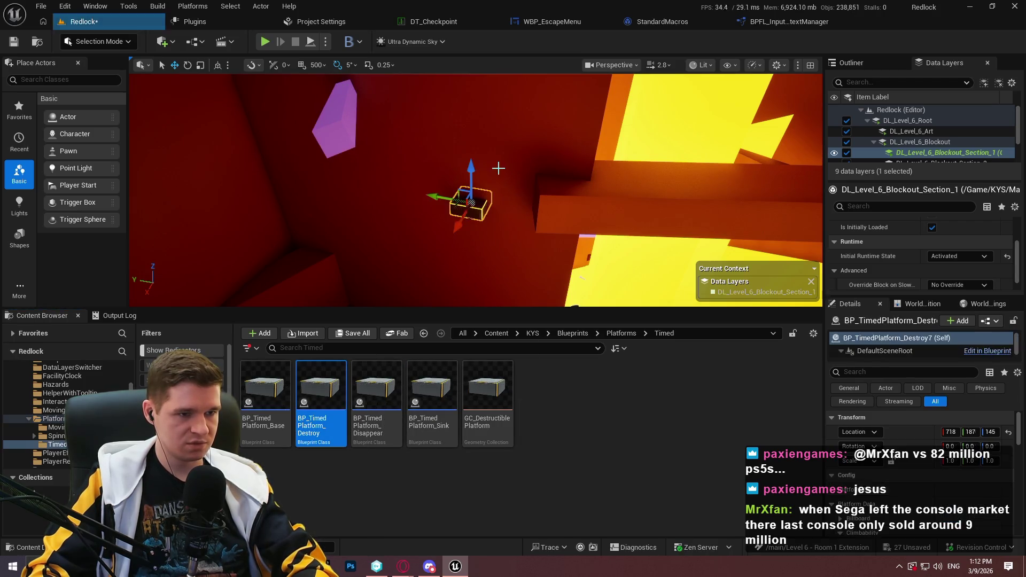
key(F11)
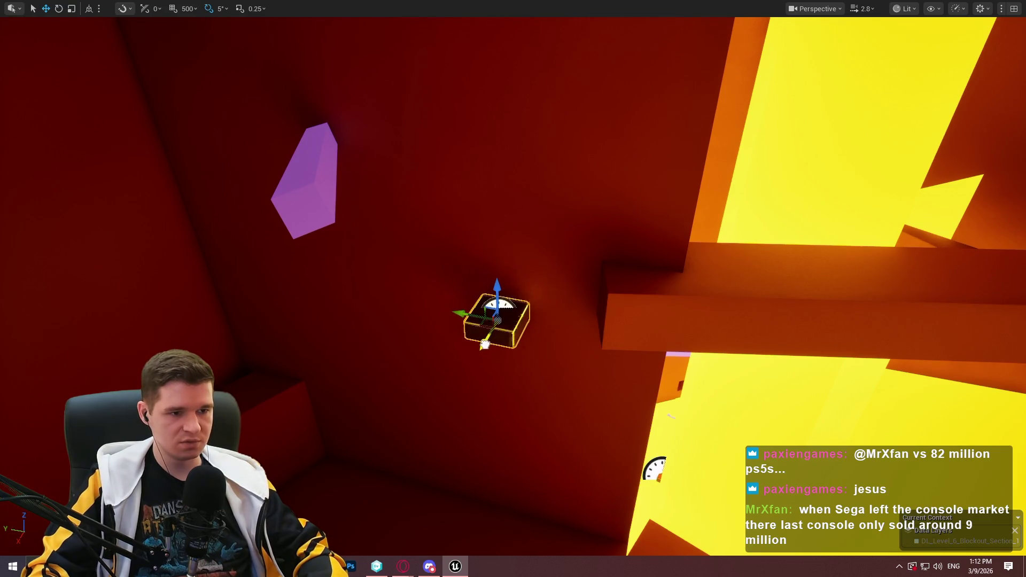
- Raise the BP_TimedPlatform_Destroy slightly and Alt-drag a copy higher up to its left
drag(484, 345, 481, 316)
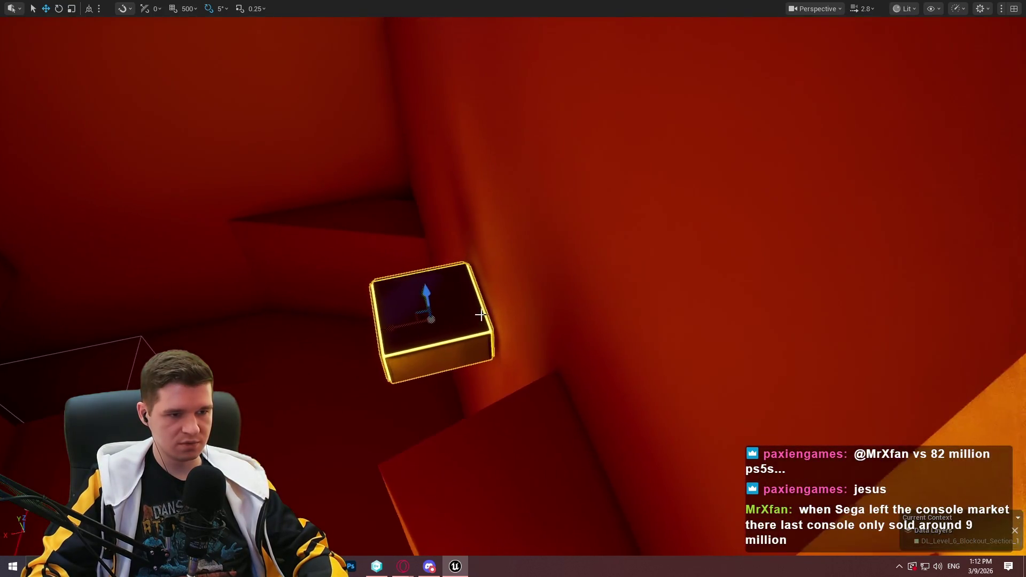
drag(424, 284, 424, 267)
drag(544, 268, 544, 261)
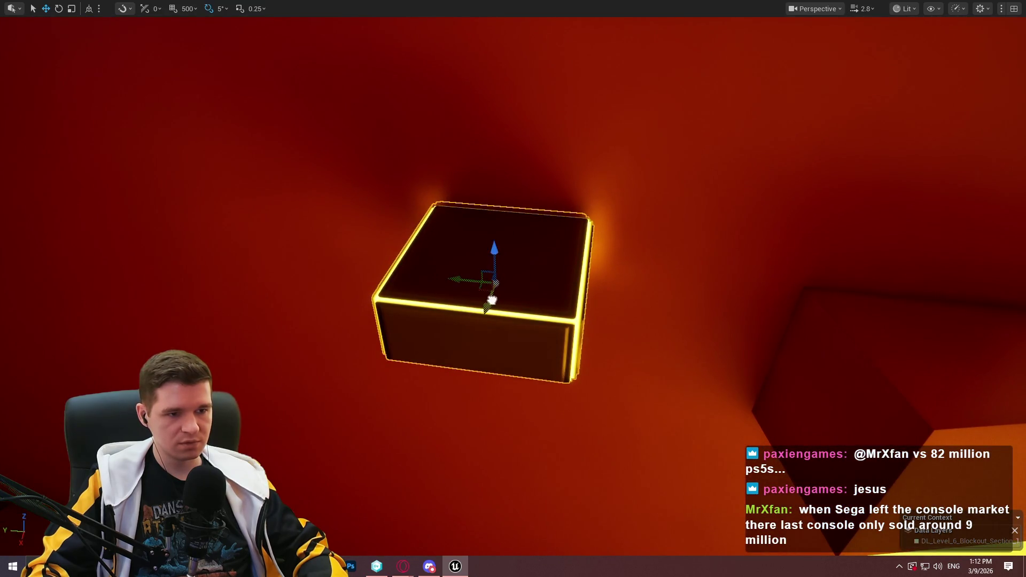
drag(489, 309, 473, 309)
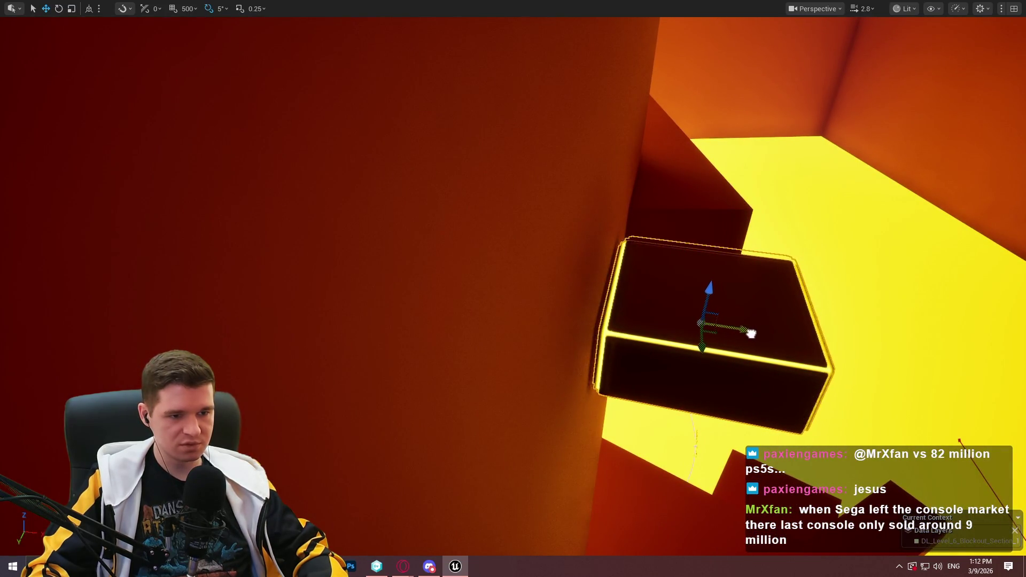
mouse_move(750, 335)
mouse_down()
mouse_move(877, 351)
mouse_move(653, 335)
mouse_up()
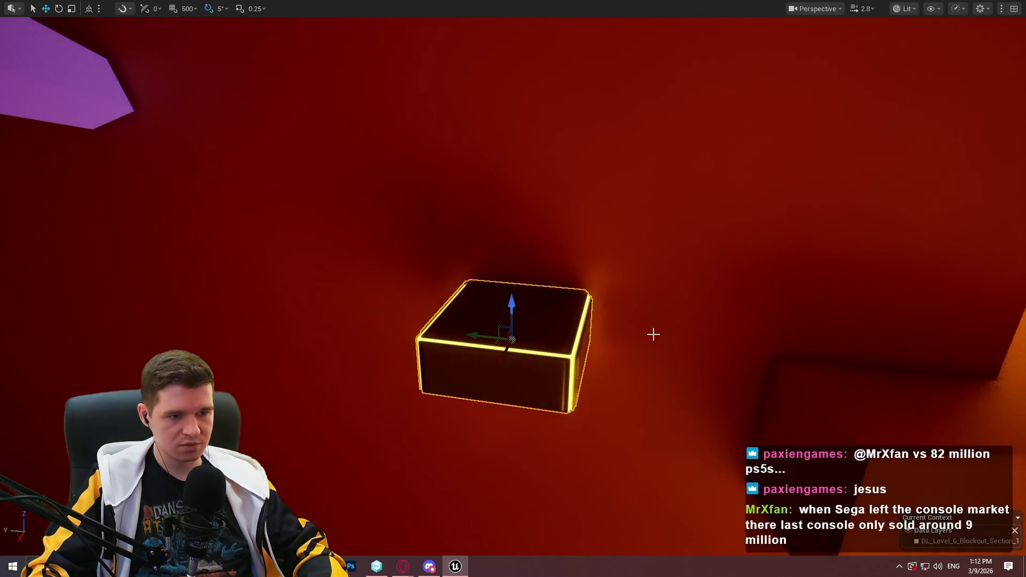
drag(509, 309, 497, 304)
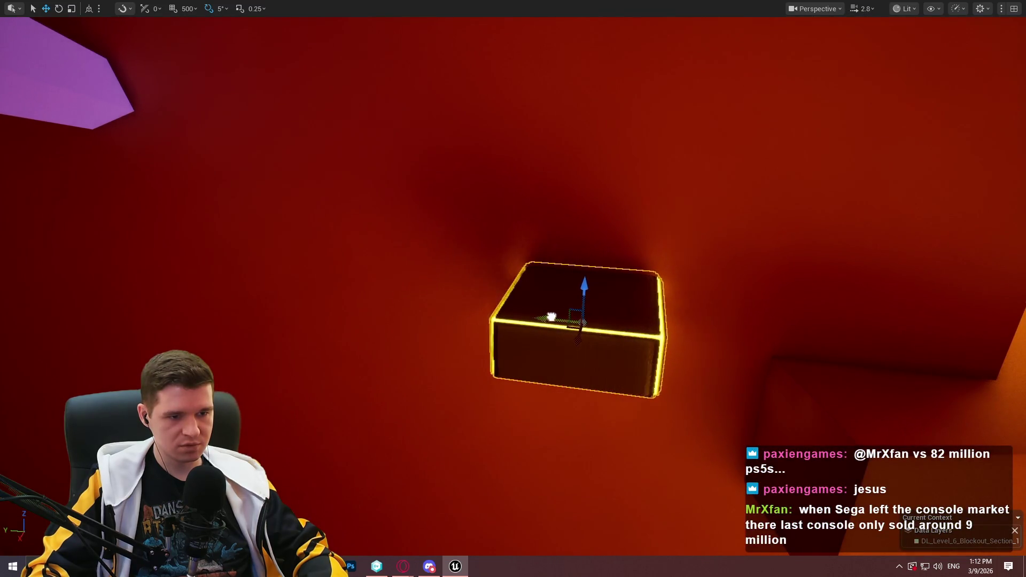
mouse_move(274, 292)
mouse_down()
mouse_move(275, 148)
mouse_move(271, 158)
mouse_up()
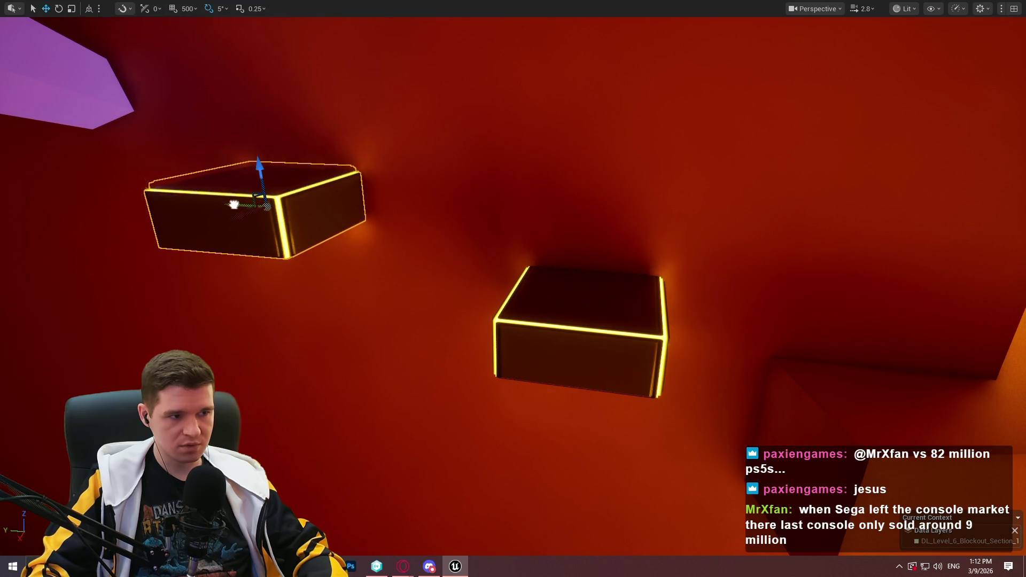
- Play from the box, jump up the new platforms onto the purple ramp, then stop the session
right_click(782, 445)
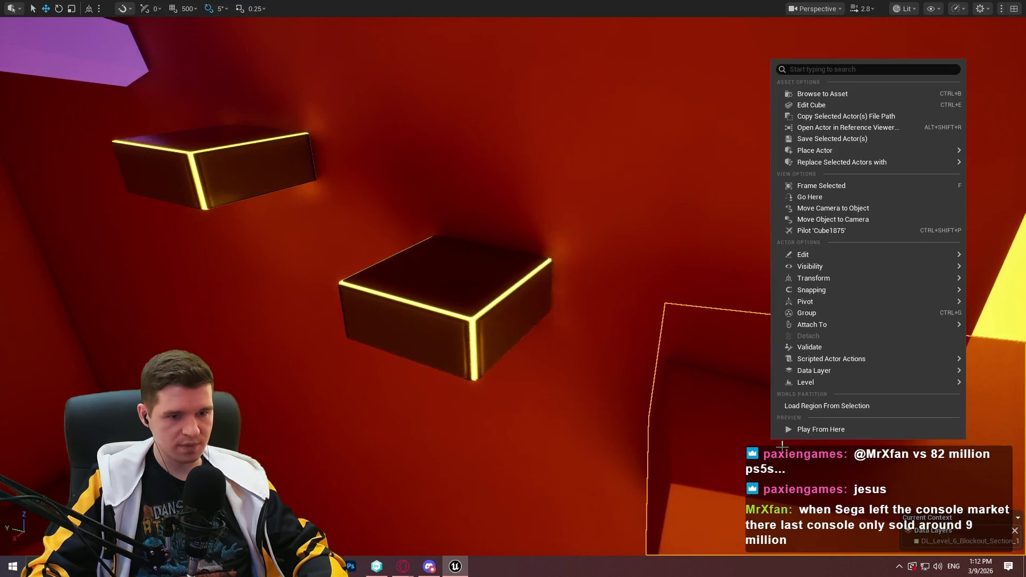
click(858, 430)
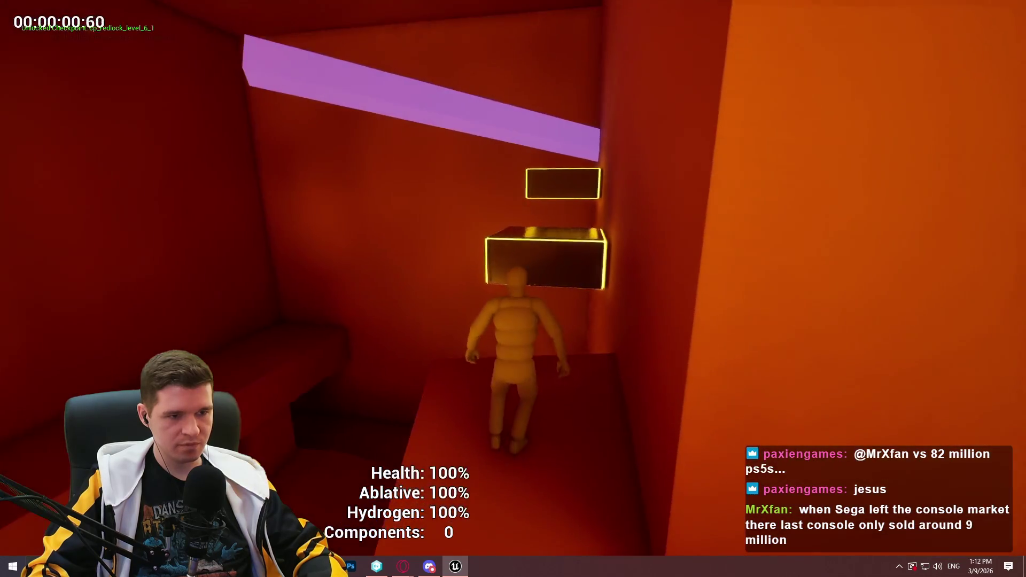
key(w)
key(space)
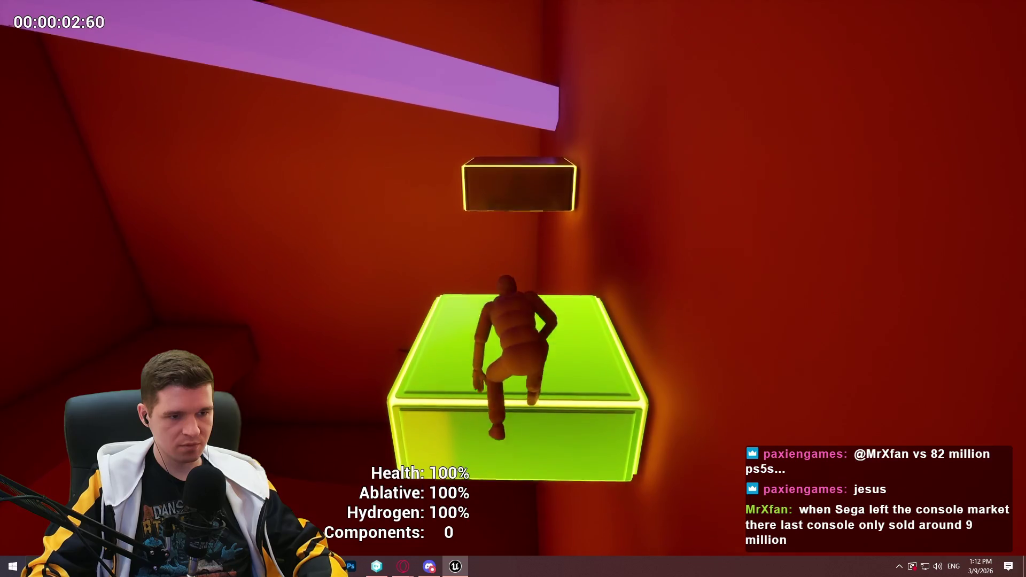
key(space)
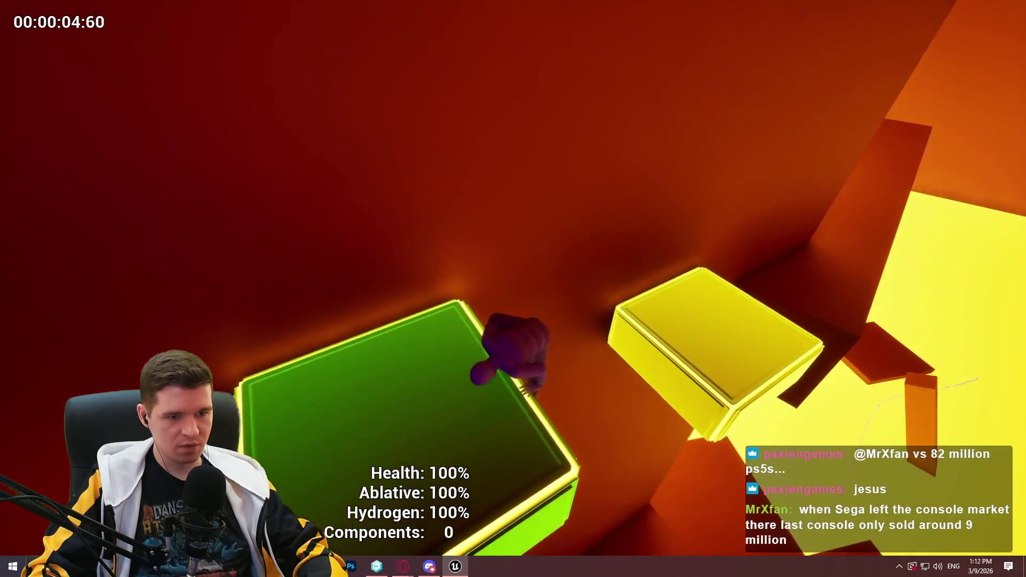
key(w)
key(space)
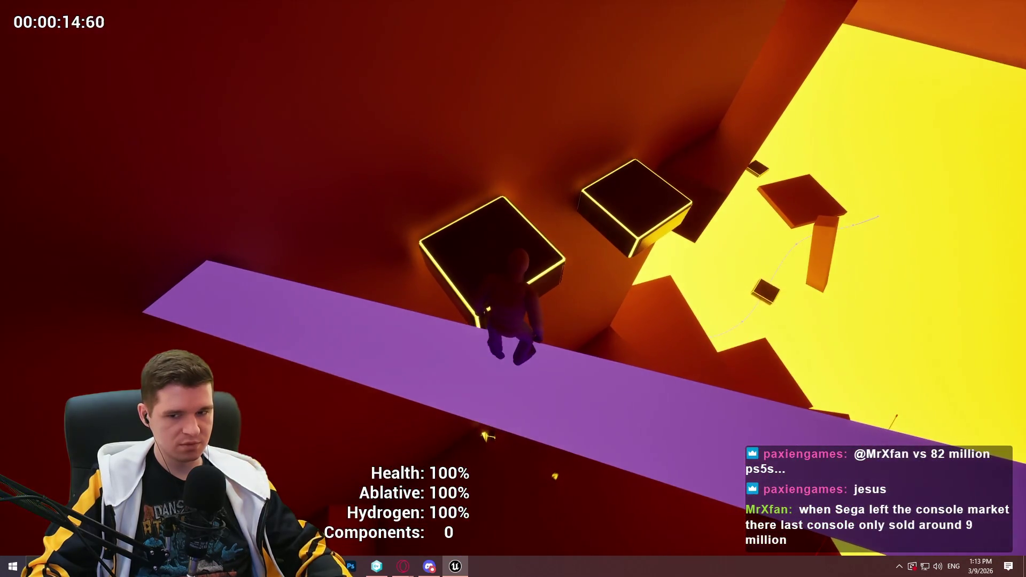
key(Escape)
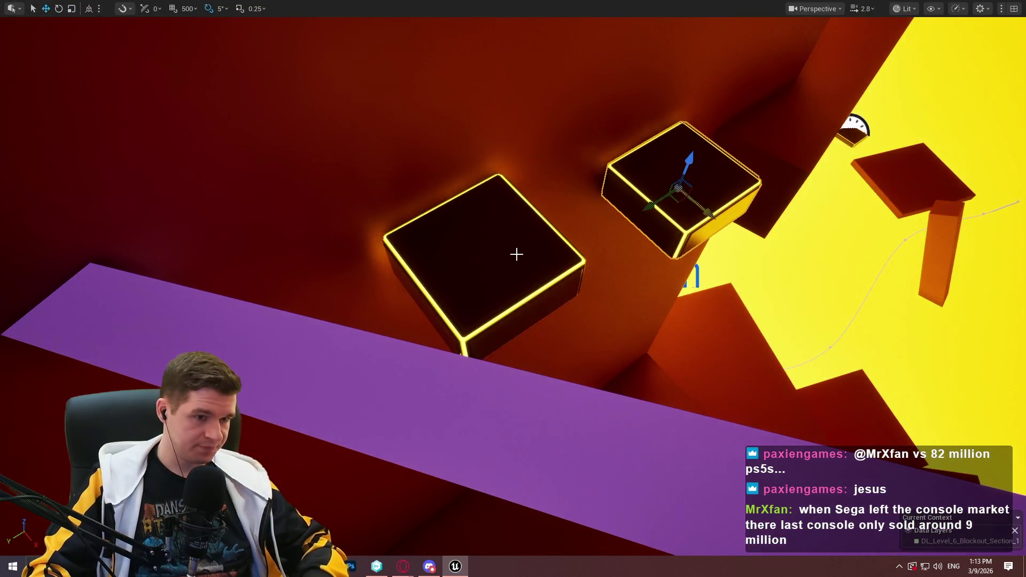
- Restore the full editor layout and review the timed platforms' TimerData settings in Details
key(F11)
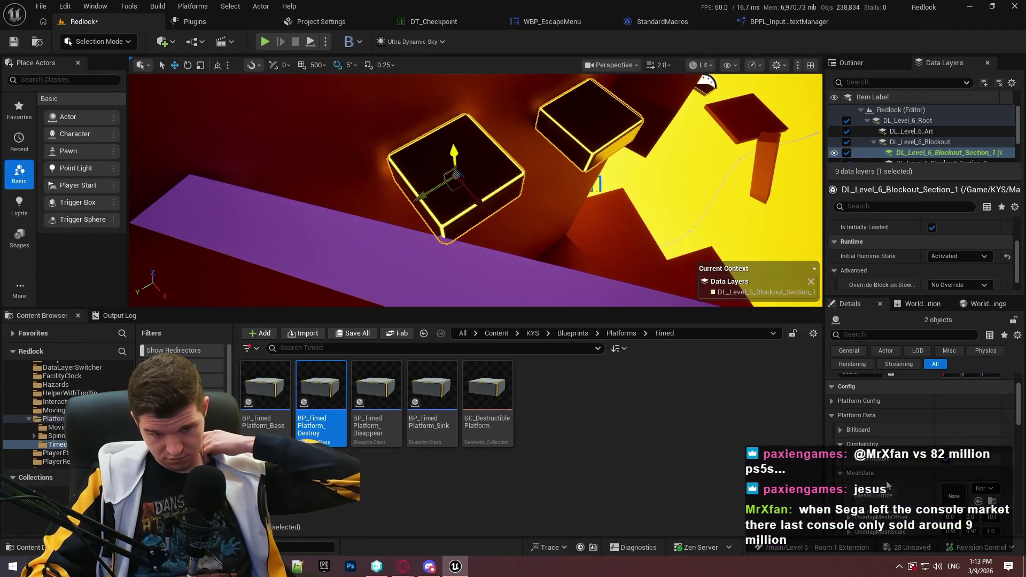
scroll(905, 493, down, 4)
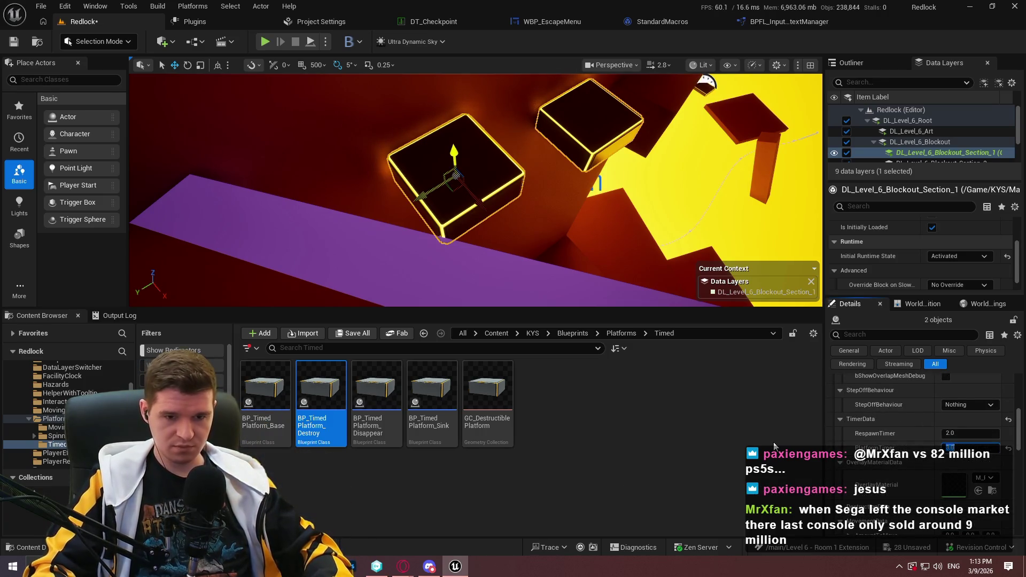
scroll(893, 423, up, 4)
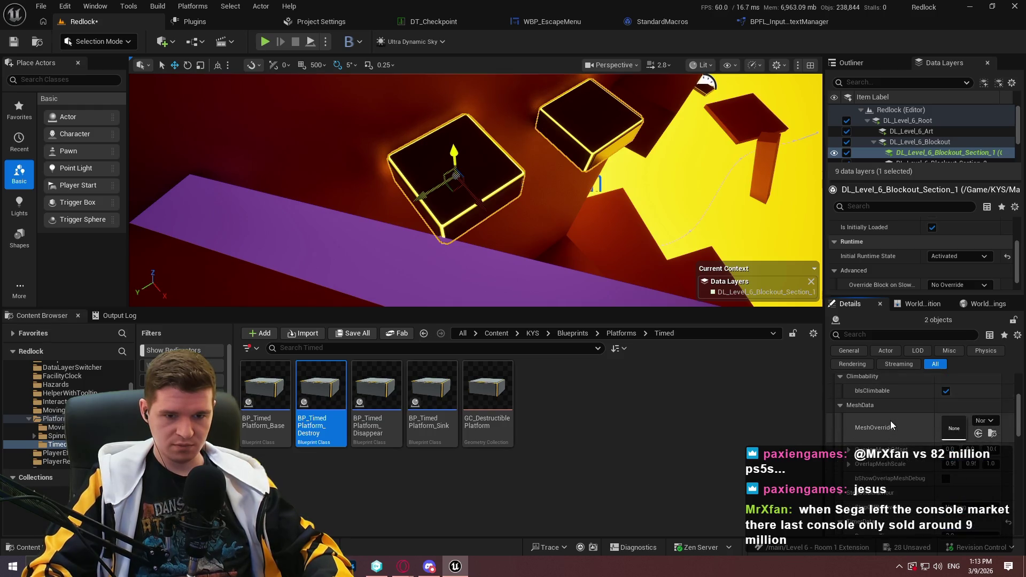
- Play from Cube1875, climb the timed platforms onto the purple beam, then return to the editor
right_click(652, 156)
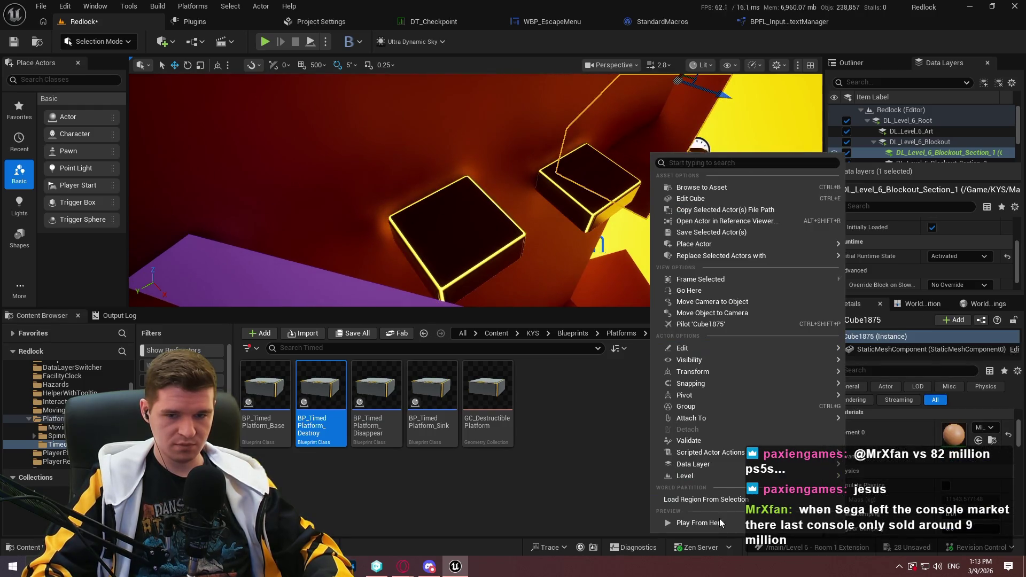
click(719, 522)
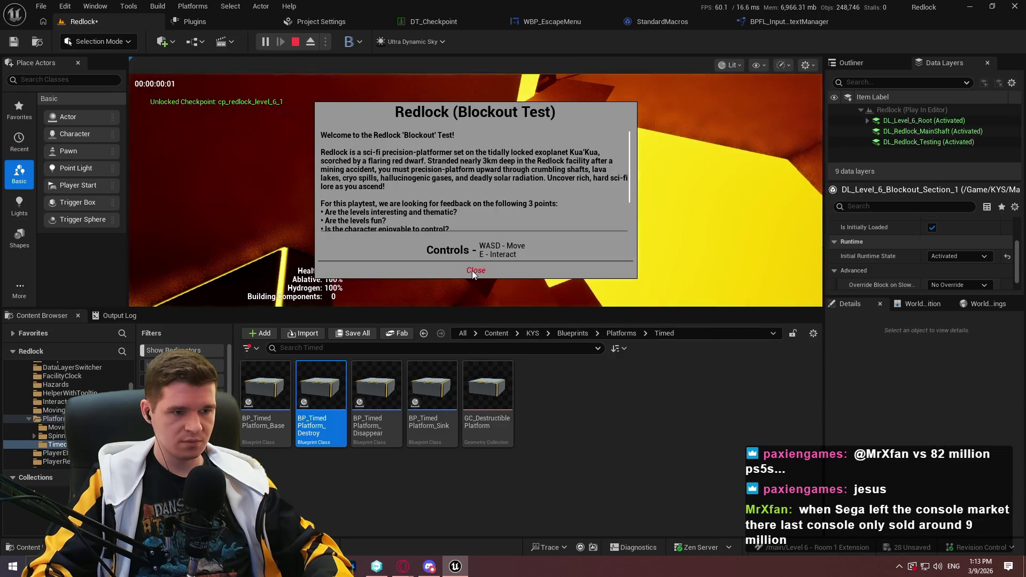
click(474, 270)
key(F11)
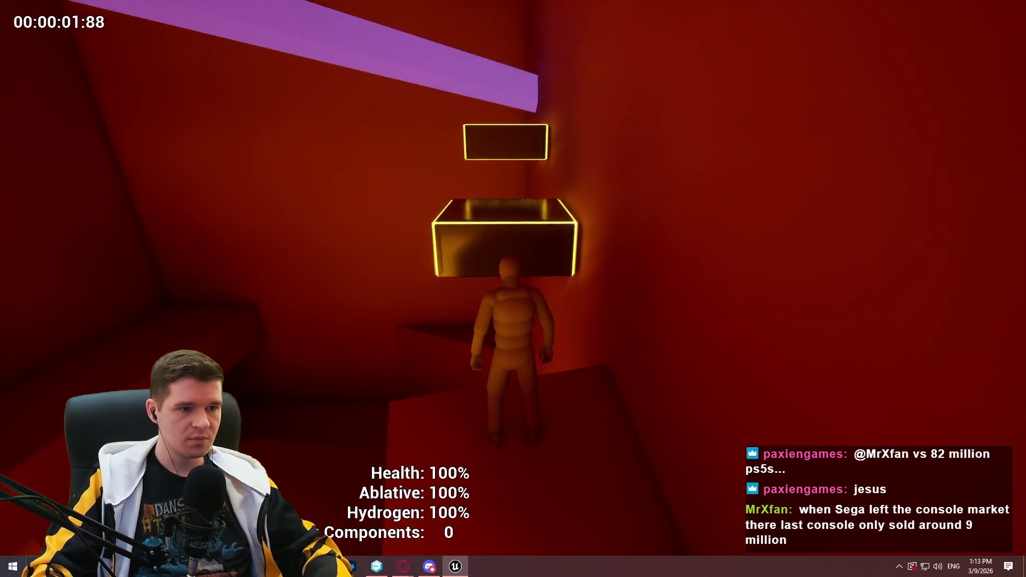
key(w)
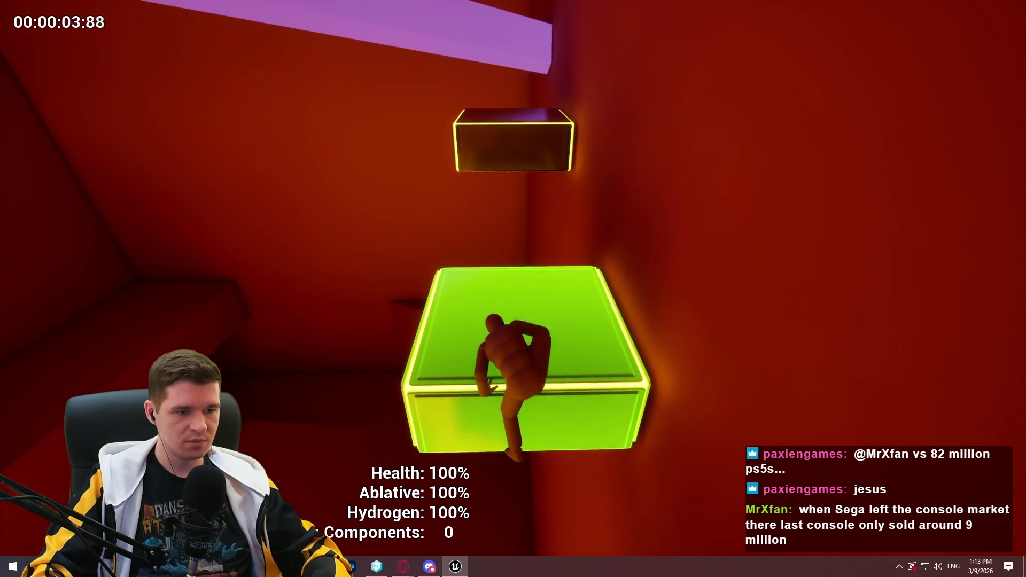
key(space)
key(space)
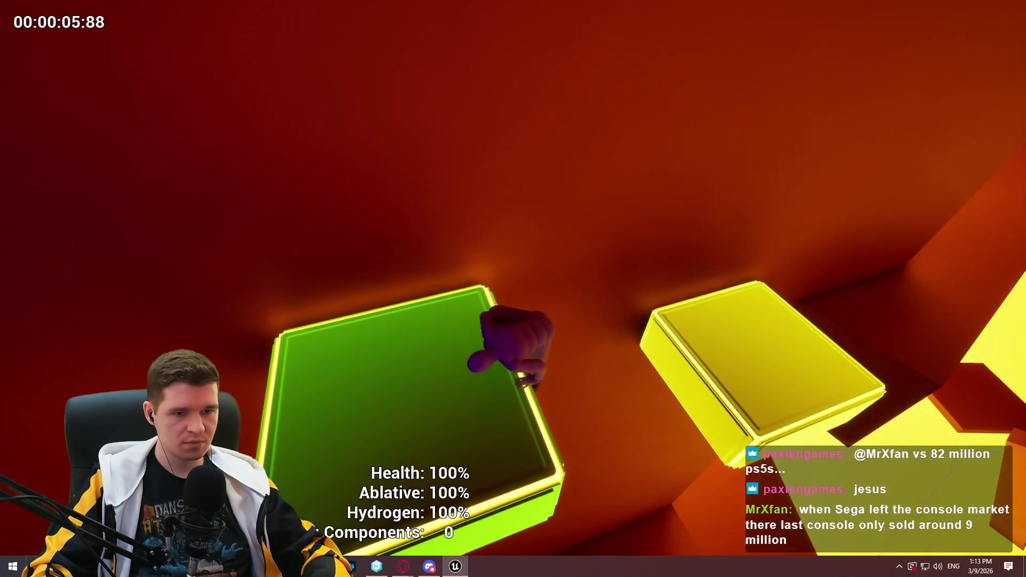
key(space)
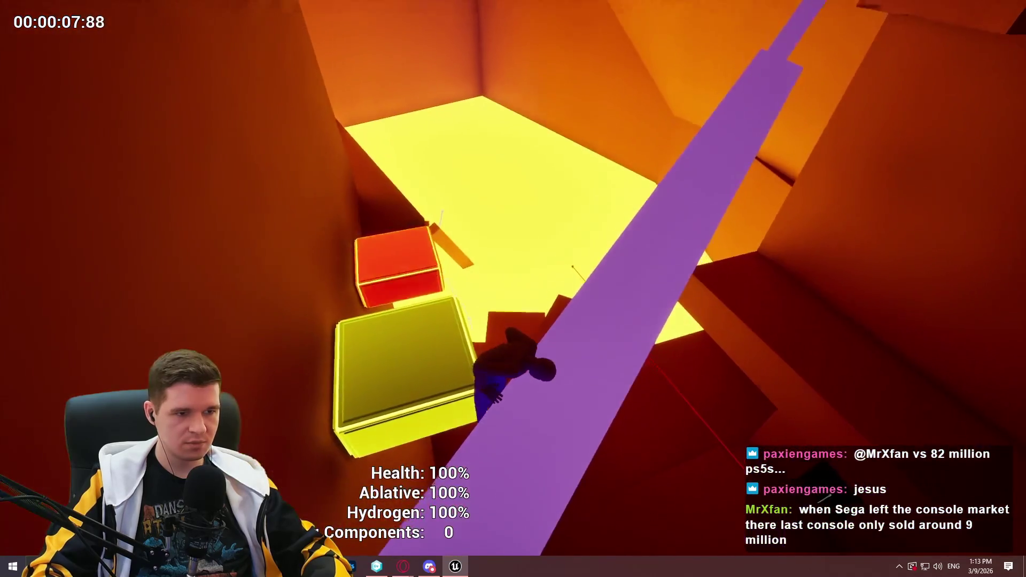
key(w)
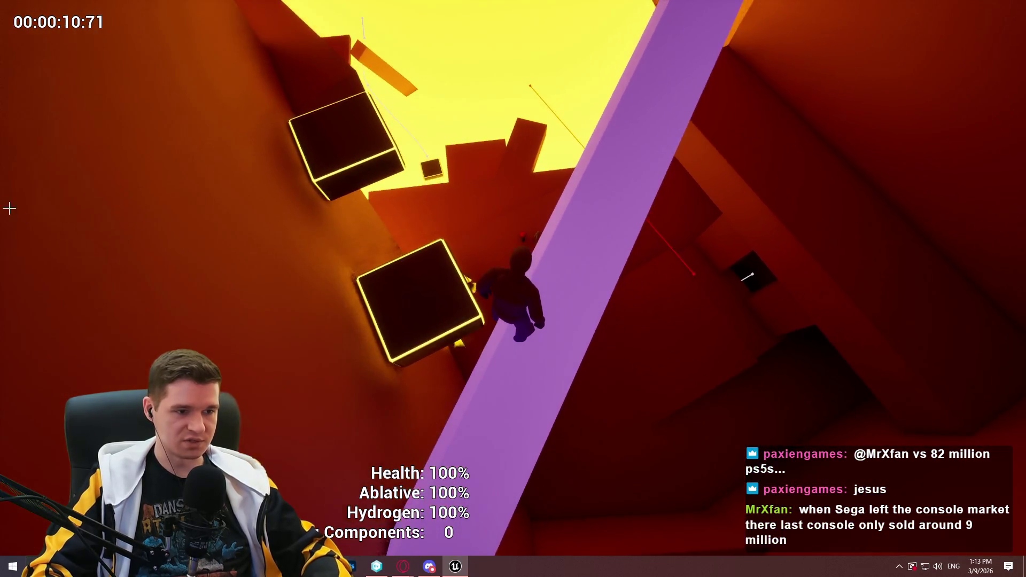
key(Escape)
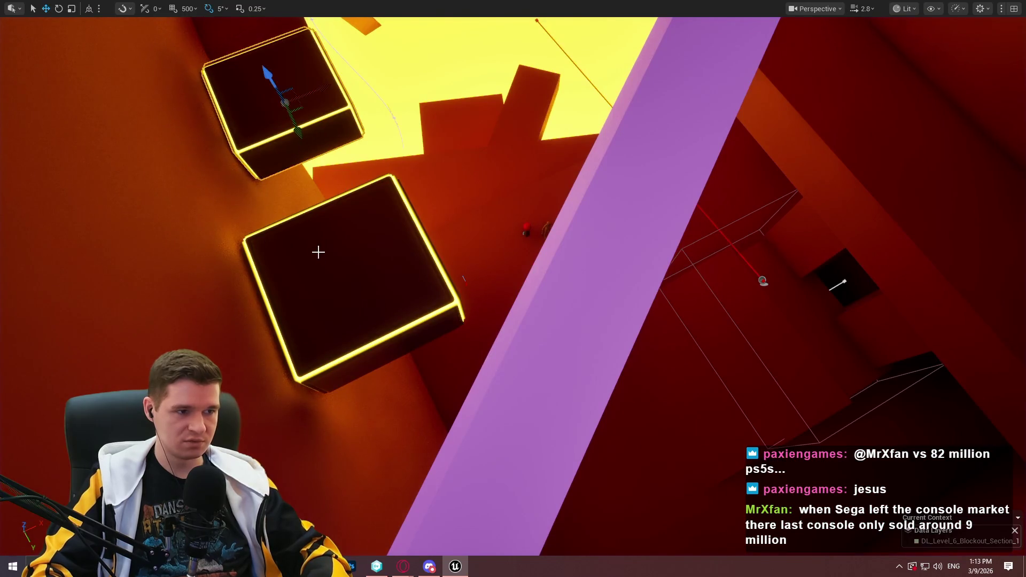
key(F11)
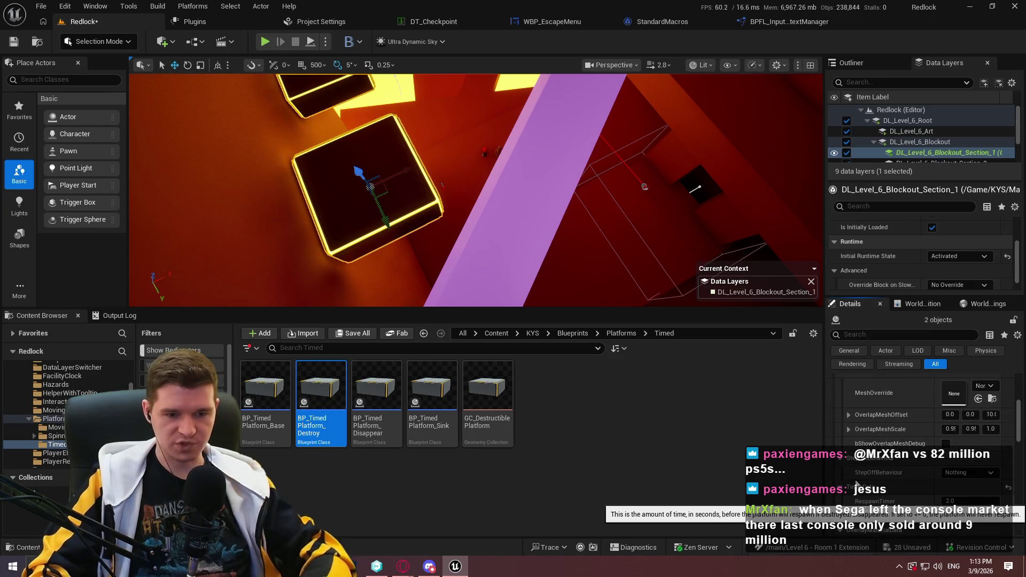
right_click(404, 225)
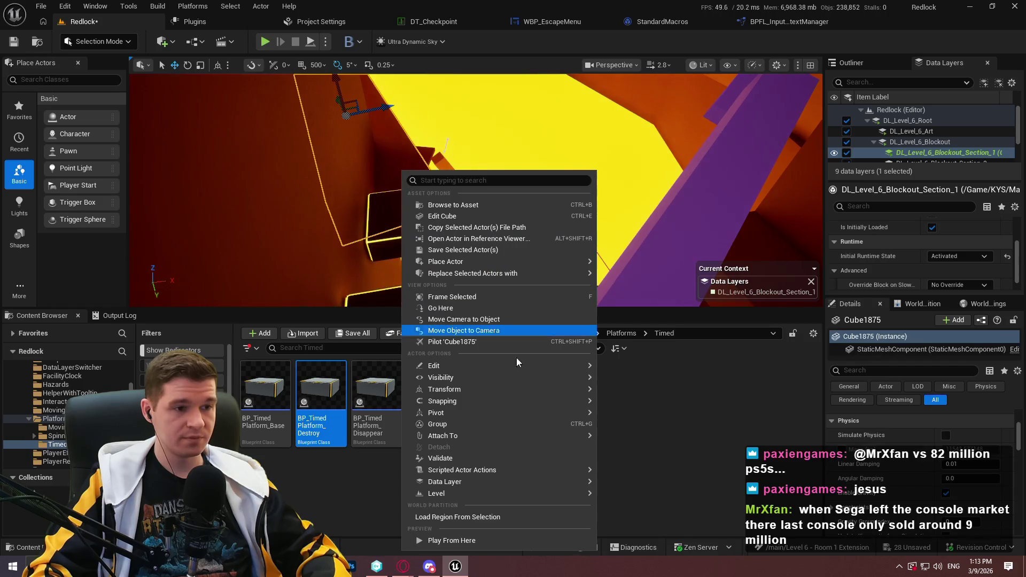
- Play from Cube1875, jump onto the first platform toward the yellow one, then stop
click(512, 542)
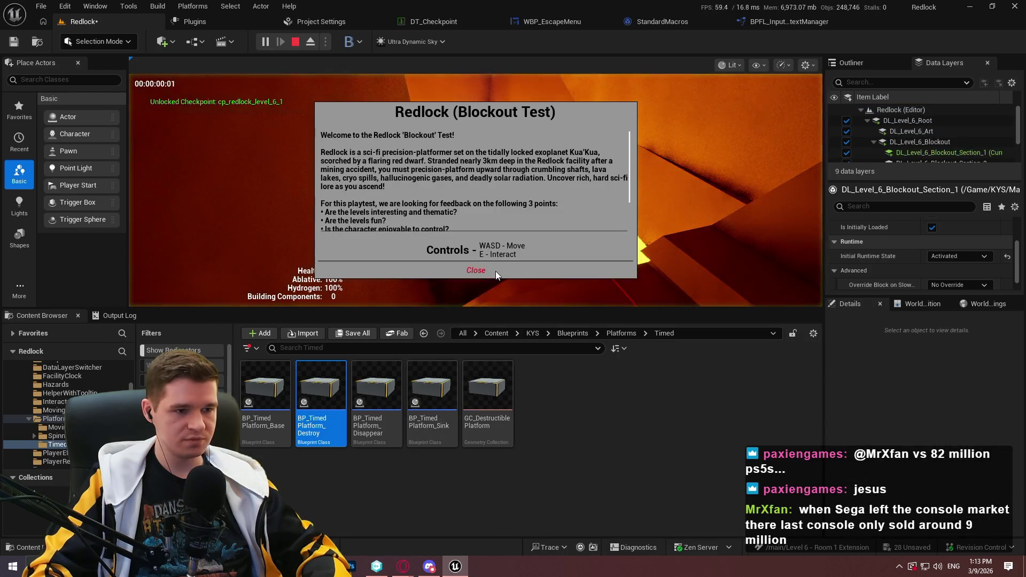
key(w)
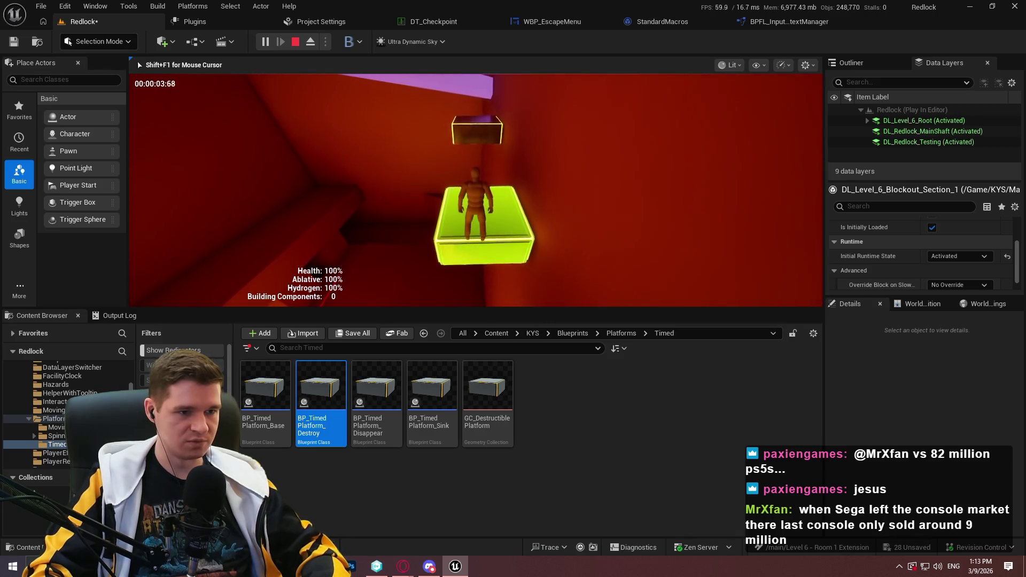
key(space)
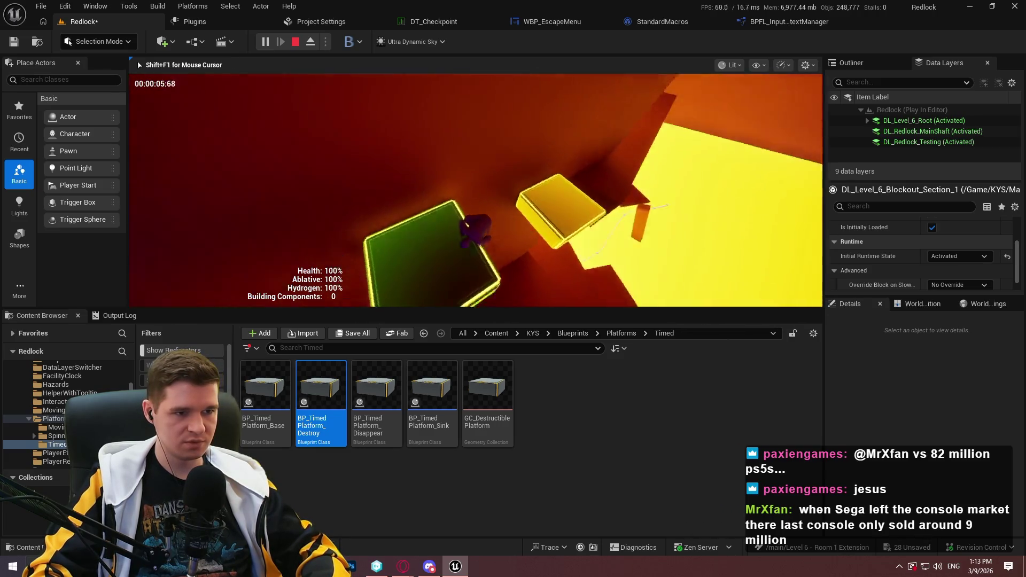
key(w)
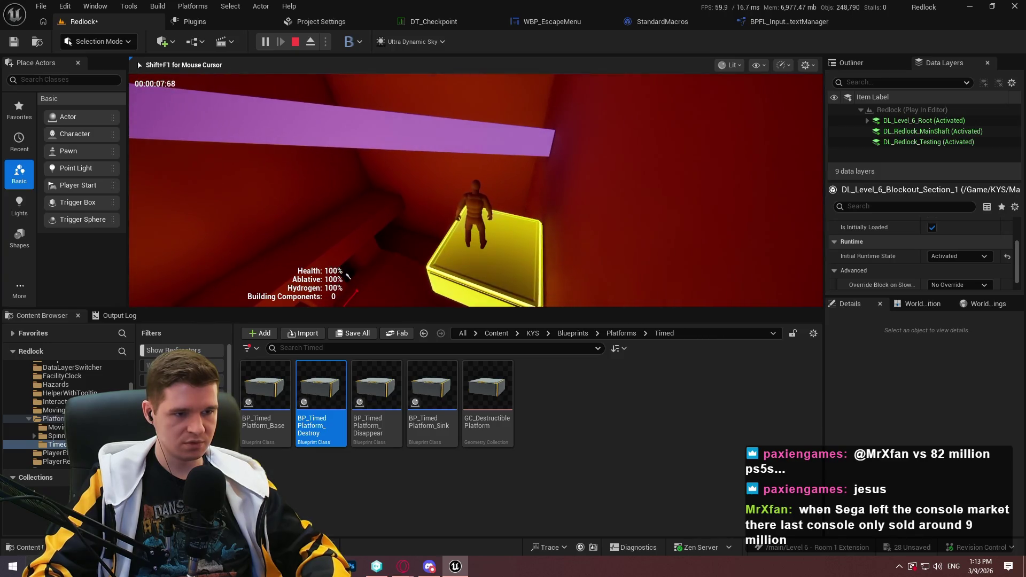
key(w)
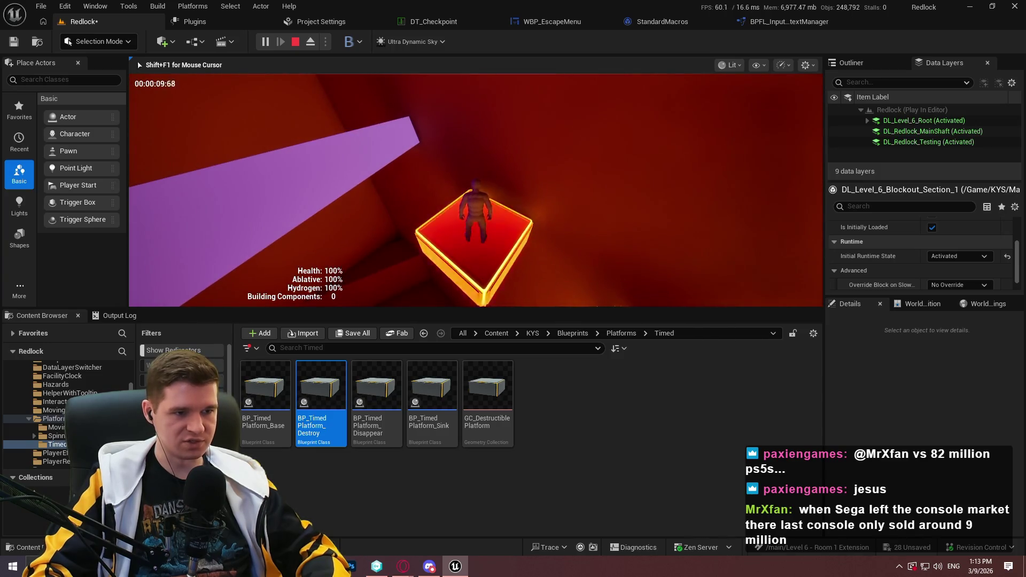
click(295, 42)
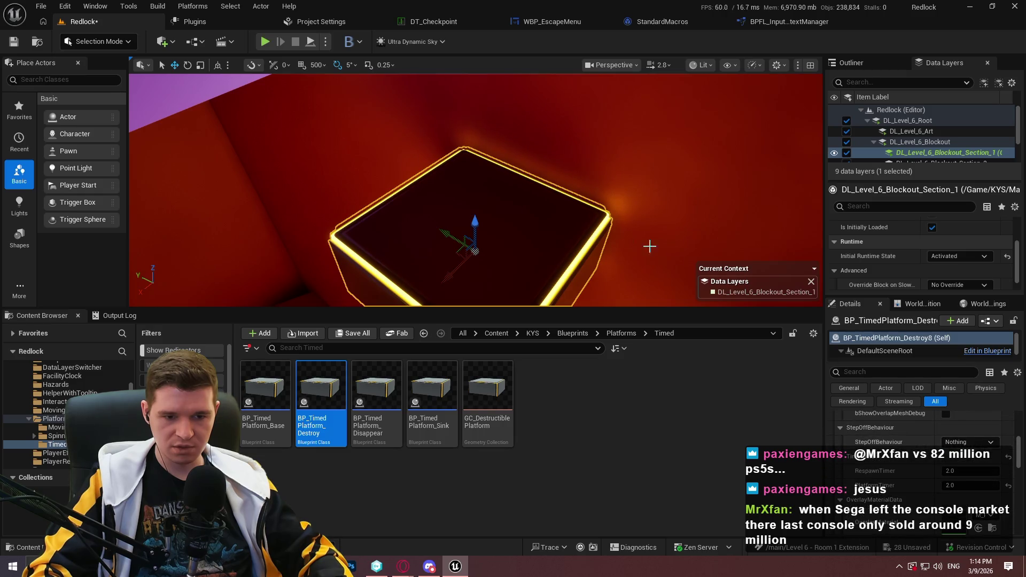
- Play from the cube beside the platforms, climb onto the box, then restore the editor layout
drag(649, 246, 731, 299)
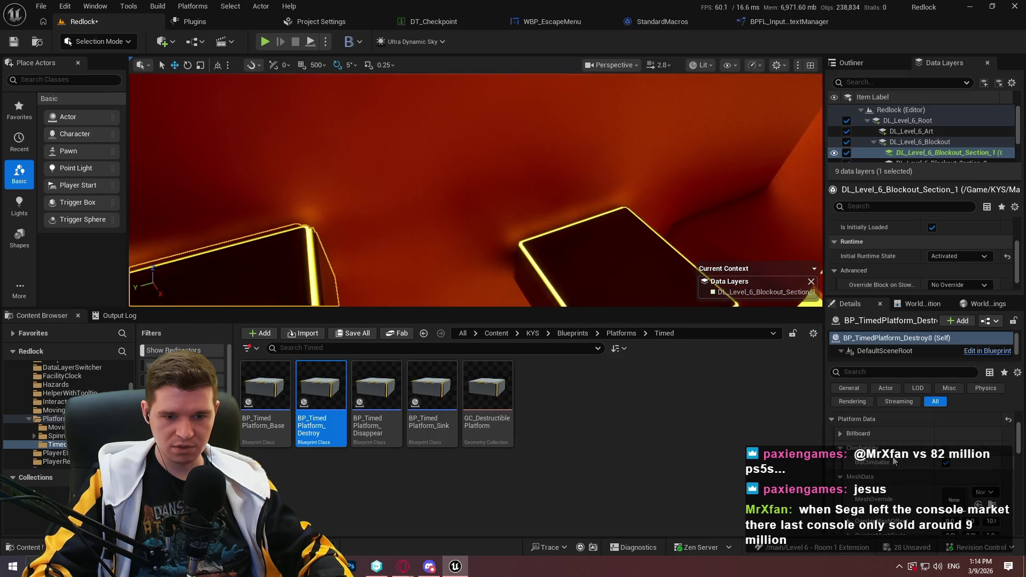
right_click(752, 176)
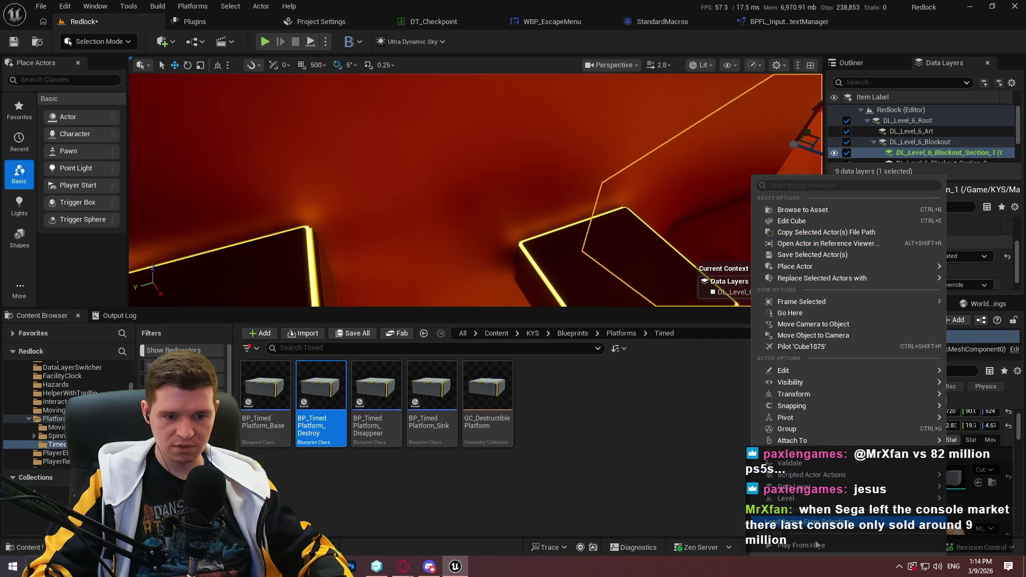
click(822, 551)
key(alt+p)
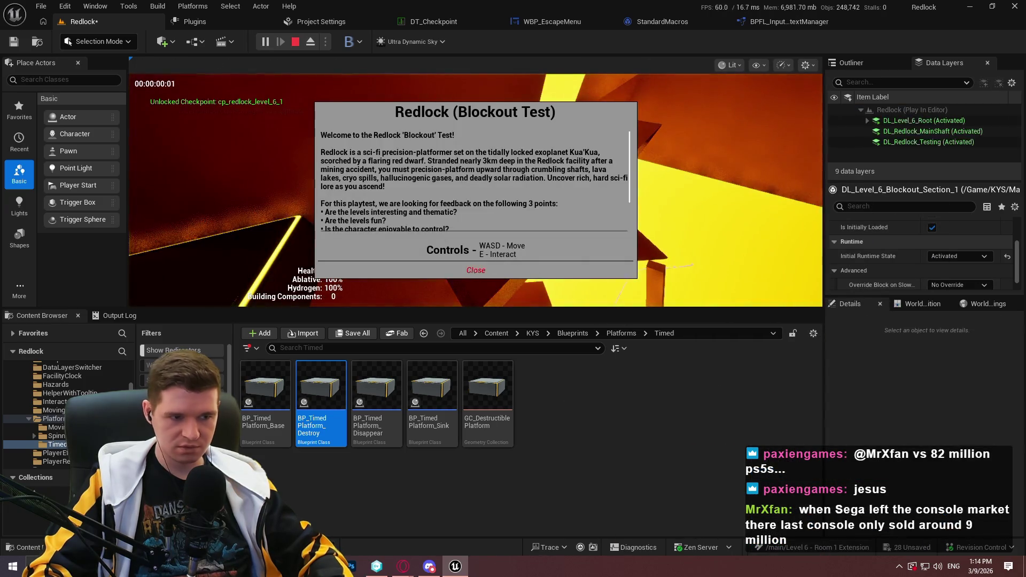
key(Escape)
key(F11)
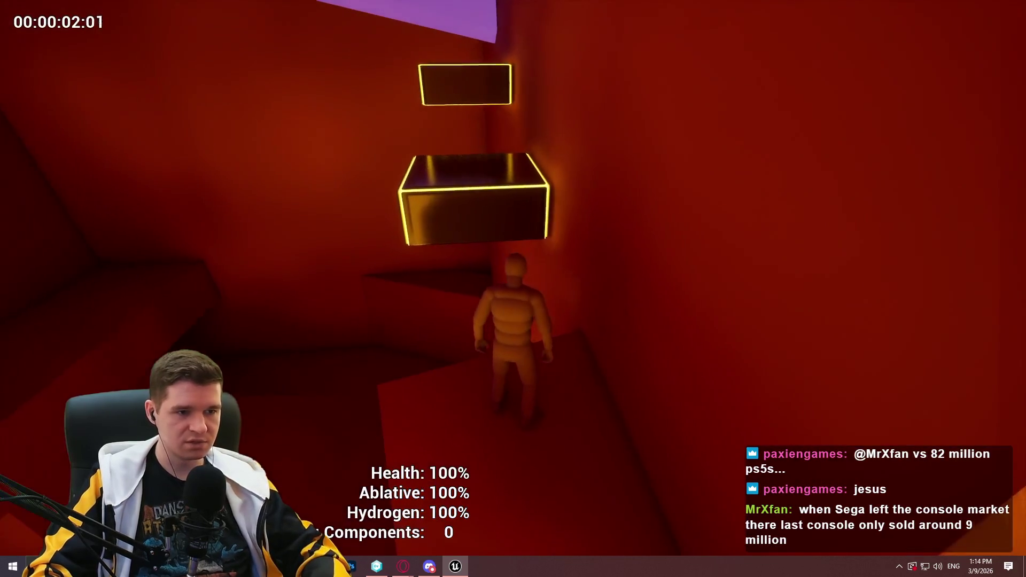
key(w)
key(space)
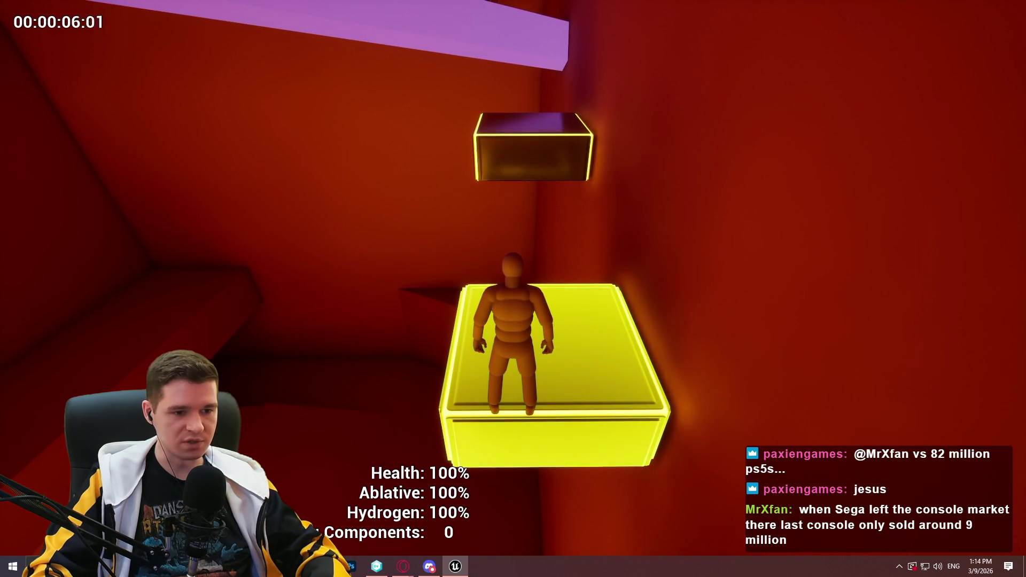
key(Escape)
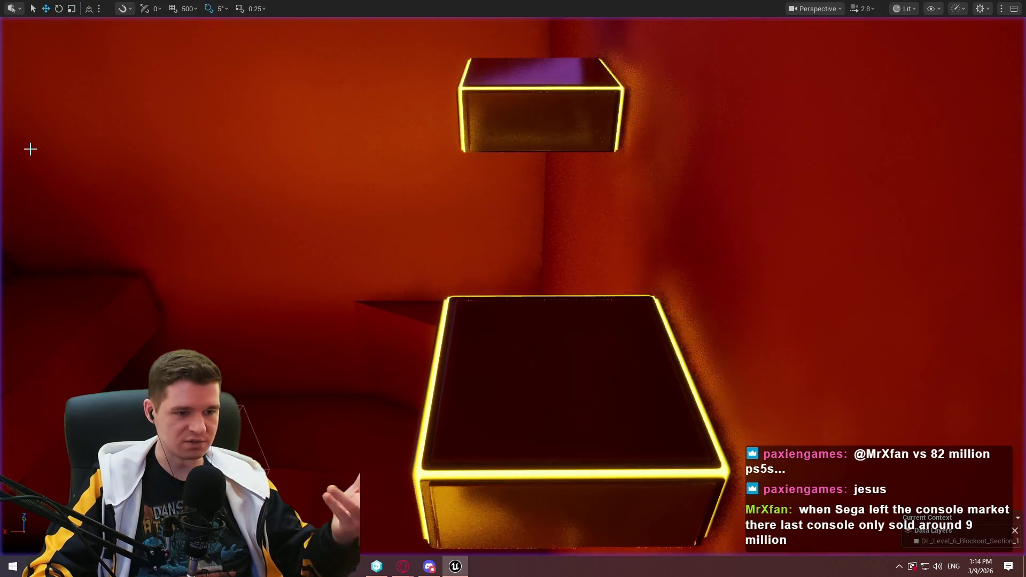
key(F11)
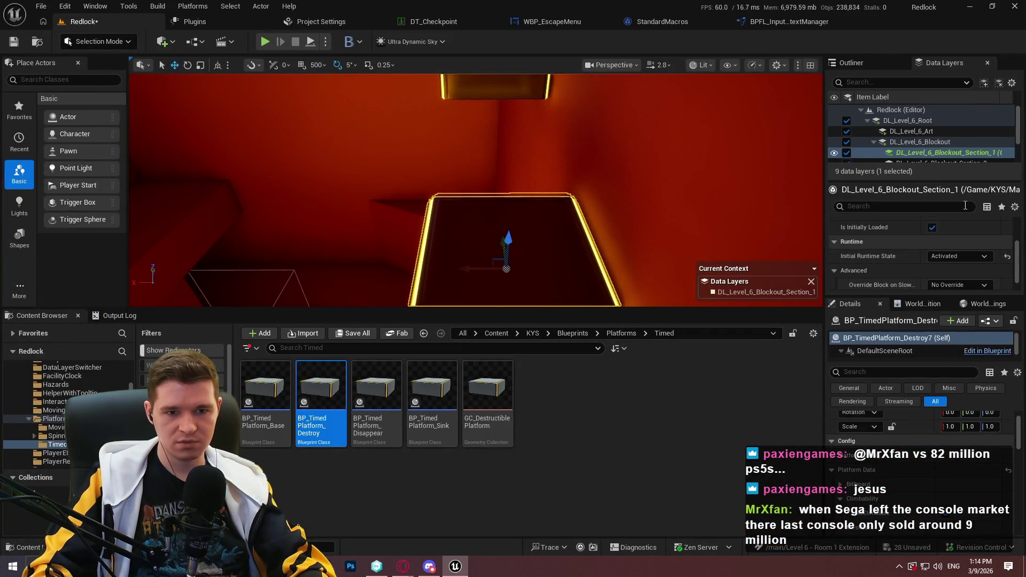
- Open and dock BP_TimedPlatform_Destroy, checking its Construction Script and EventGraph
double_click(306, 438)
drag(412, 175, 882, 25)
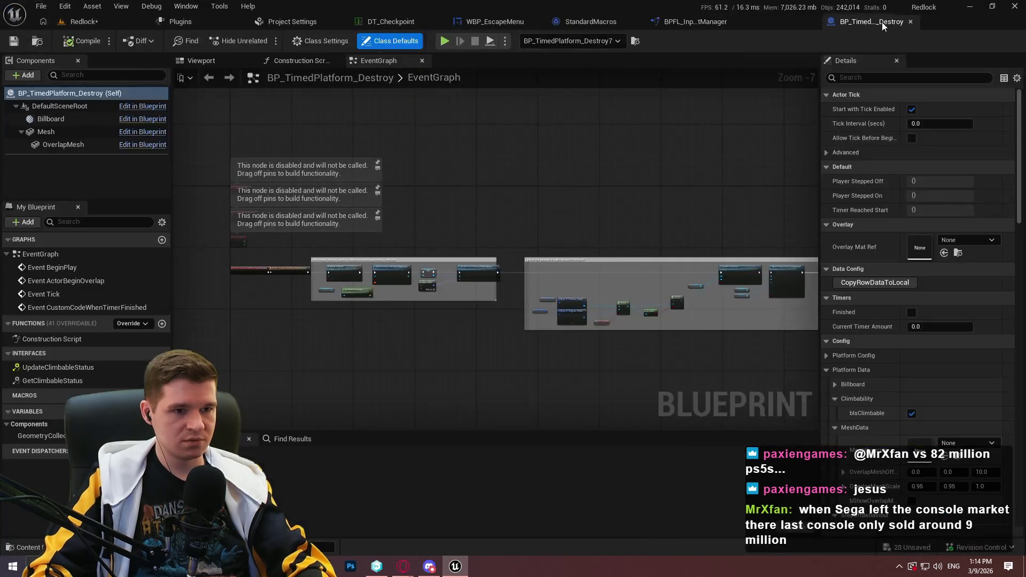
scroll(411, 269, up, 6)
click(302, 61)
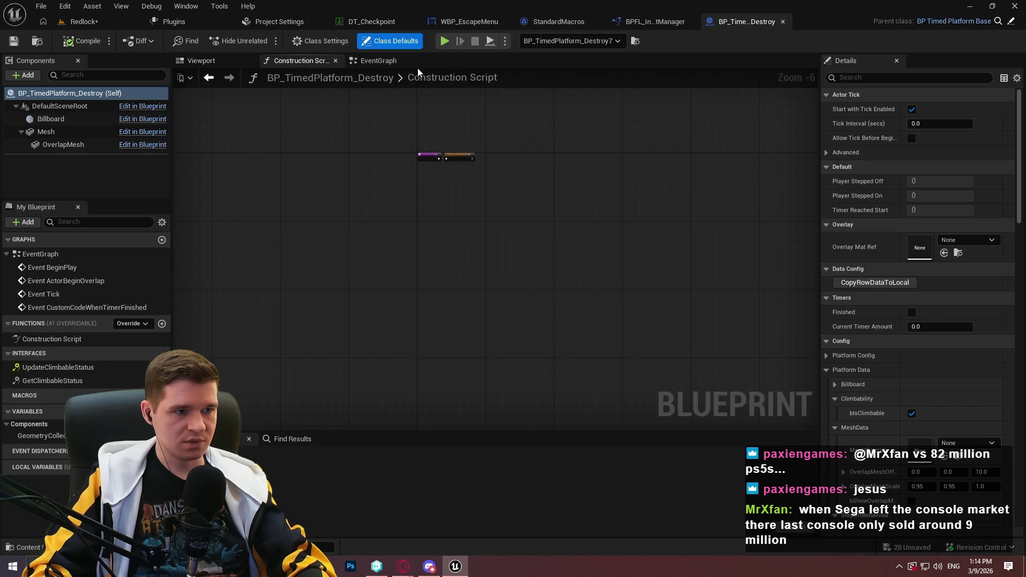
click(373, 60)
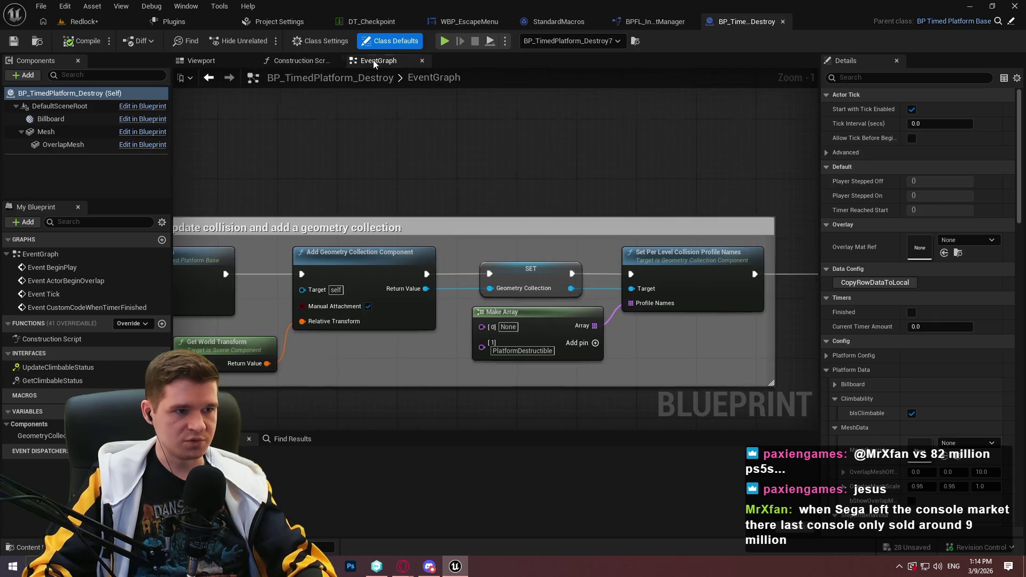
- Inspect the timer nodes in parent BP_TimedPlatform_Base, then return to the Redlock level
click(1011, 21)
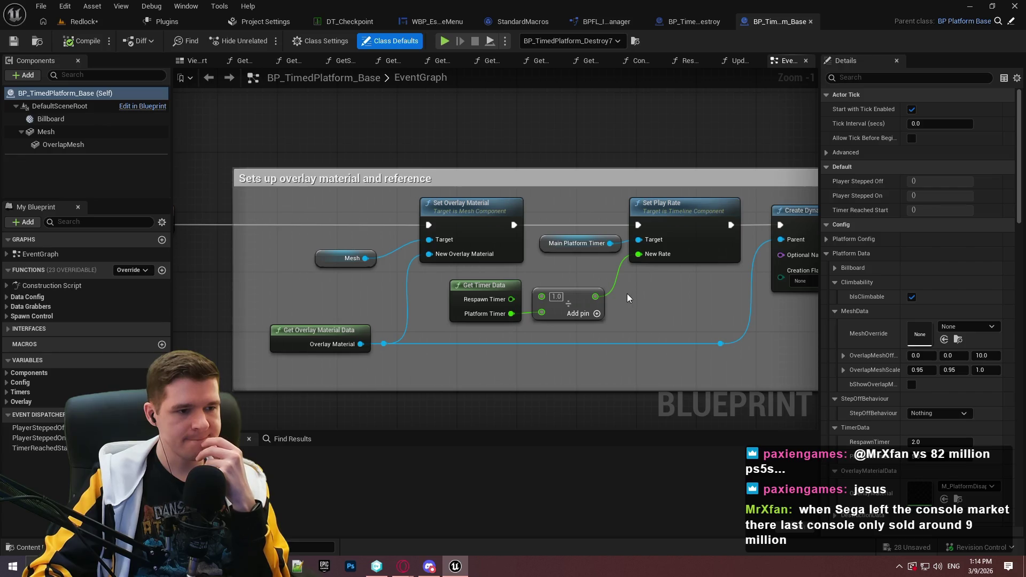
mouse_move(617, 294)
mouse_down()
mouse_move(869, 301)
mouse_move(575, 289)
mouse_up()
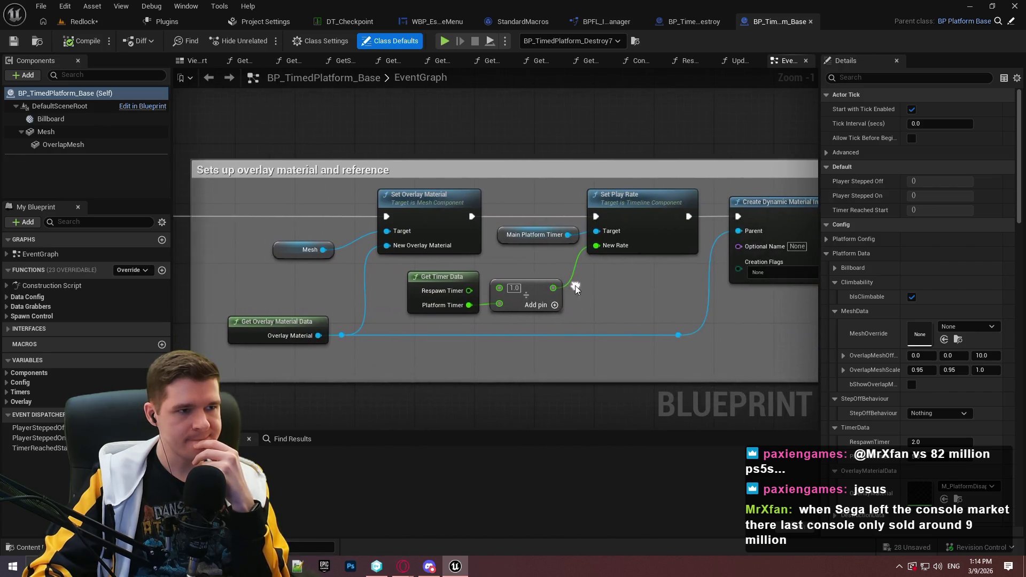
click(81, 22)
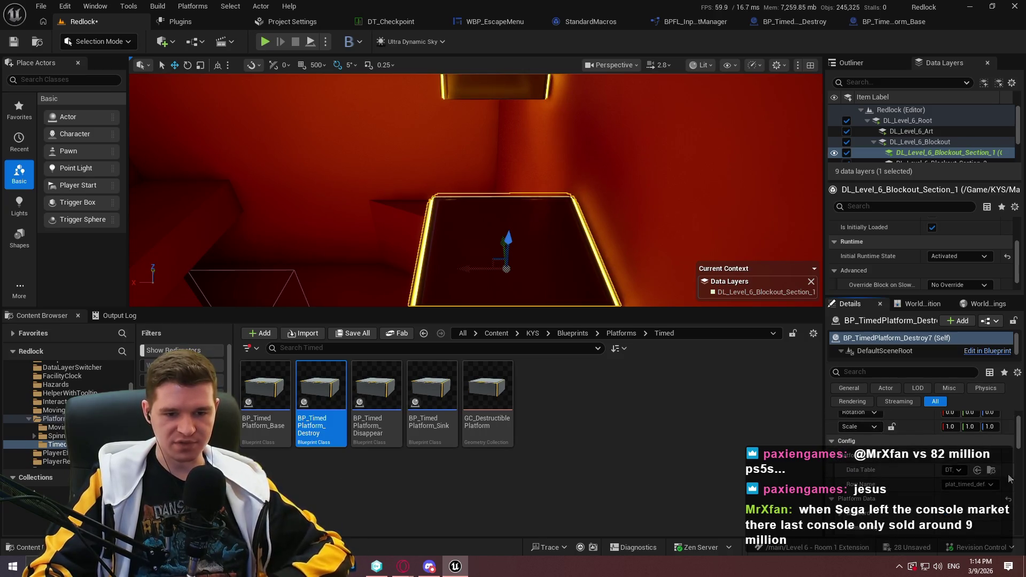
- Clear the Data Table on both timed destroy platforms
click(956, 470)
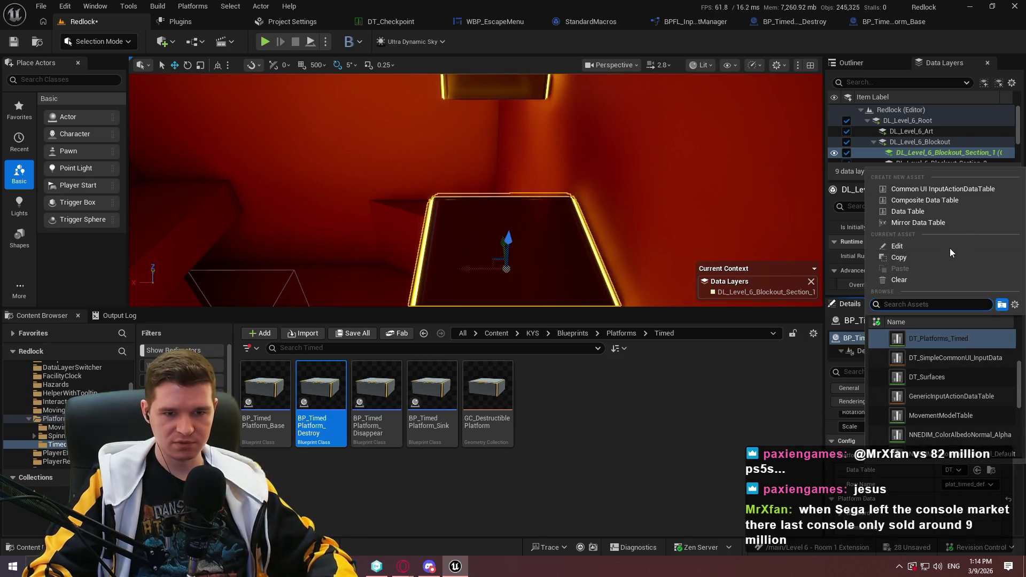
click(899, 280)
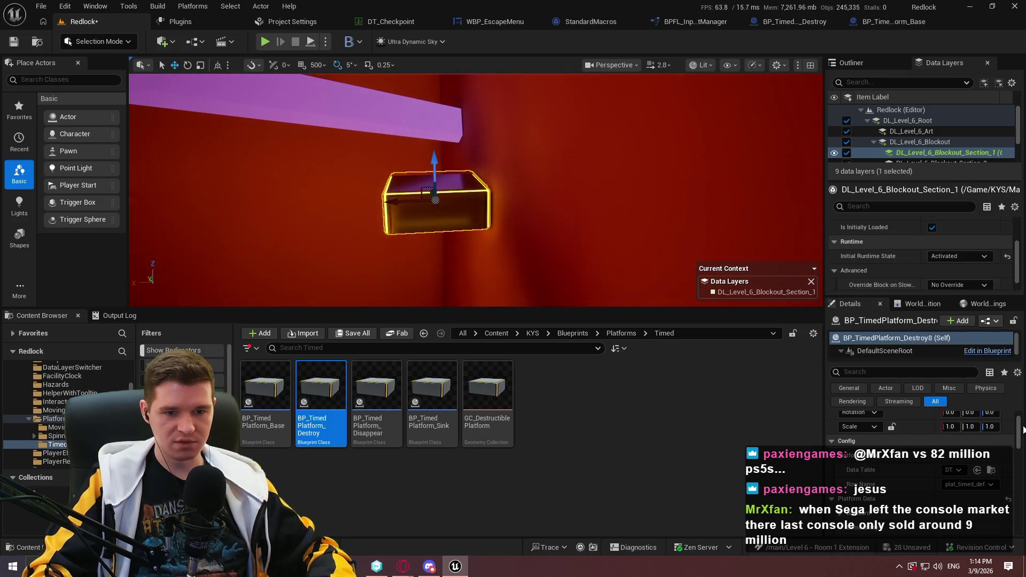
click(949, 471)
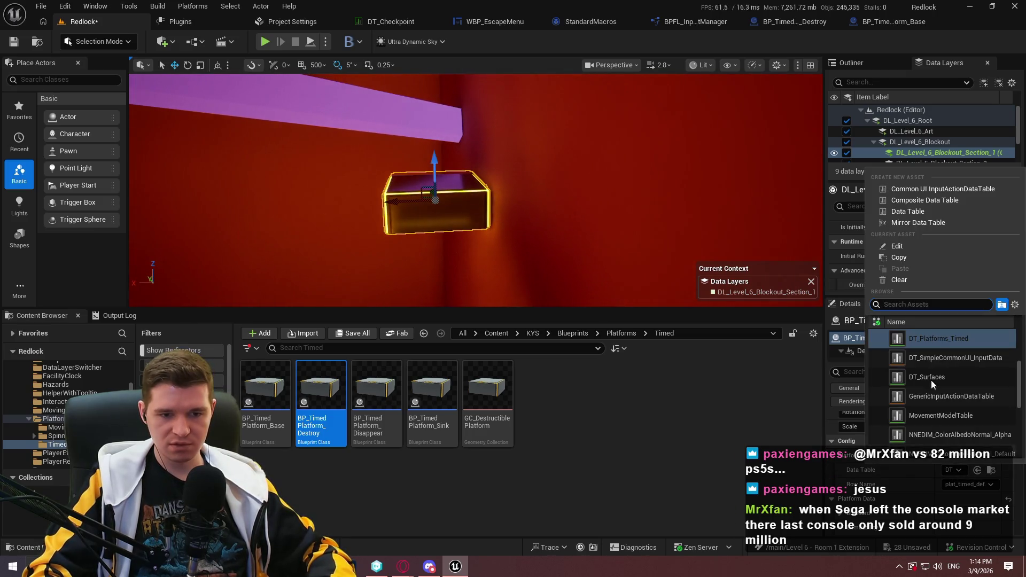
click(899, 281)
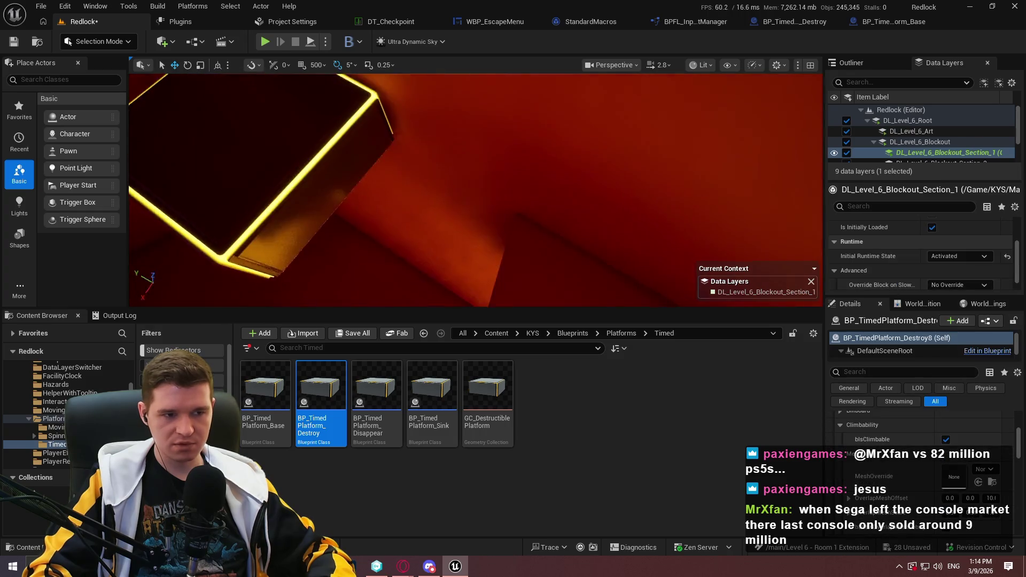
- Play from the wall cube, climb the platforms onto the purple ledge, then restore the editor
right_click(525, 252)
click(607, 545)
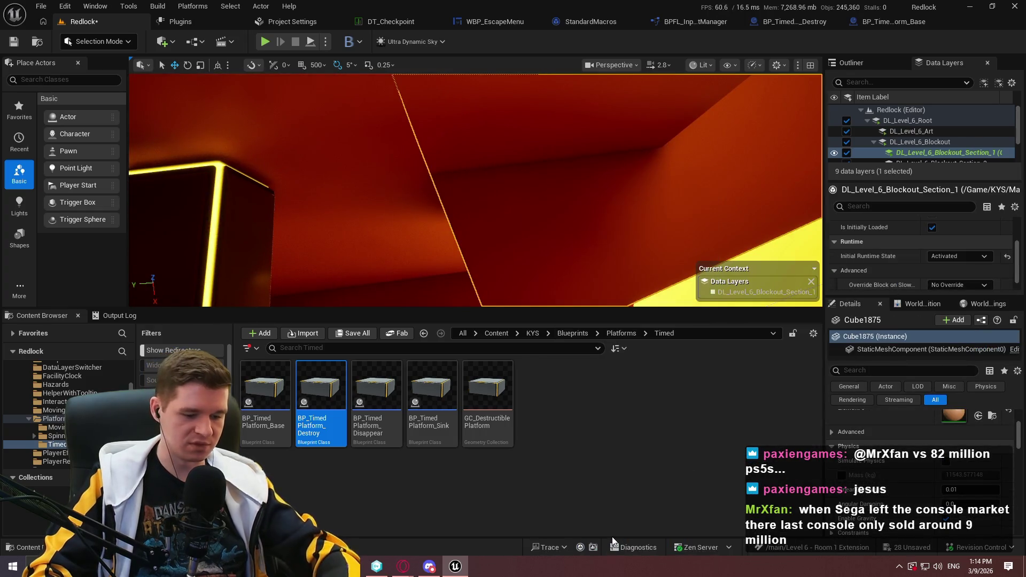
click(480, 274)
key(F11)
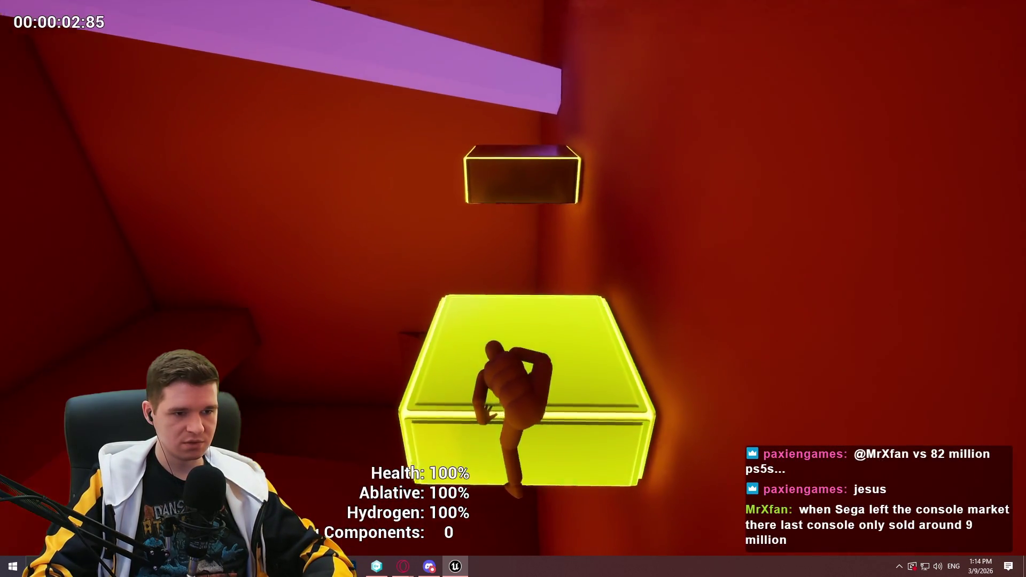
key(space)
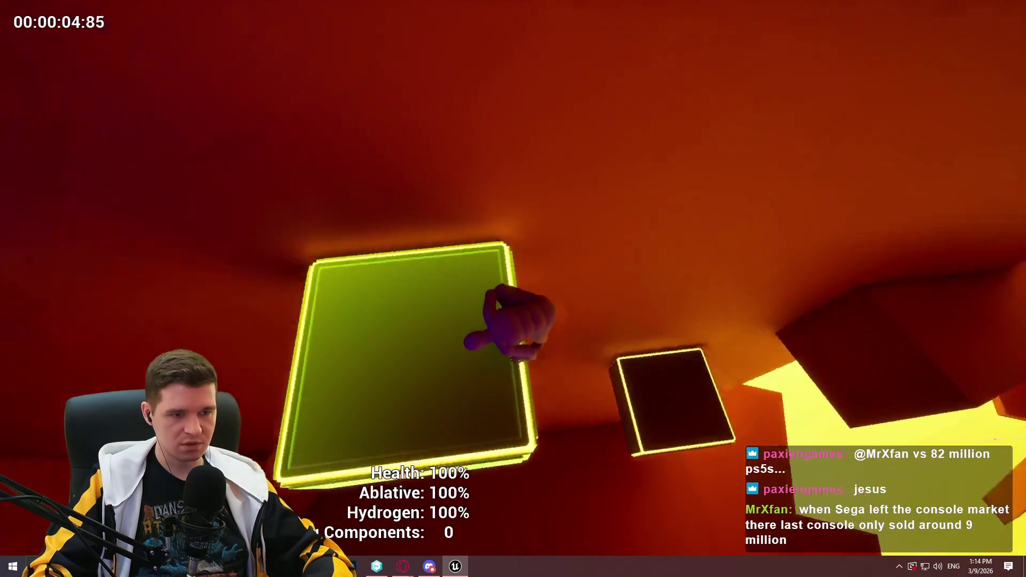
key(space)
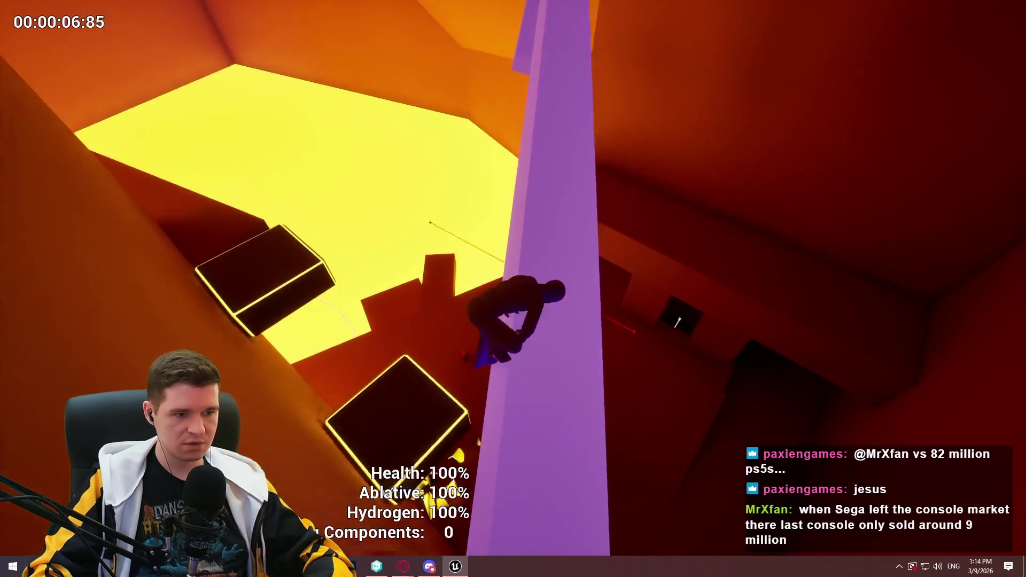
key(Escape)
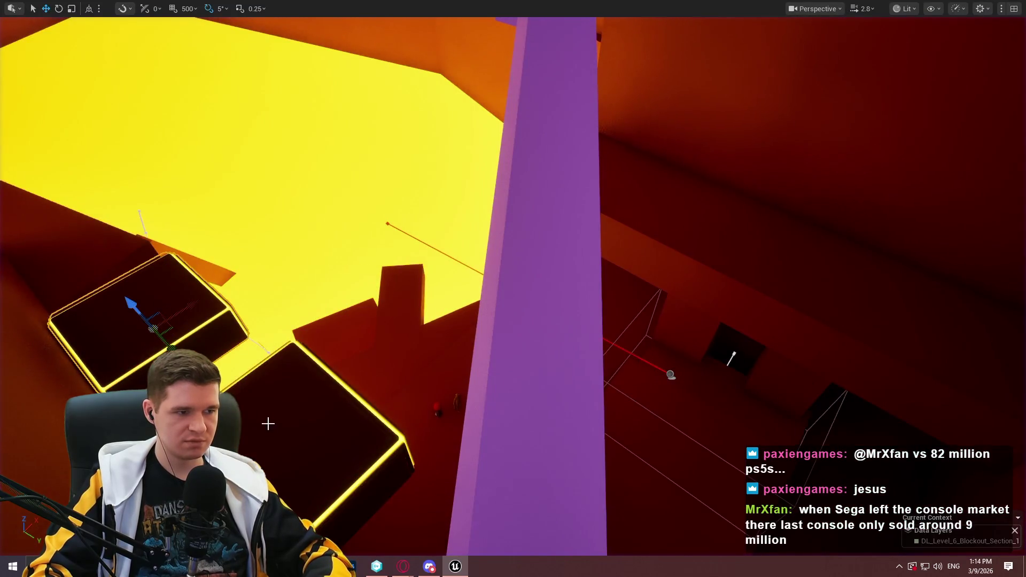
key(F11)
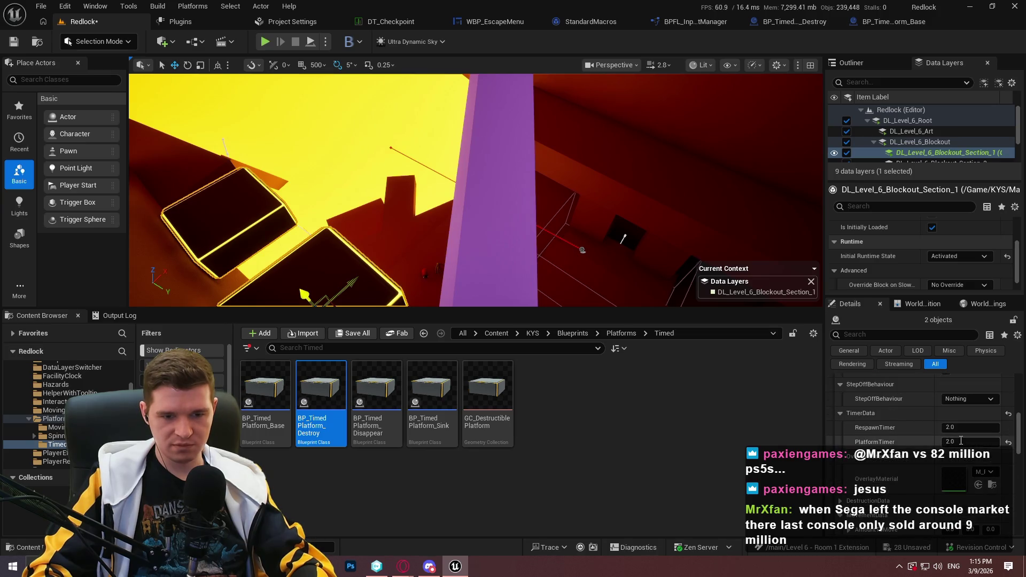
- Set PlatformTimer to 2.5 on both platforms and frame them in the viewport
text(2.5)
key(Return)
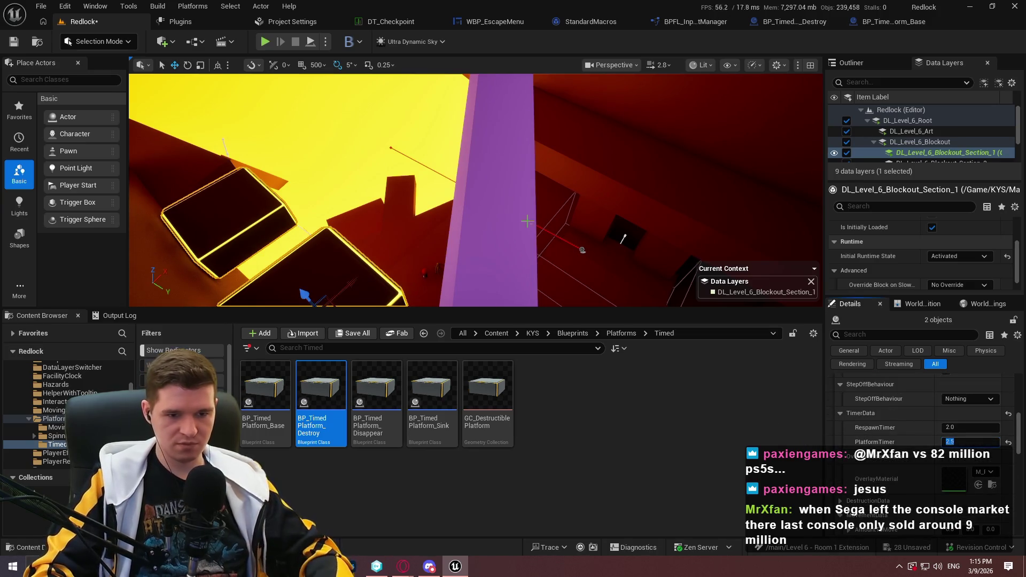
mouse_move(623, 239)
mouse_down()
mouse_move(587, 224)
mouse_move(566, 235)
mouse_up()
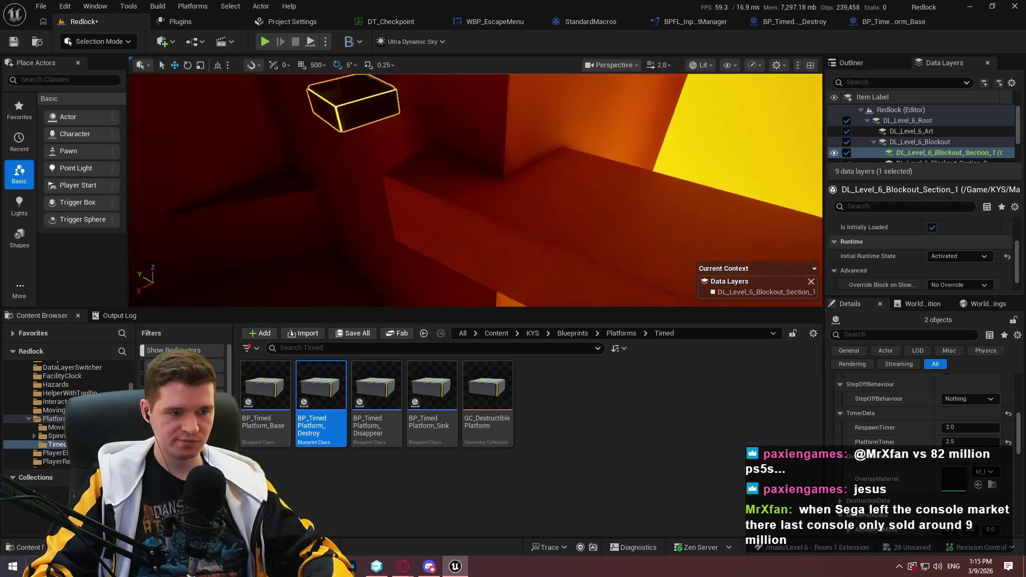
key(f)
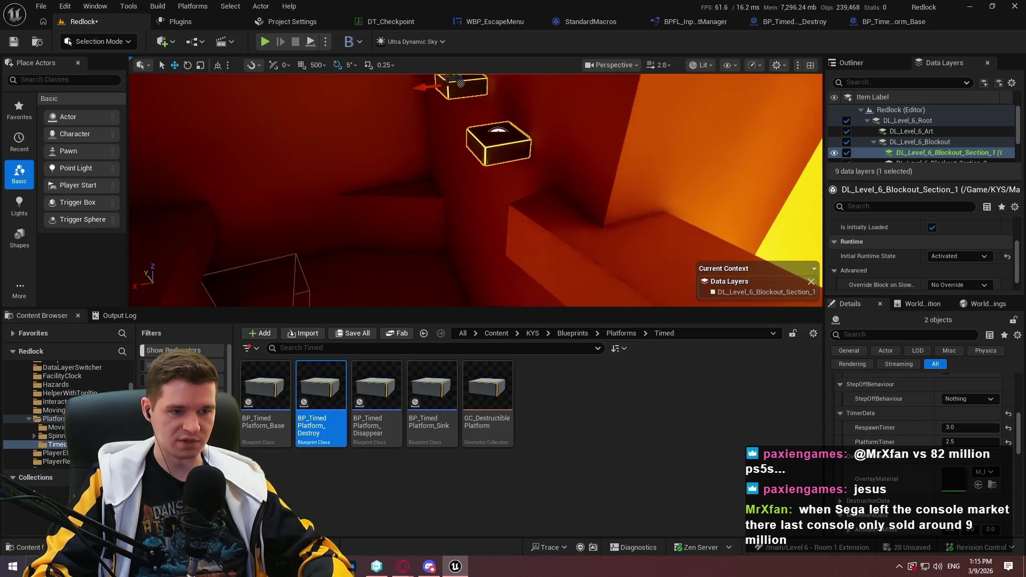
- Start a play-test from the cube beside the platforms, dismissing the intro message
right_click(606, 203)
click(670, 550)
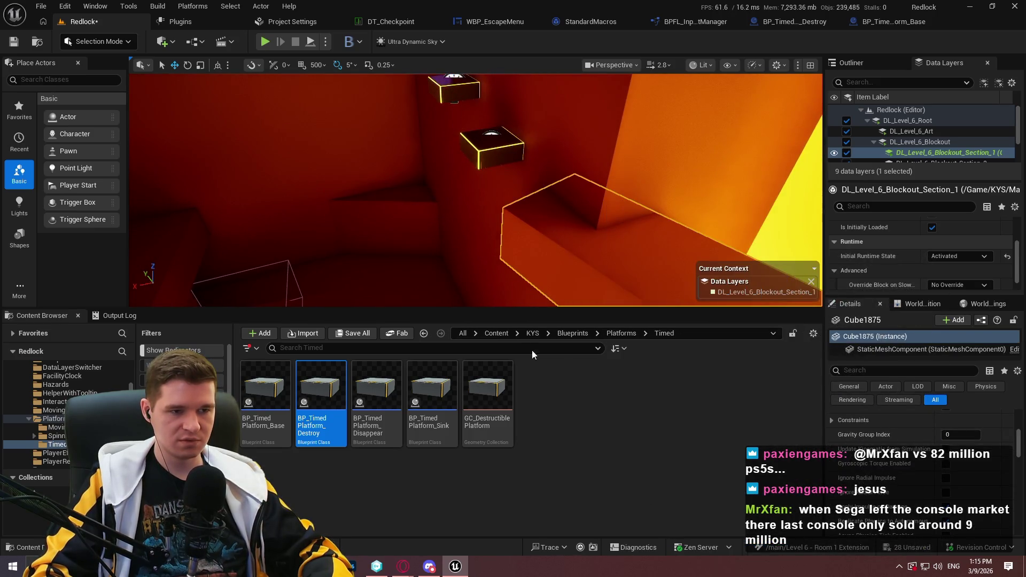
key(alt+p)
click(473, 272)
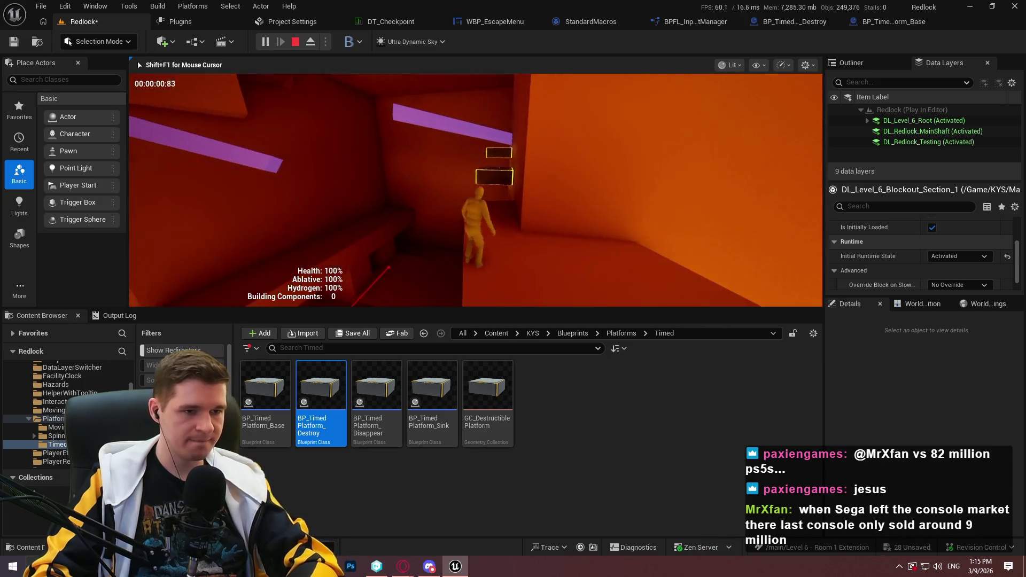
- Climb the glowing platforms, jump onto the purple wall and run the corridor, then stop
key(F11)
key(w)
key(space)
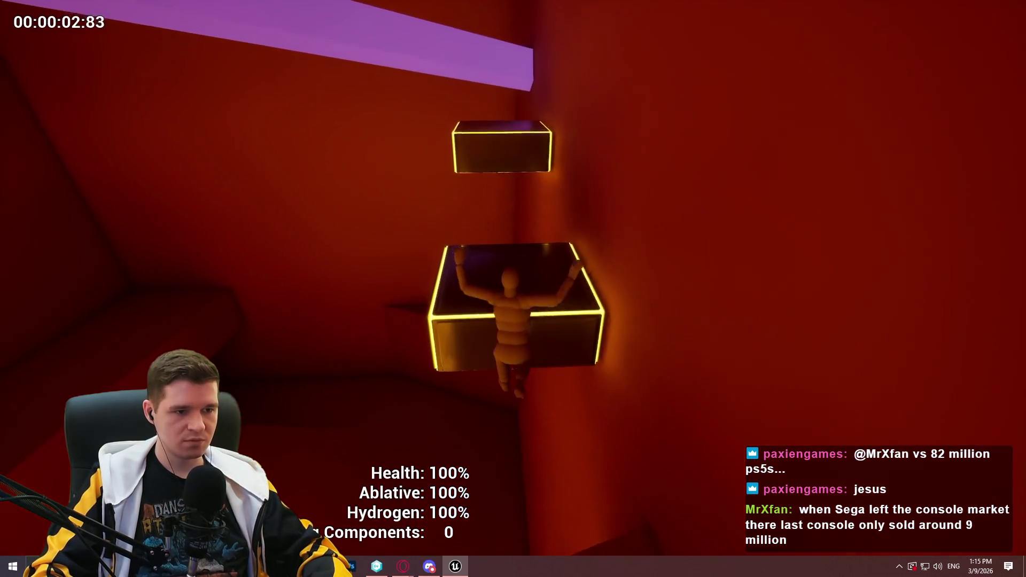
key(space)
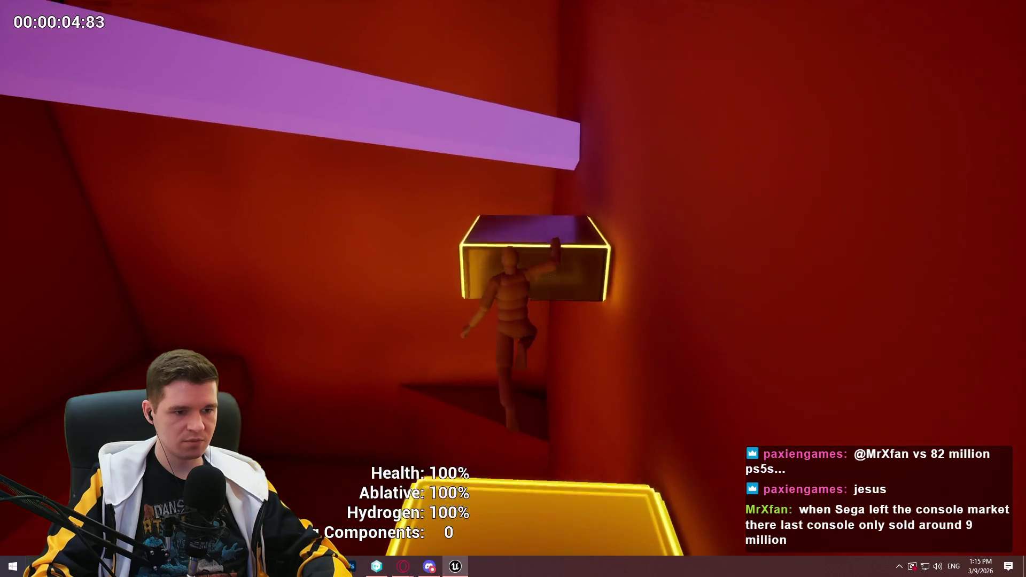
key(space)
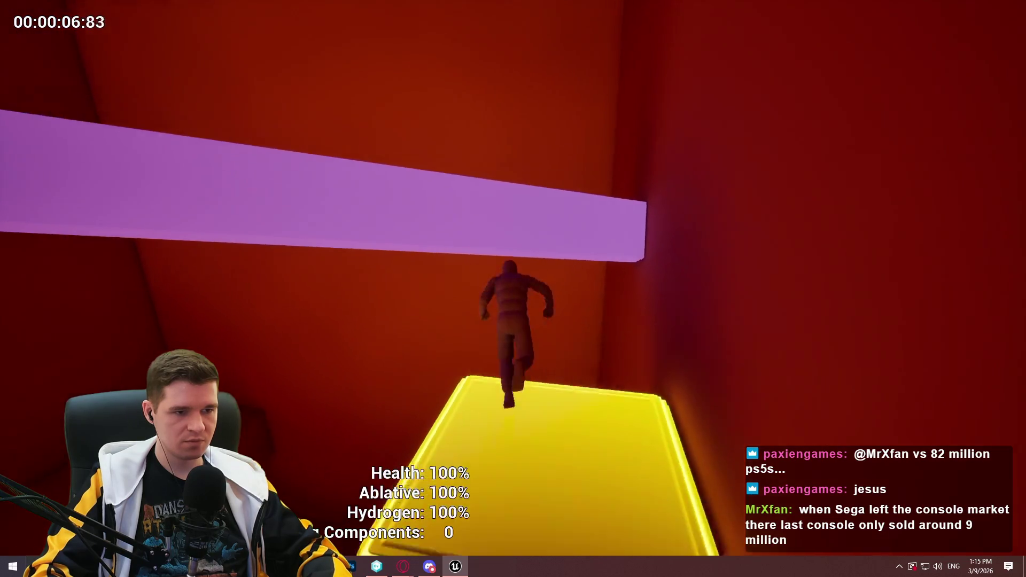
key(space)
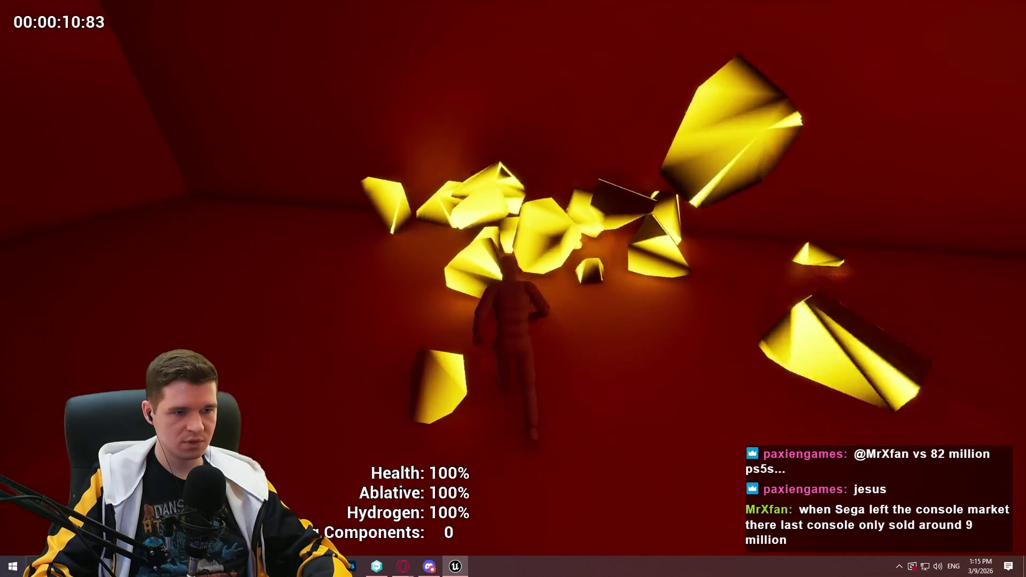
key(w)
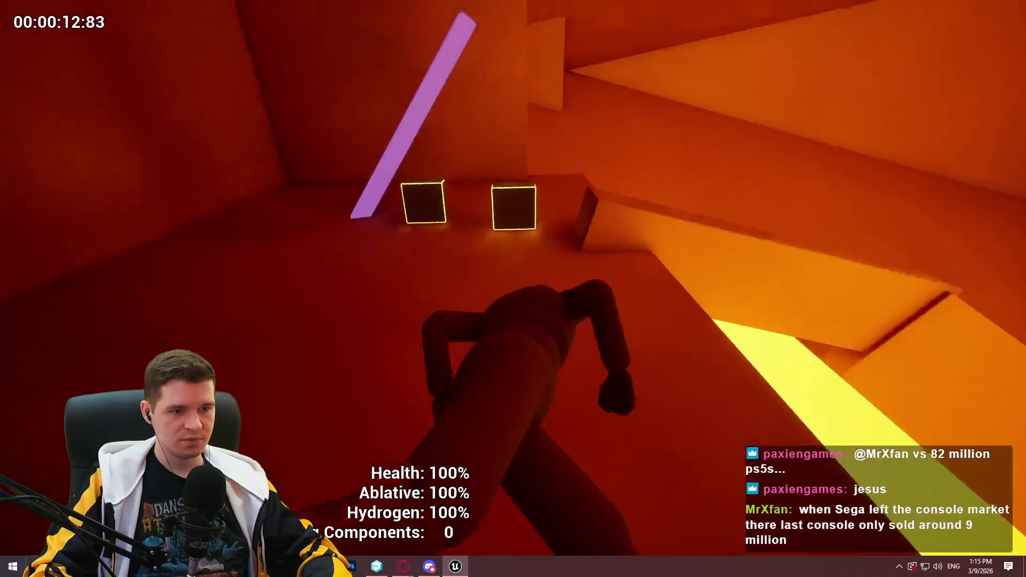
key(Escape)
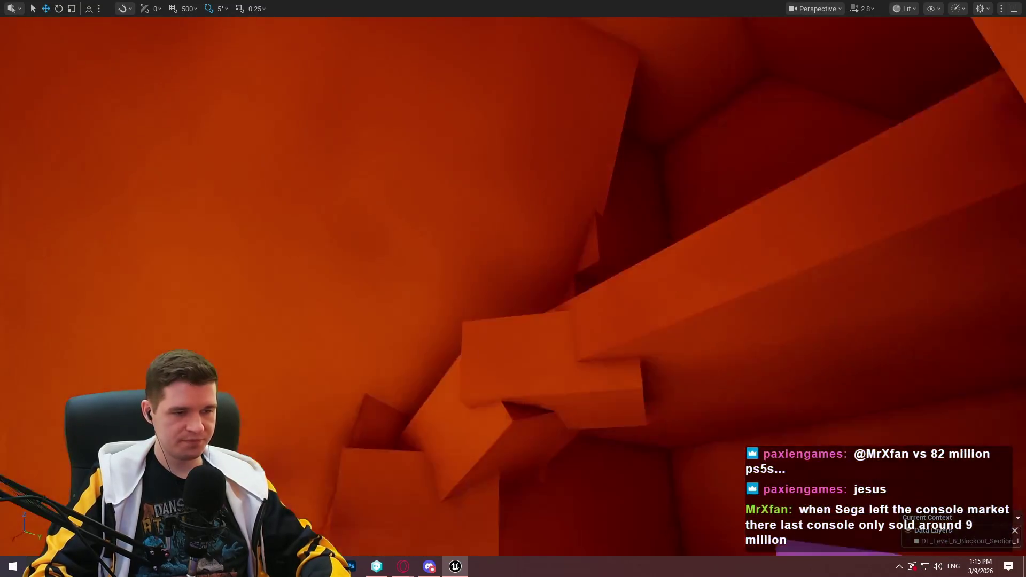
- Fly through the level to the yellow-floored room and focus on the yellow pillar
key(w)
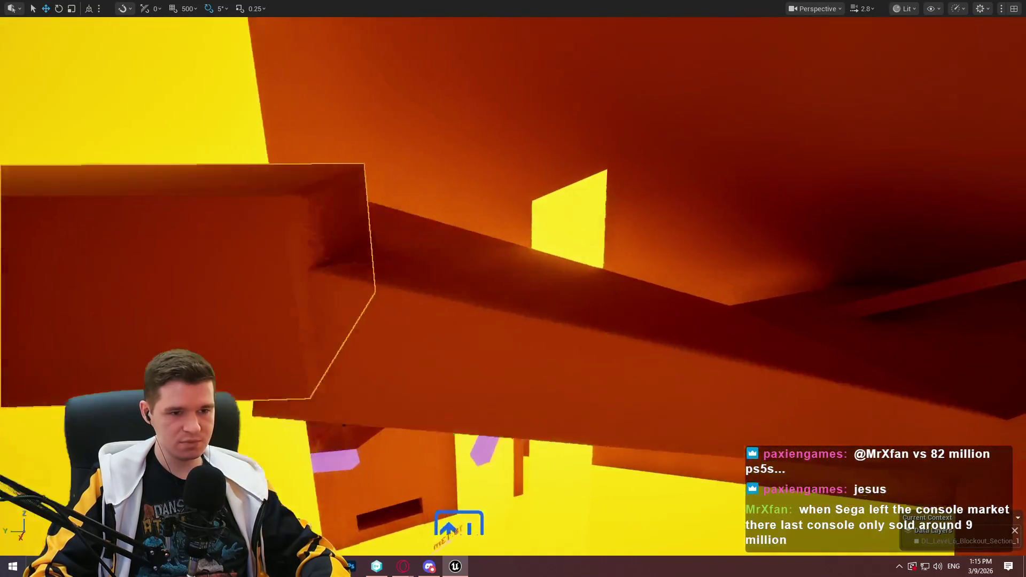
key(w)
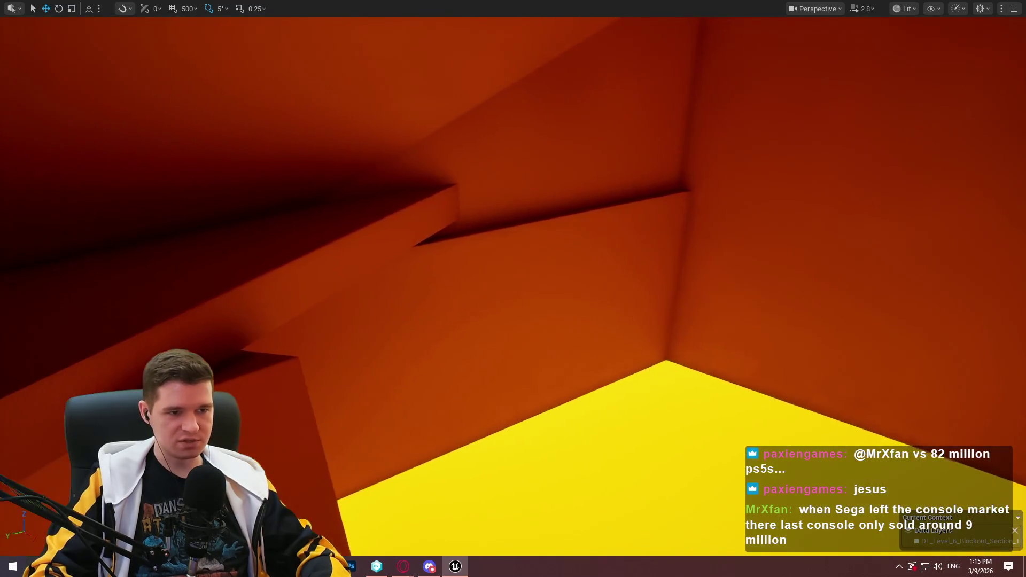
key(w)
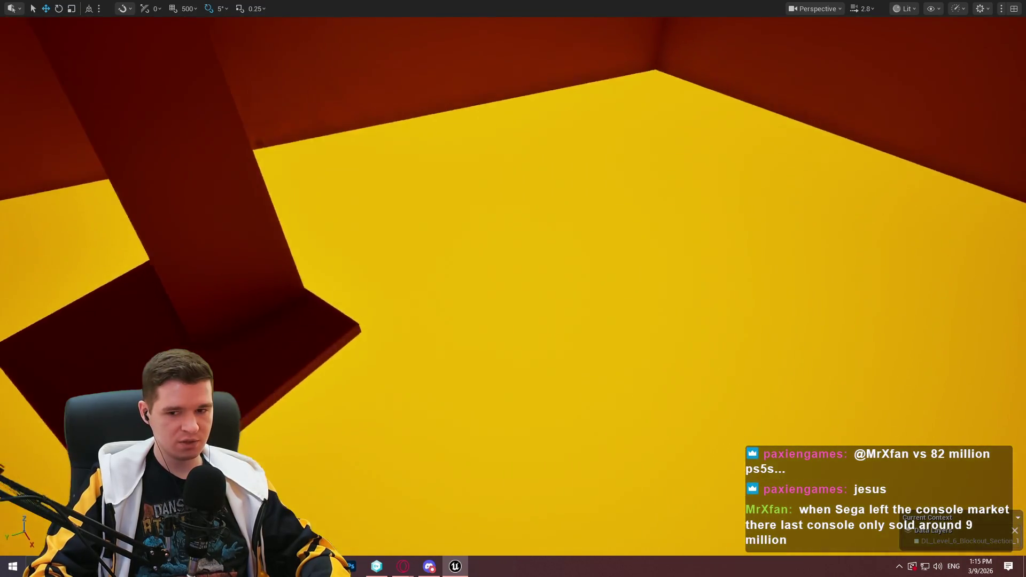
key(w)
key(w)
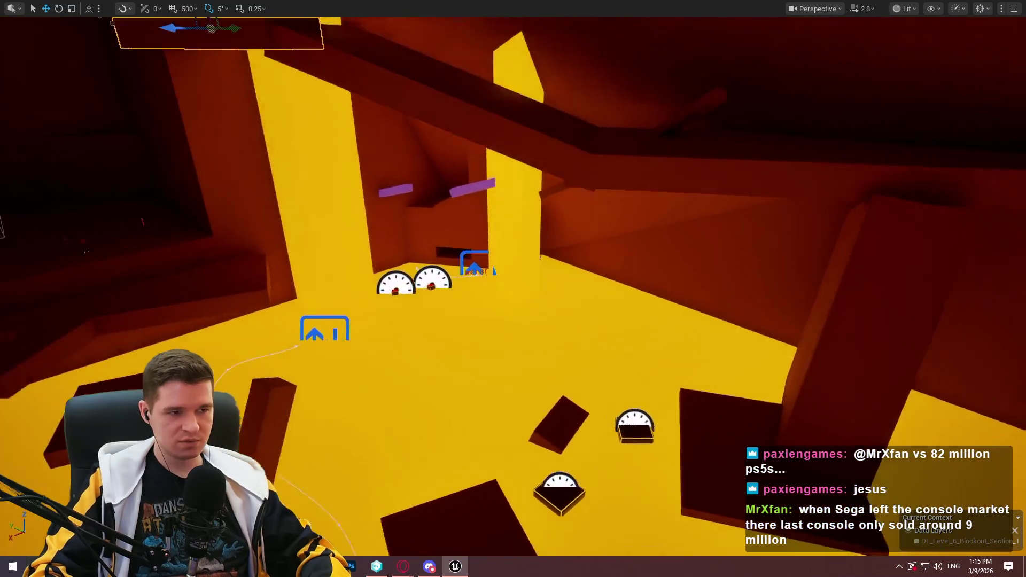
click(290, 78)
key(s)
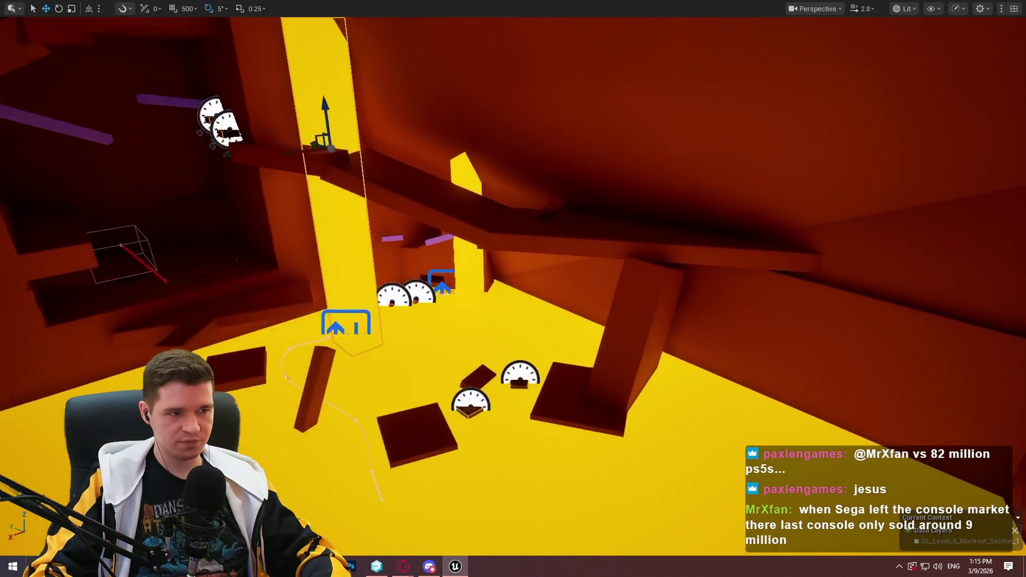
key(w)
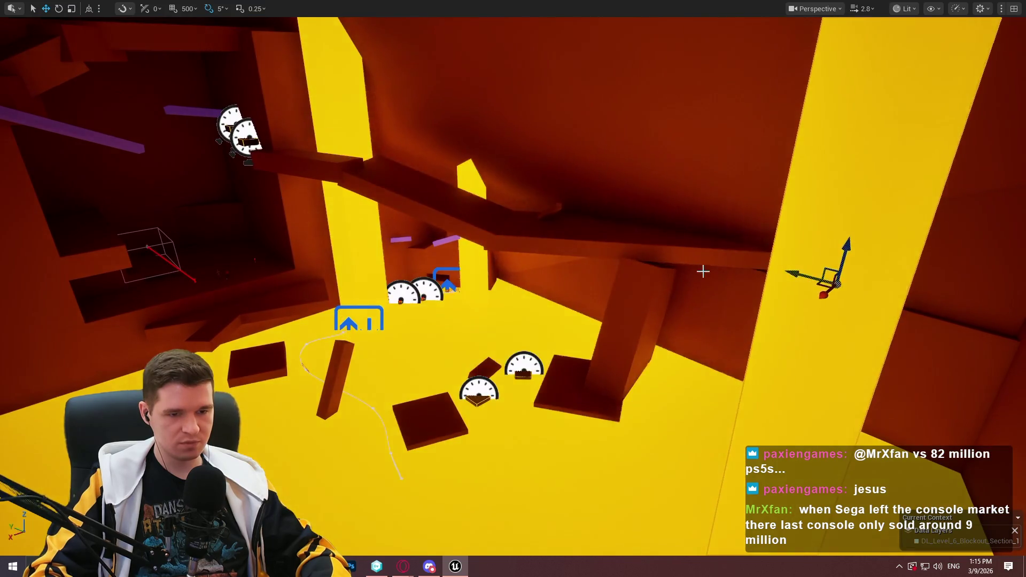
key(s)
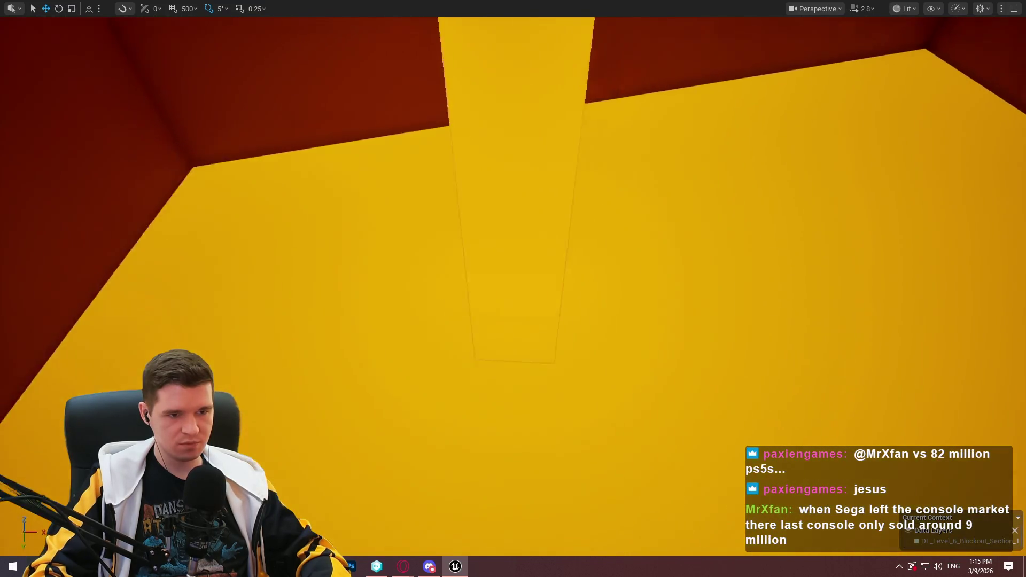
key(f)
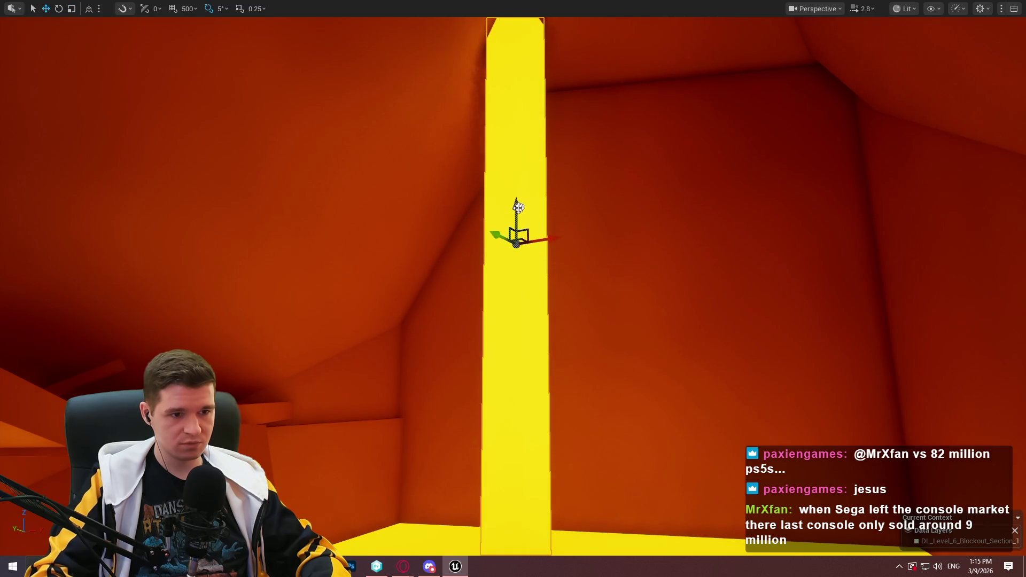
key(s)
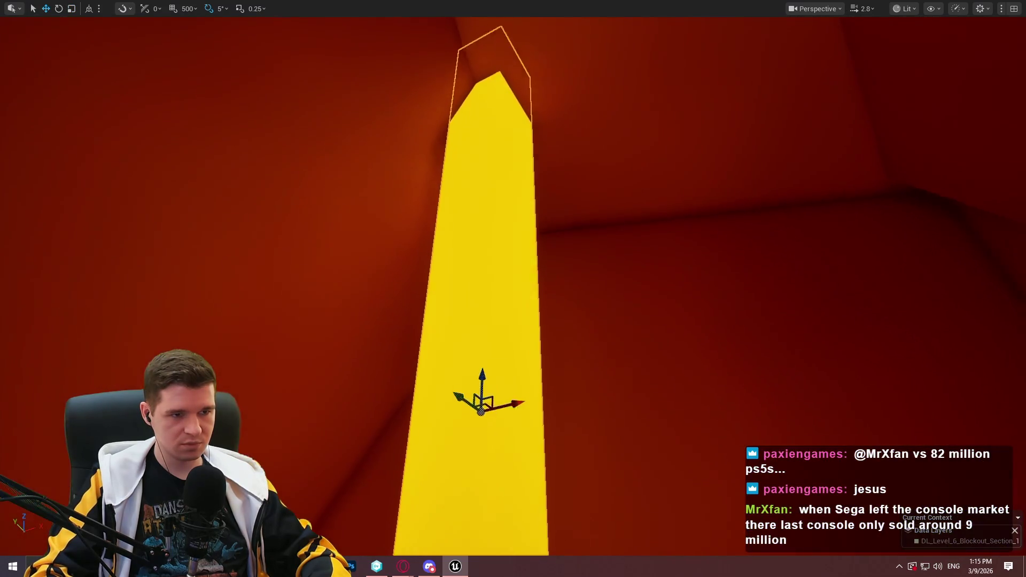
key(s)
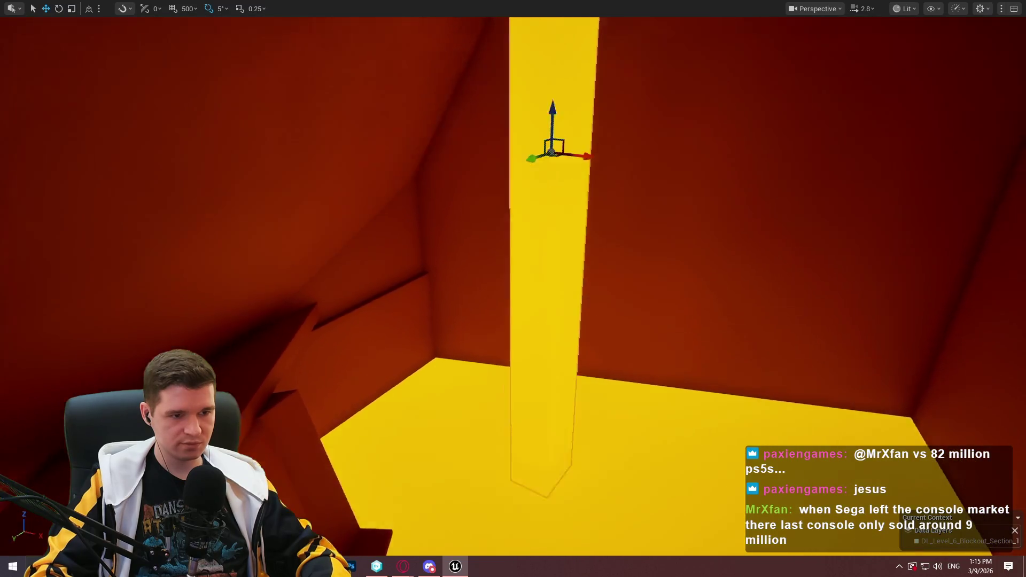
key(e)
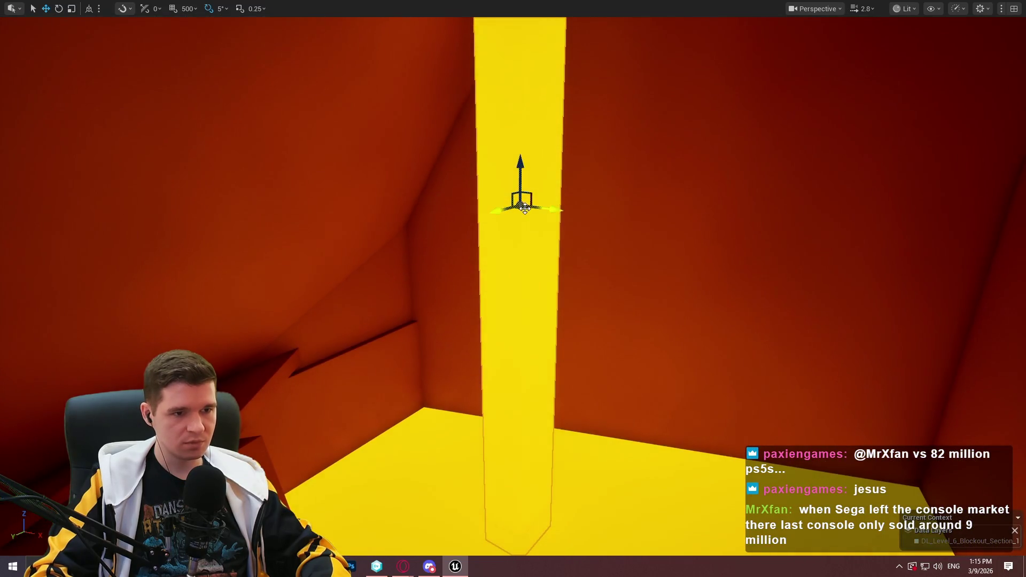
- Shift the yellow pillar slightly left and inspect the result around the shaft
drag(524, 207, 439, 187)
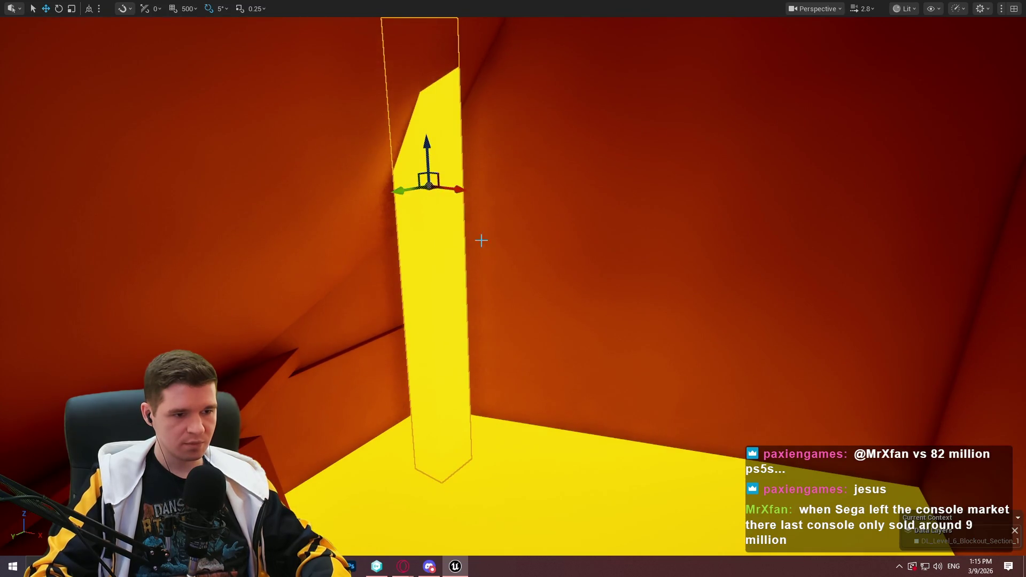
key(w)
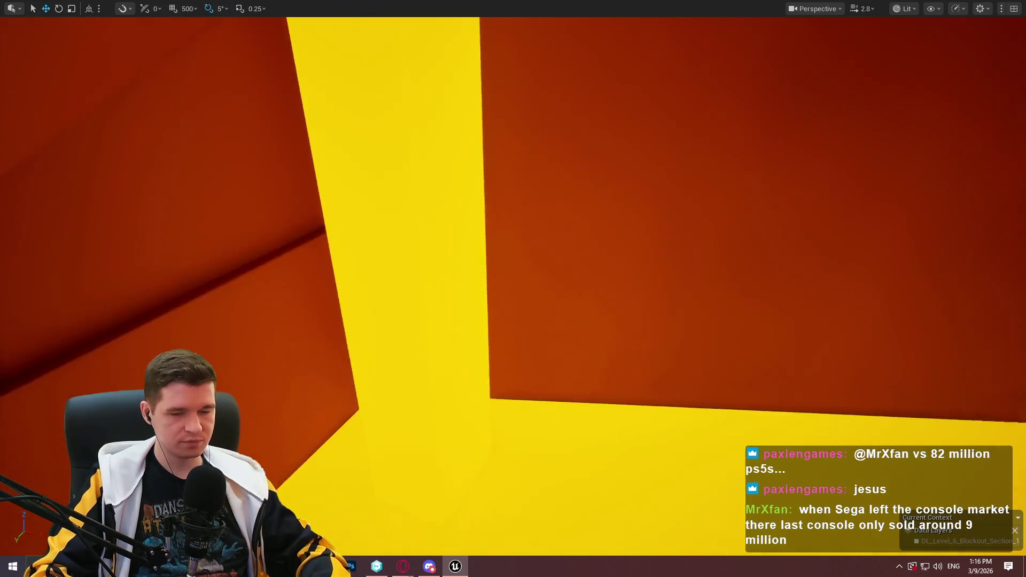
key(s)
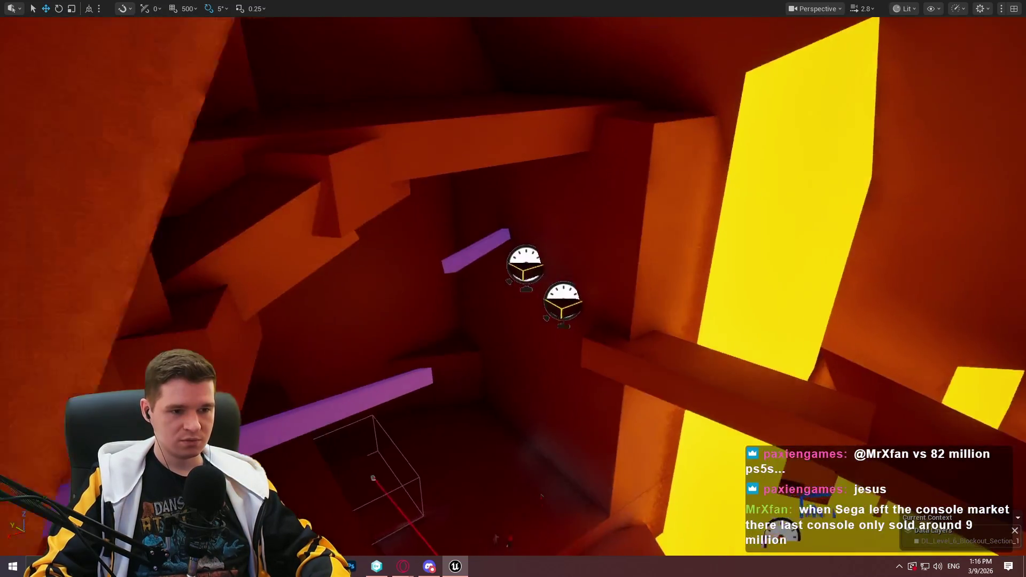
key(w)
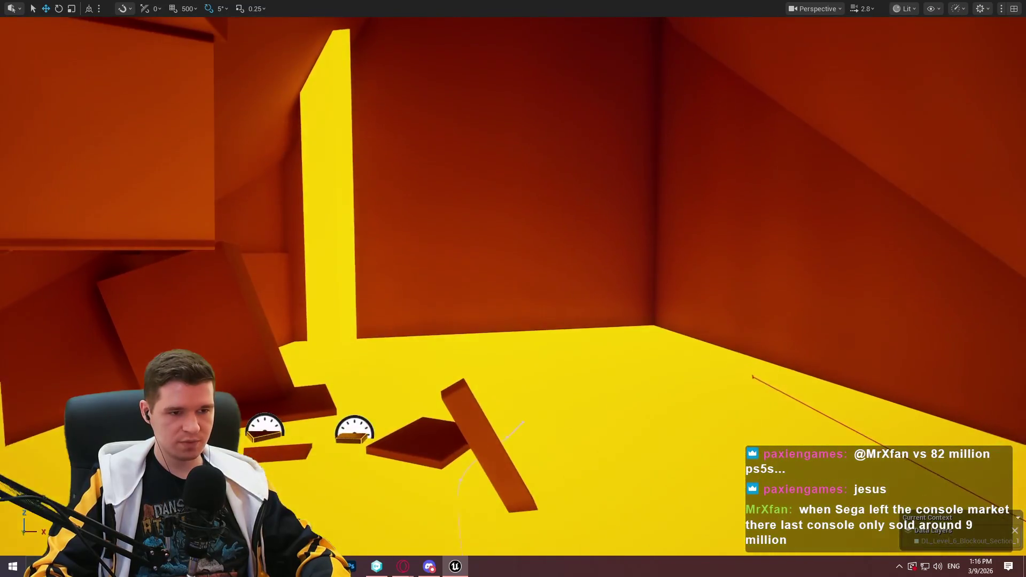
key(s)
key(w)
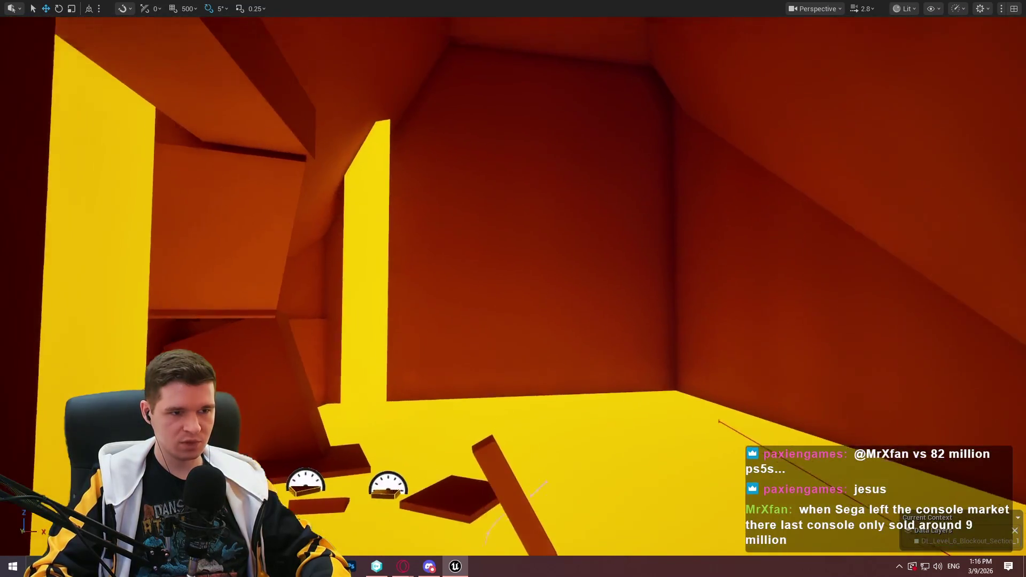
scroll(513, 288, down, 5)
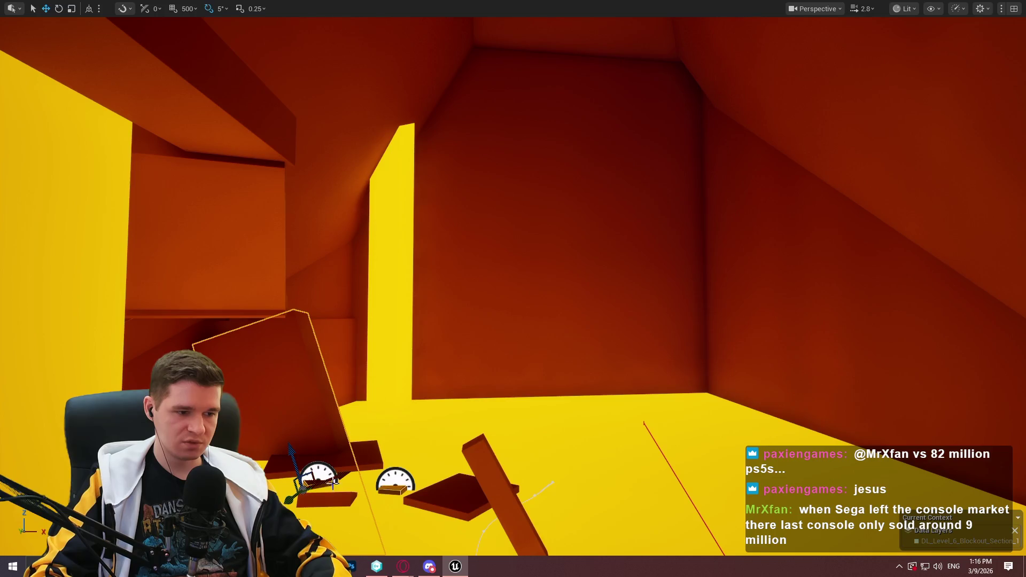
- Move the tilted slab onto the right wall, turn it upright, and scale it wider and taller
mouse_move(333, 479)
mouse_down()
mouse_move(411, 422)
mouse_move(770, 320)
mouse_move(716, 310)
mouse_move(710, 329)
mouse_up()
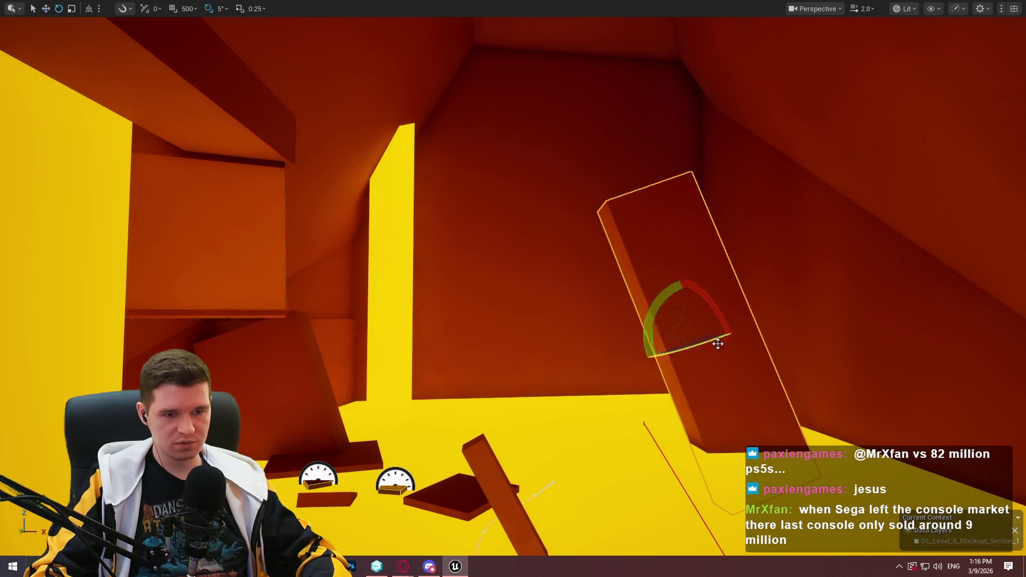
drag(718, 323, 688, 276)
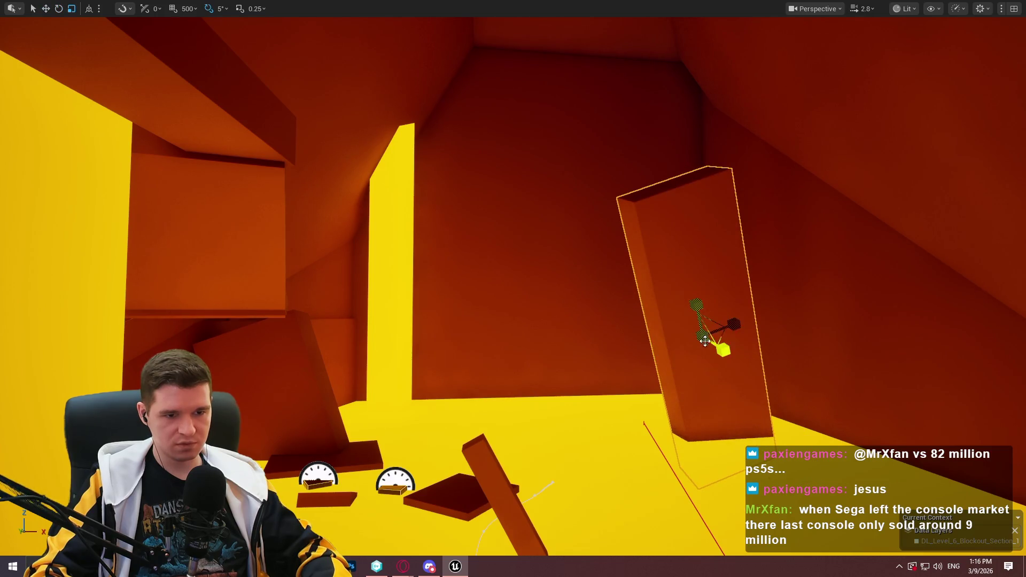
mouse_move(723, 350)
mouse_down()
mouse_move(734, 359)
mouse_move(628, 280)
mouse_move(647, 287)
mouse_up()
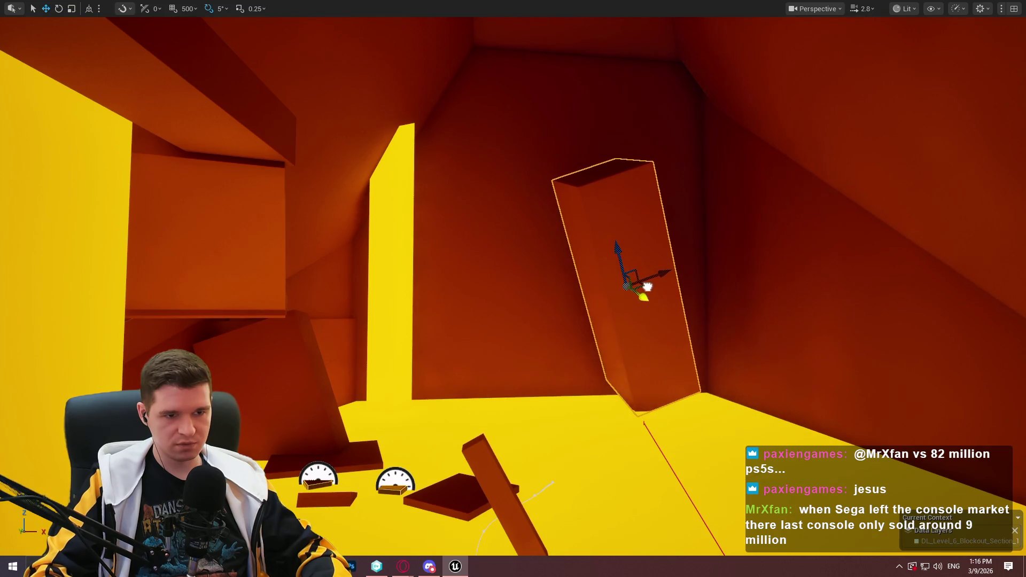
drag(614, 246, 612, 229)
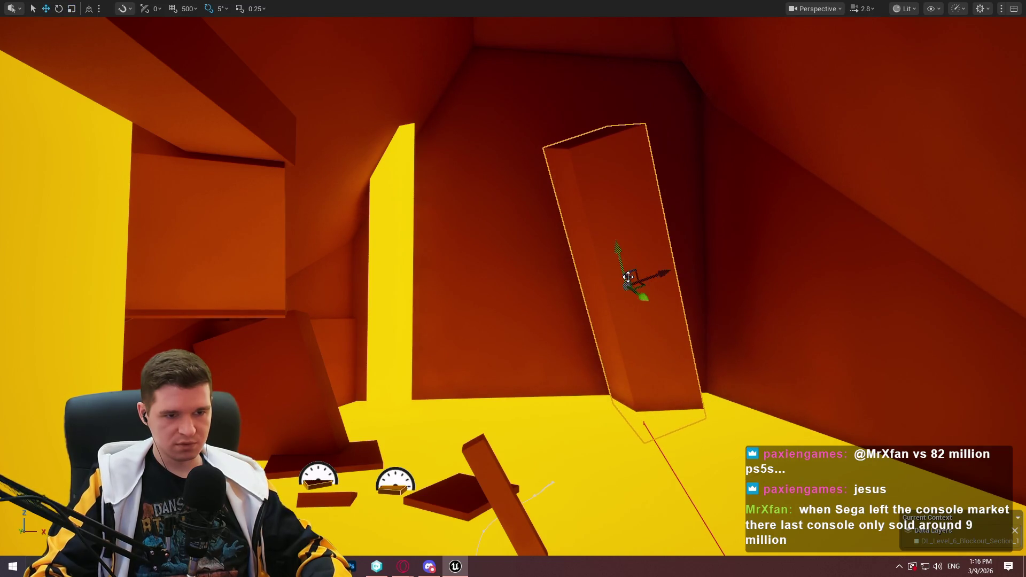
mouse_move(642, 287)
mouse_down()
mouse_move(732, 358)
mouse_move(717, 328)
mouse_move(763, 294)
mouse_move(720, 287)
mouse_move(747, 283)
mouse_up()
- Rotate the slab about 40° into a diagonal and view it from another angle
key(e)
mouse_move(710, 243)
mouse_down()
mouse_move(738, 244)
mouse_move(706, 243)
mouse_move(544, 148)
mouse_move(667, 95)
mouse_move(570, 108)
mouse_move(624, 117)
mouse_up()
key(w)
mouse_move(599, 77)
mouse_down()
mouse_move(589, 106)
mouse_move(644, 119)
mouse_move(728, 343)
mouse_move(668, 299)
mouse_move(631, 251)
mouse_move(620, 267)
mouse_up()
- Lower the upright pillar and move the diagonal slab down-left into its final position
click(573, 211)
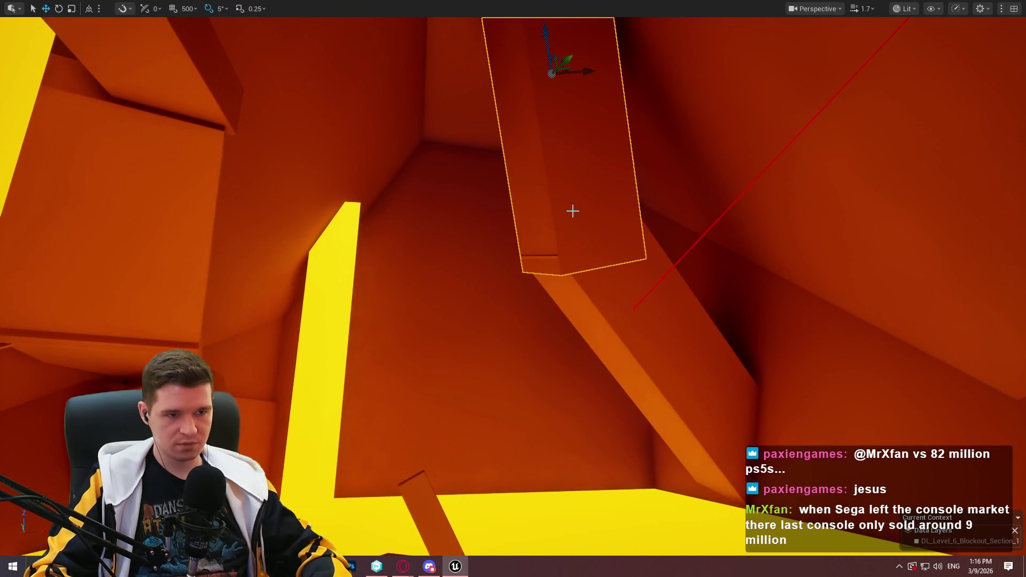
click(603, 275)
click(561, 62)
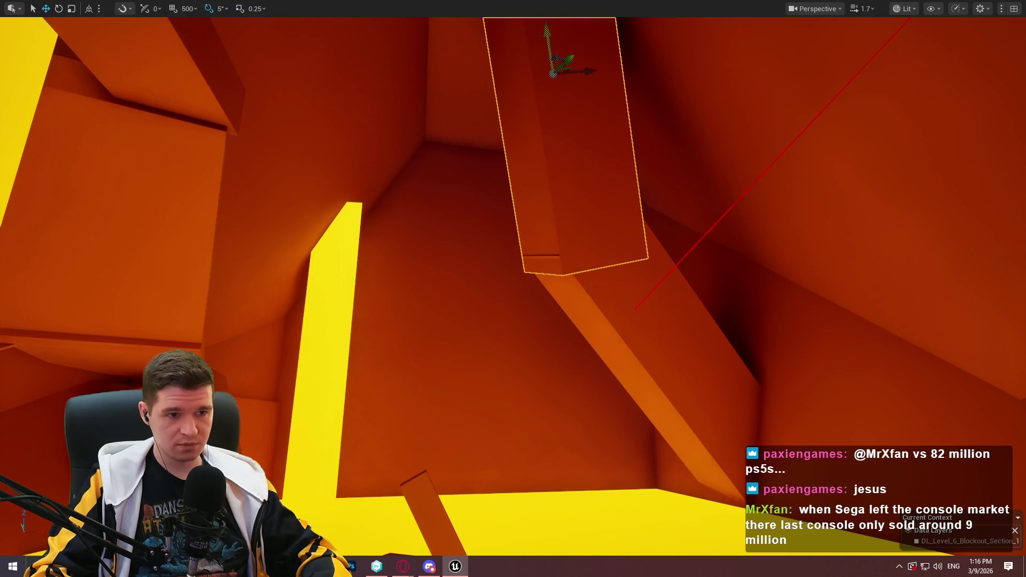
mouse_move(547, 38)
mouse_down()
mouse_move(579, 271)
mouse_move(633, 340)
mouse_move(623, 253)
mouse_up()
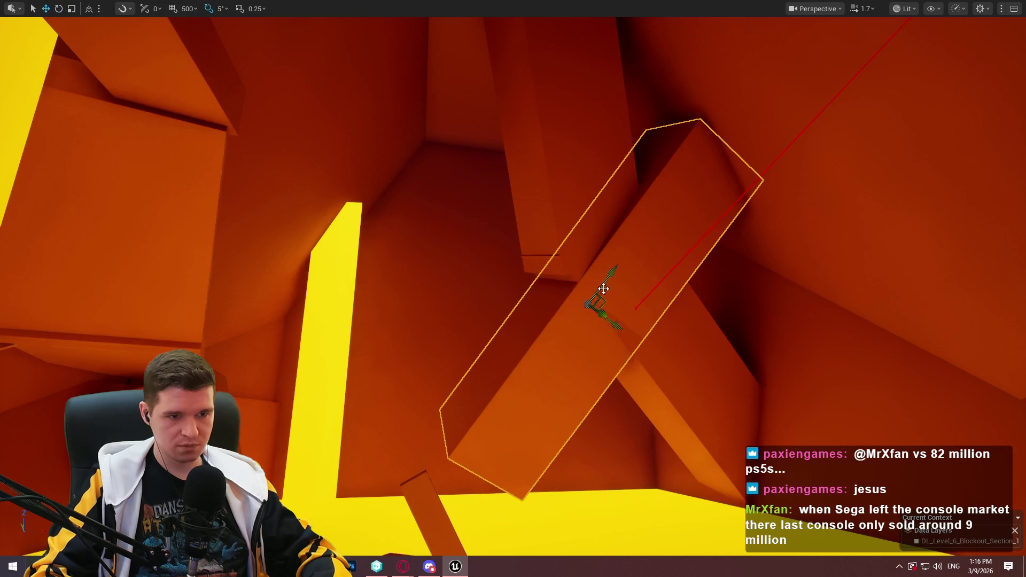
drag(604, 288, 521, 378)
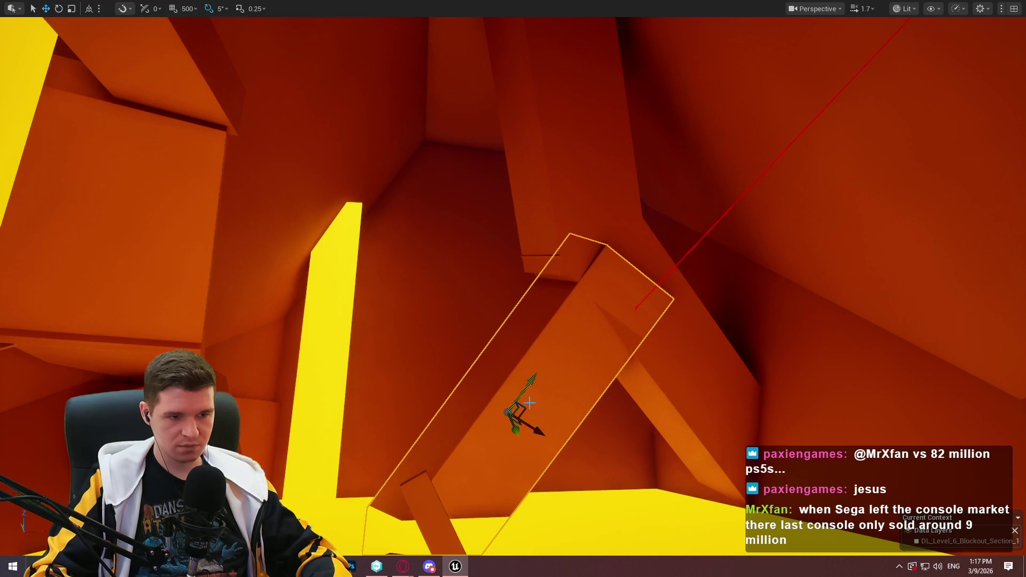
mouse_move(526, 422)
mouse_down()
mouse_move(503, 416)
mouse_move(509, 432)
mouse_move(518, 421)
mouse_up()
- Slide the tall yellow pillar right and up along the X axis
key(alt+p)
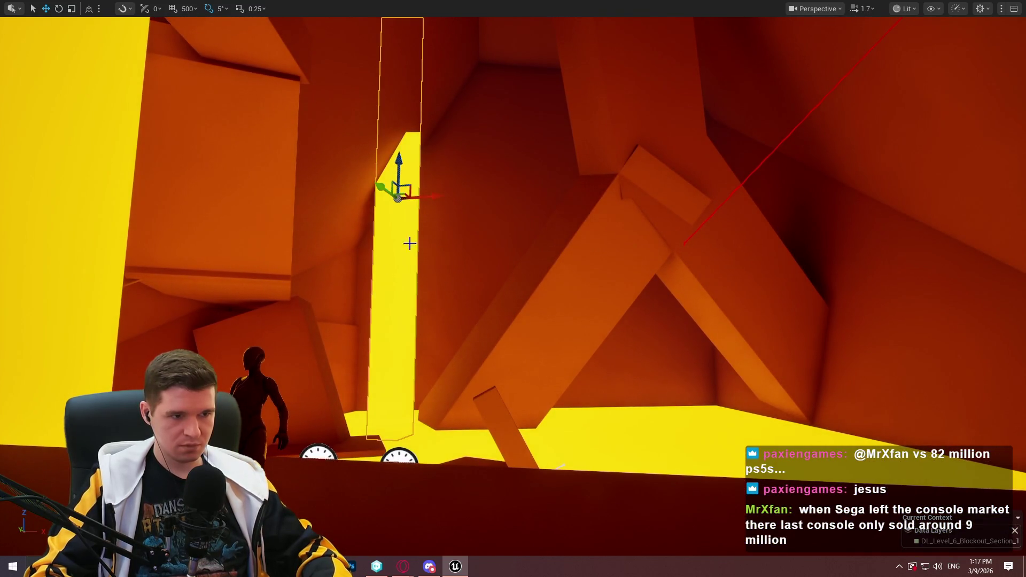
mouse_move(426, 197)
mouse_down()
mouse_move(744, 211)
mouse_move(735, 161)
mouse_up()
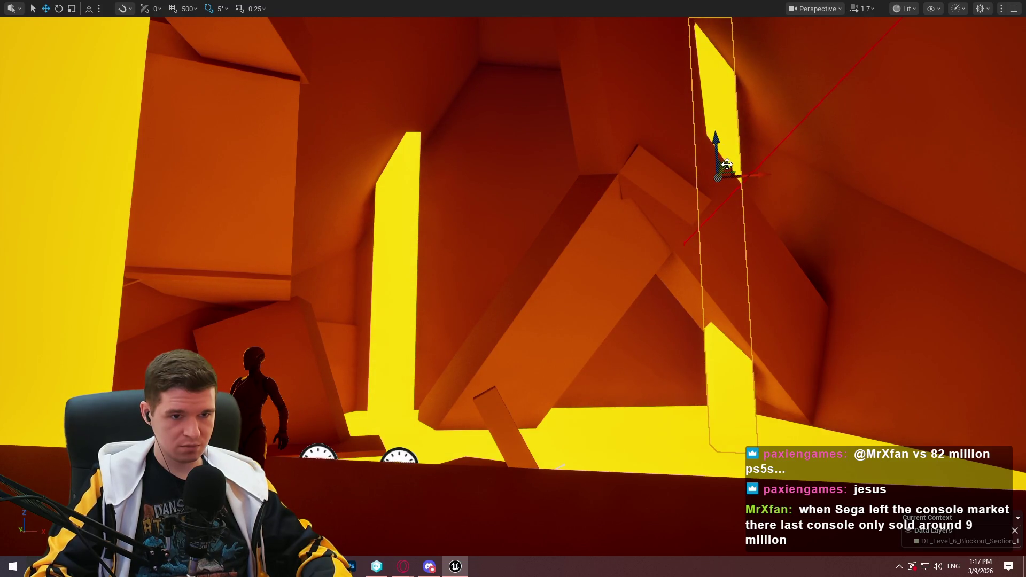
click(726, 161)
click(724, 157)
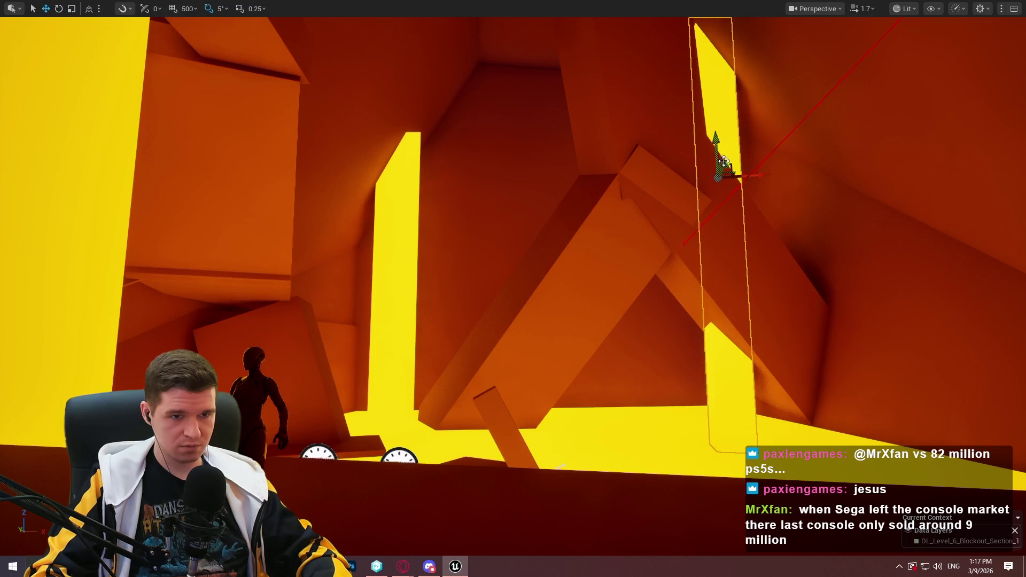
drag(729, 161, 784, 140)
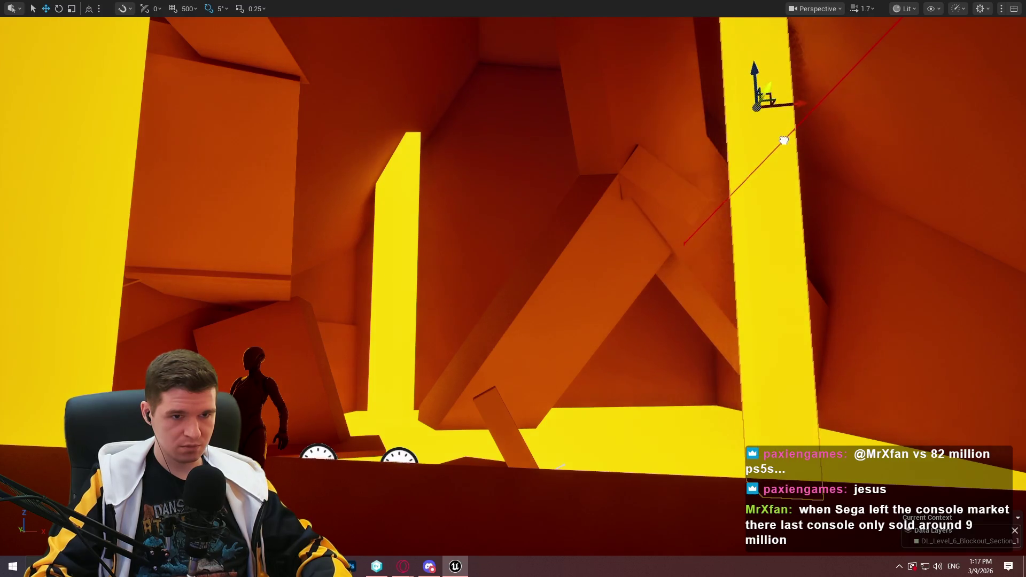
mouse_move(805, 100)
mouse_down()
mouse_move(869, 96)
mouse_move(833, 107)
mouse_up()
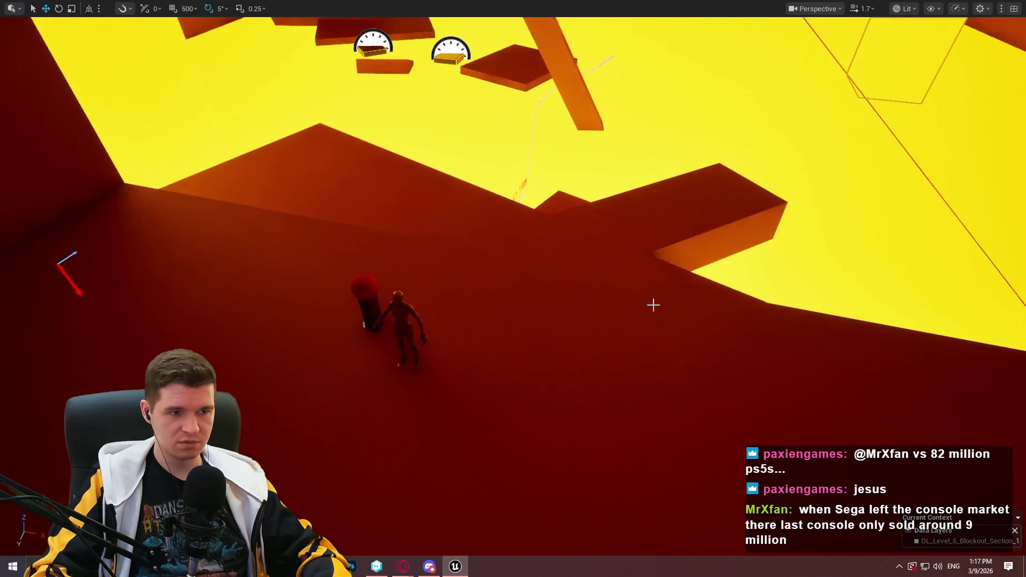
- Start a play-test from the floor block on the red floor
right_click(627, 437)
click(661, 418)
right_click(666, 413)
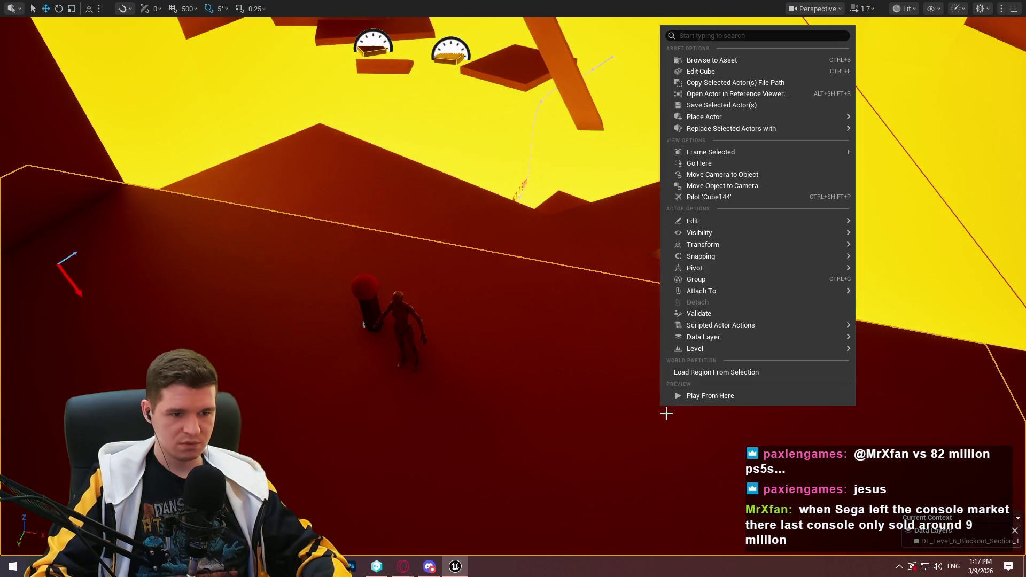
click(703, 398)
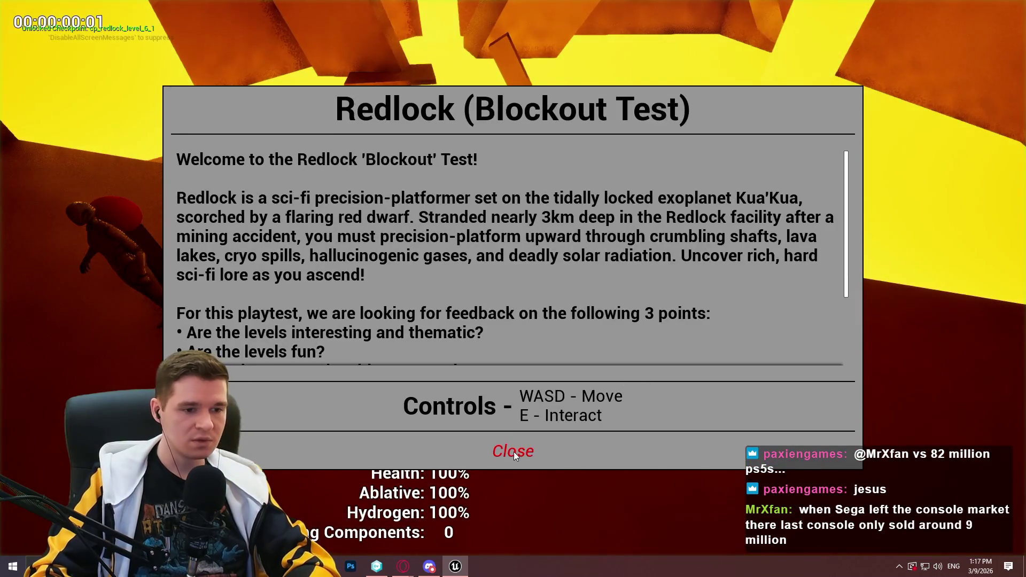
- Dismiss the welcome message, go full screen, and run the character through the orange room
click(514, 451)
key(F11)
key(F11)
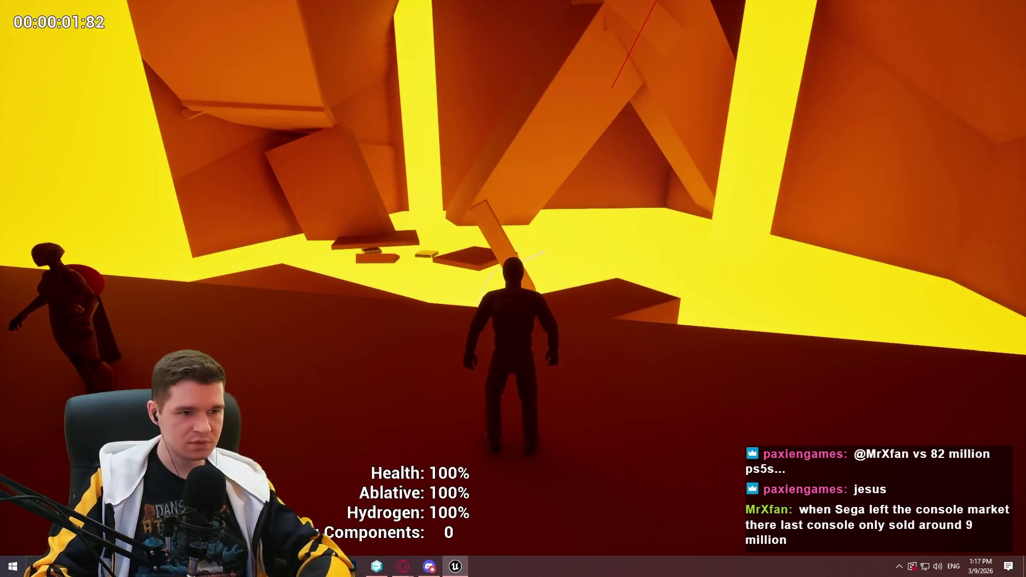
key(w)
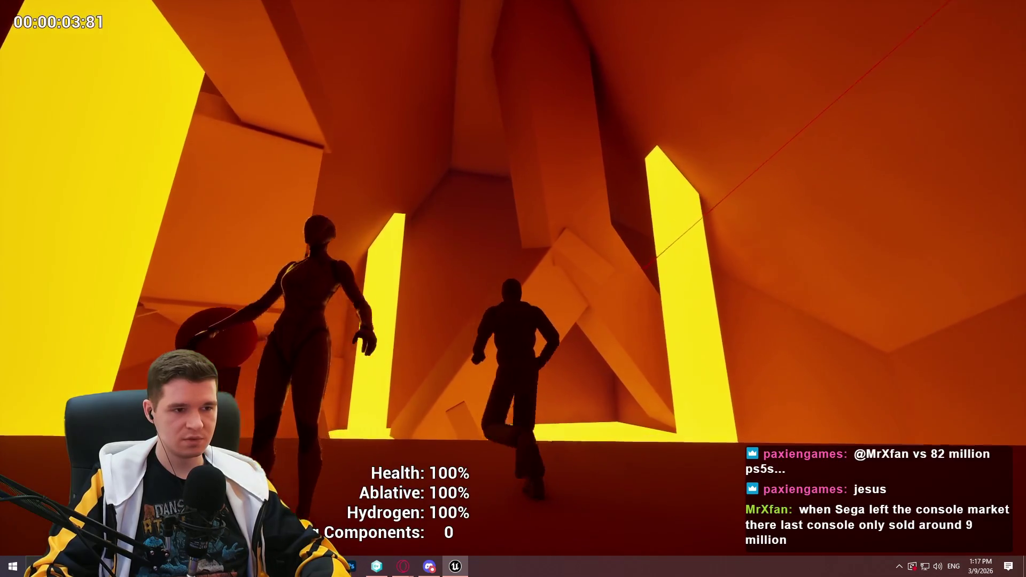
key(w)
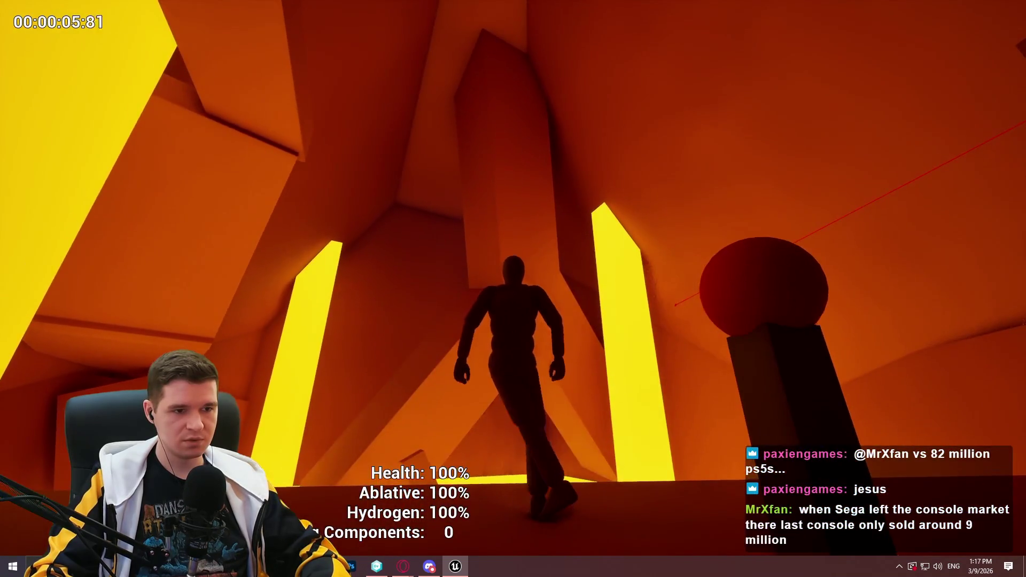
key(w)
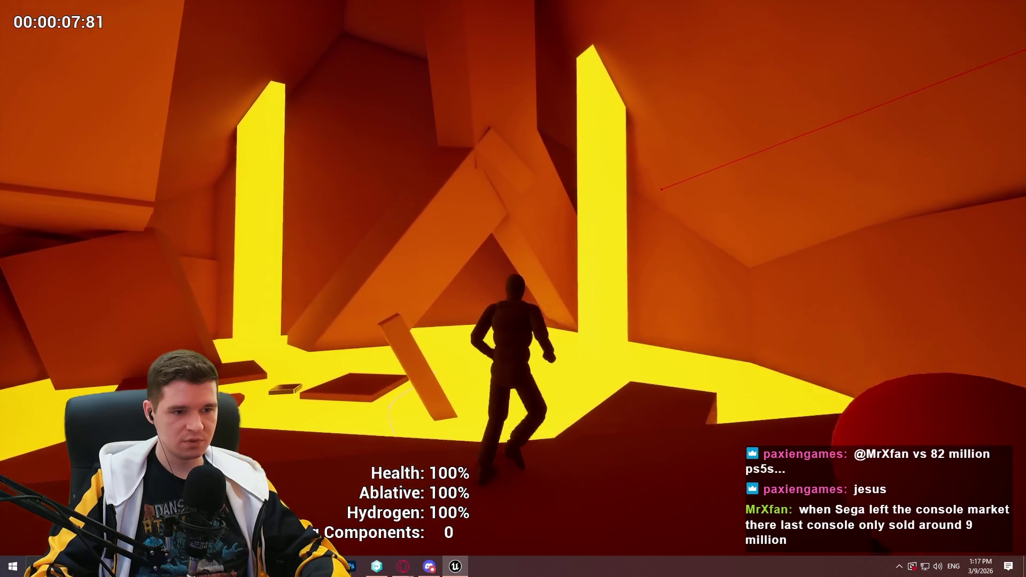
key(w)
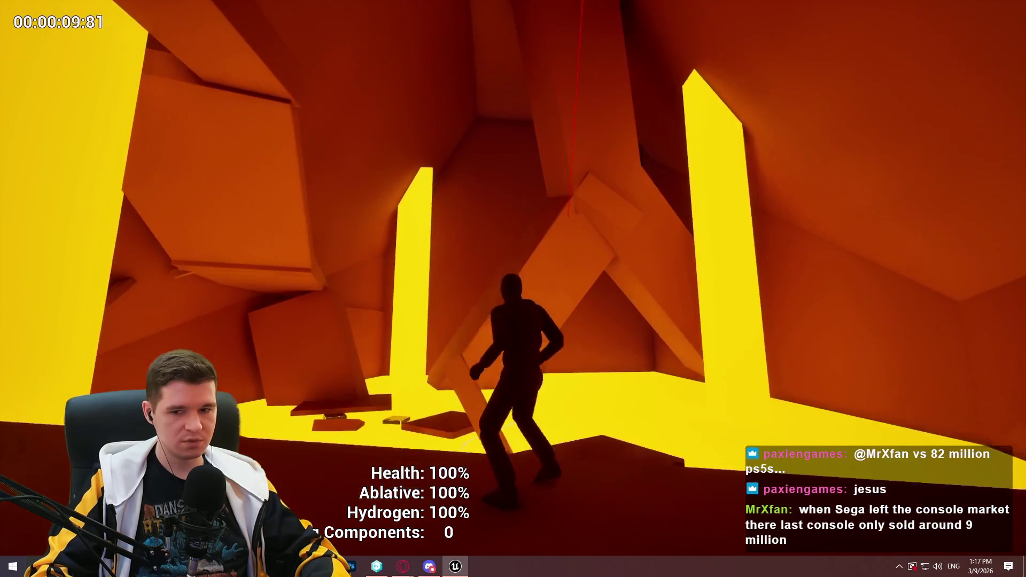
key(w)
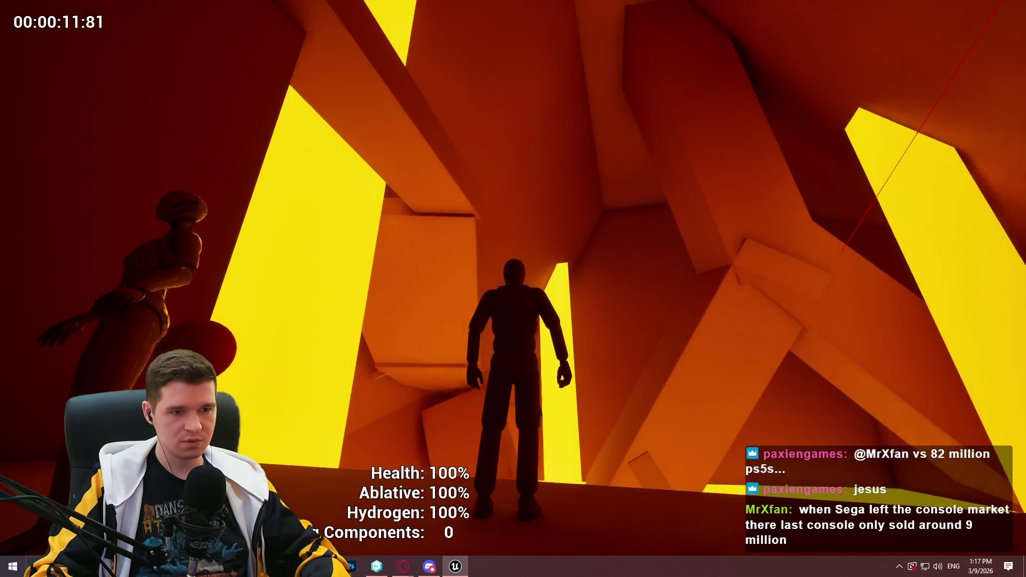
key(w)
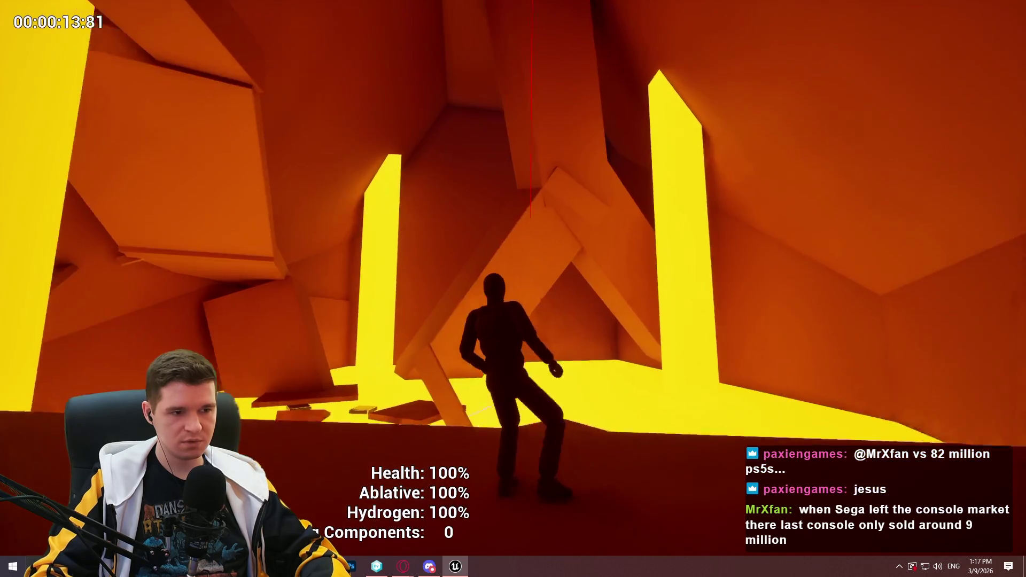
key(w)
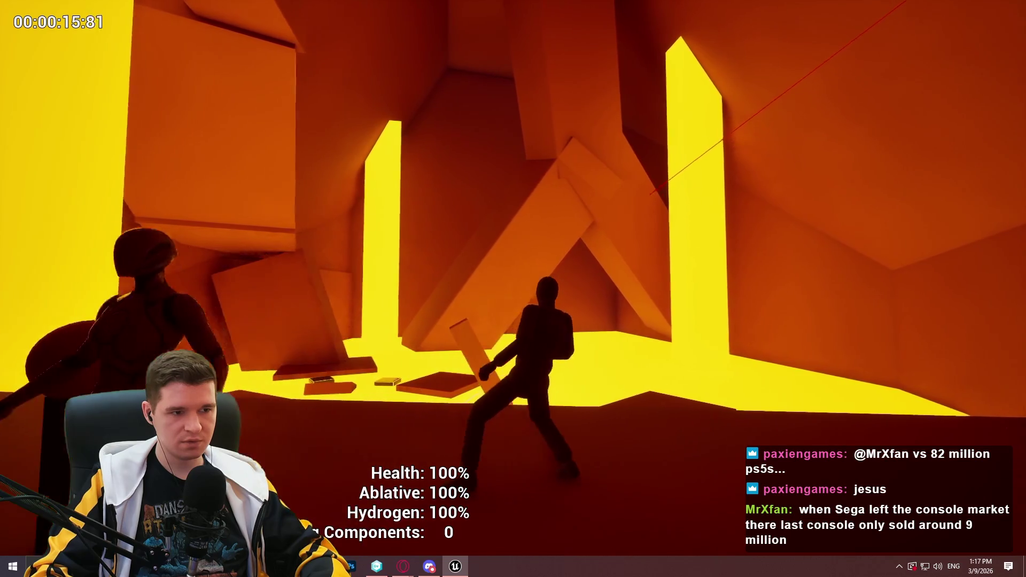
key(w)
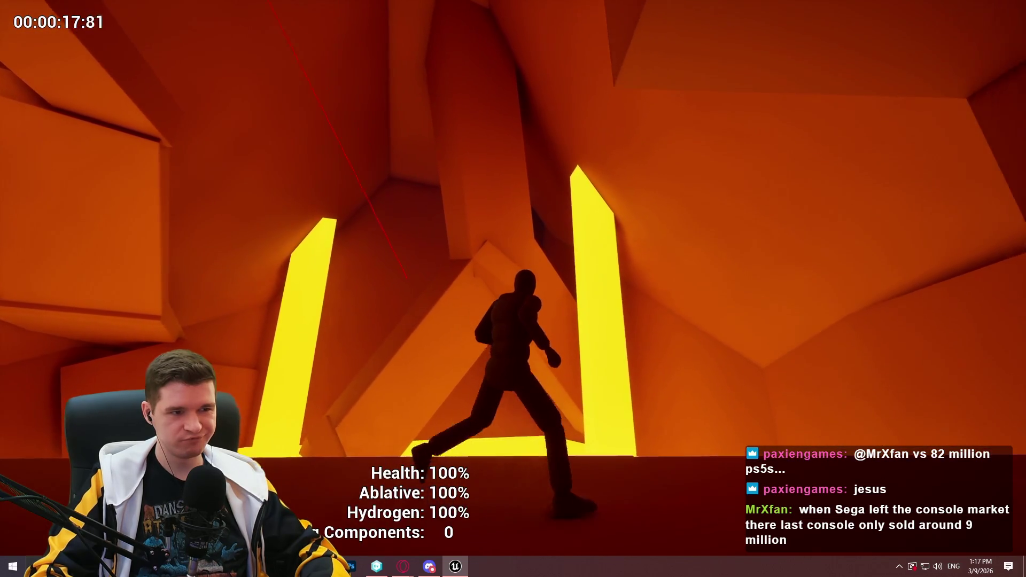
- Leap the character onto a ledge, stop it facing the room, and end the play-test
key(w)
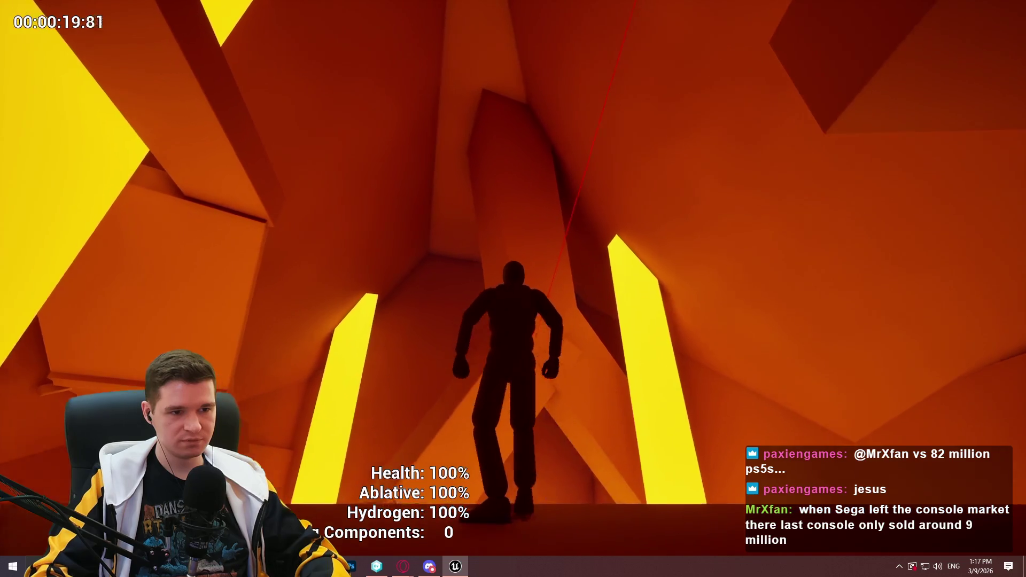
key(w)
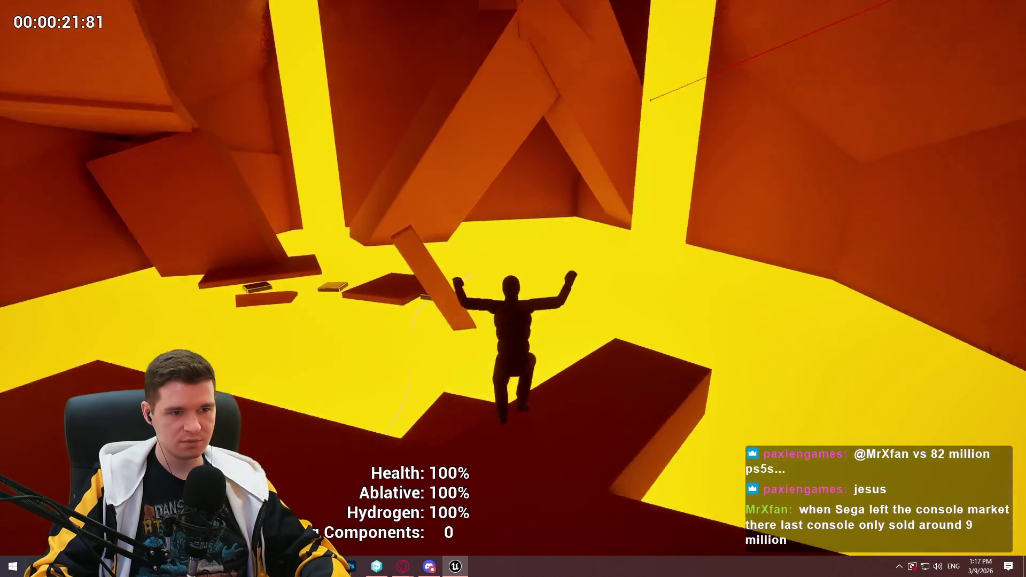
key(w)
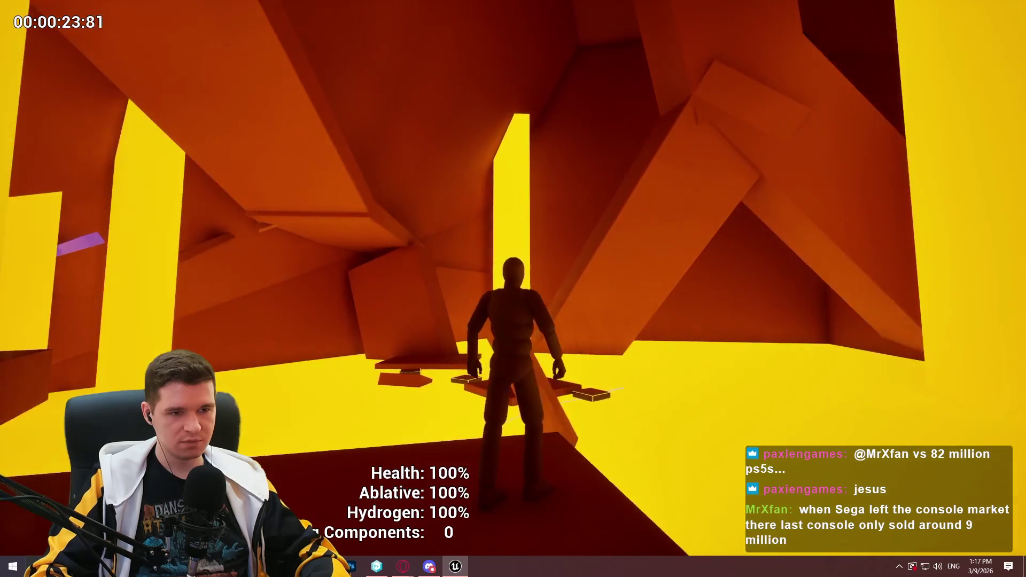
key(w)
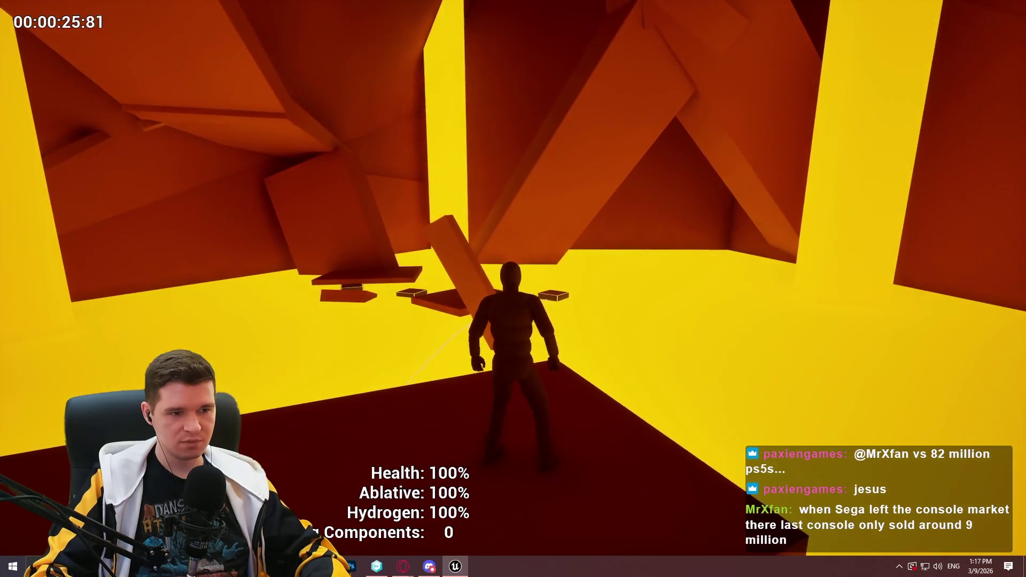
key(w)
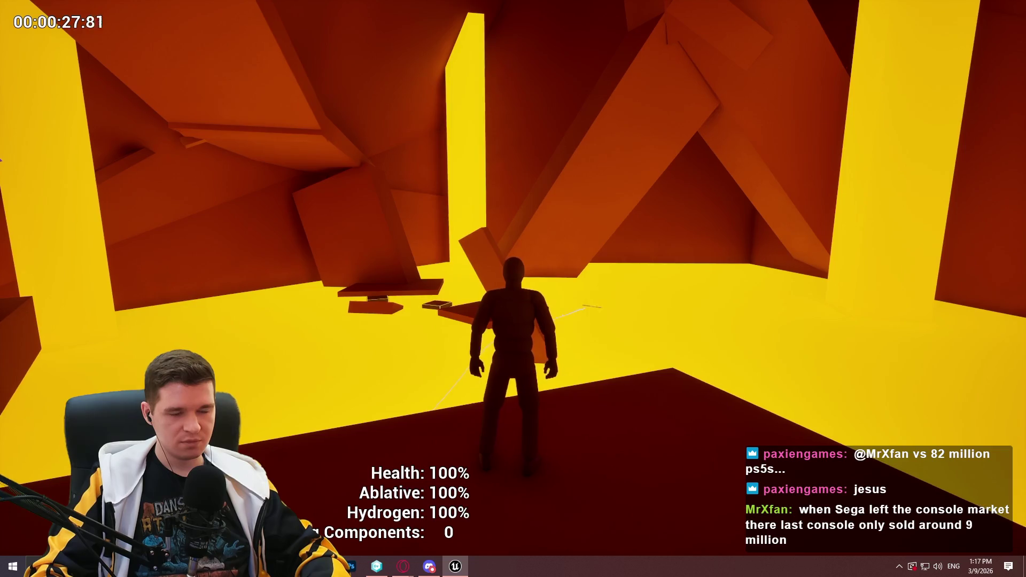
key(w)
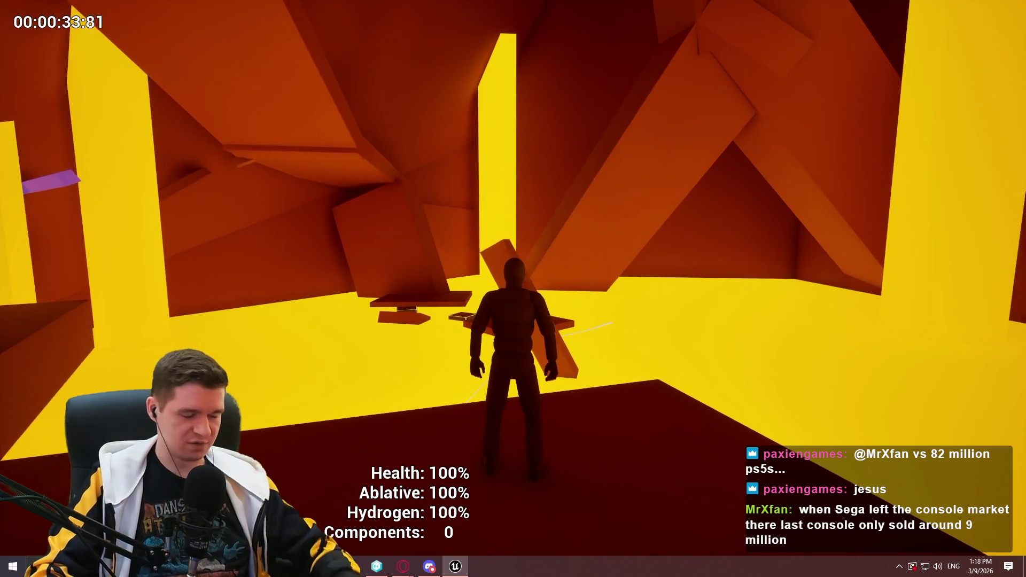
key(Escape)
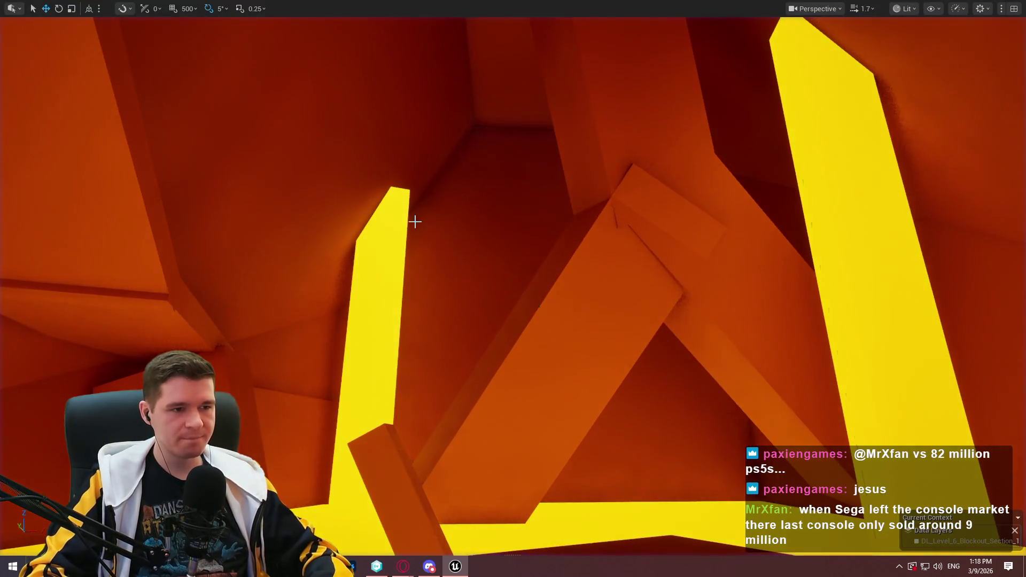
- Select the yellow pillar and fly the camera around it to frame the nearby floor
click(404, 223)
scroll(404, 223, up, 2)
key(w)
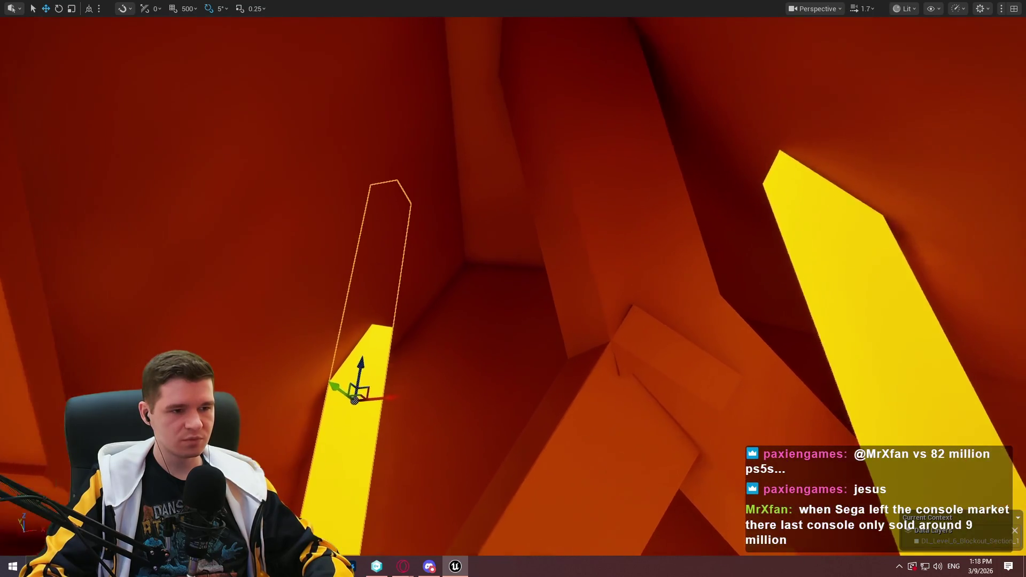
key(s)
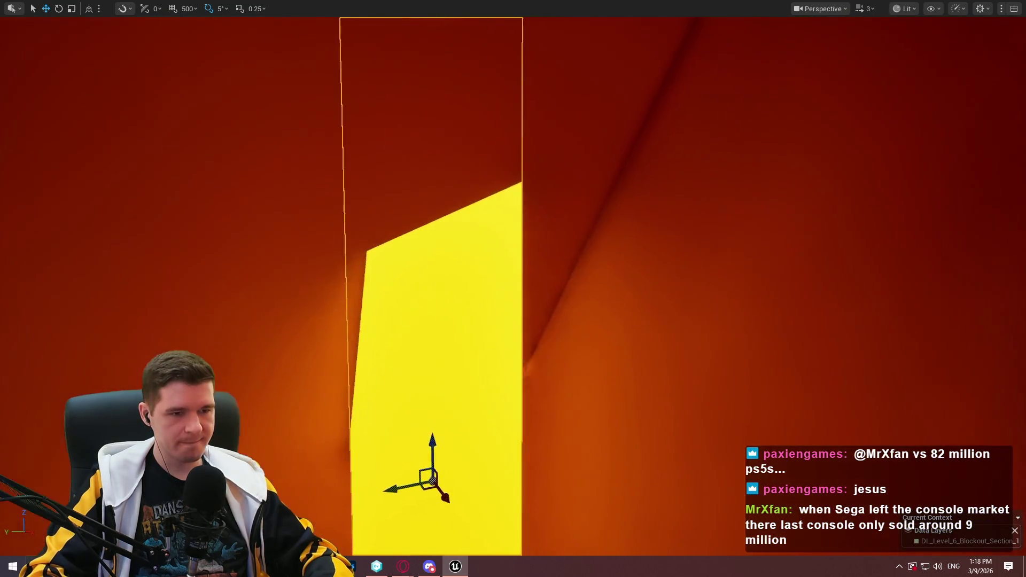
key(w)
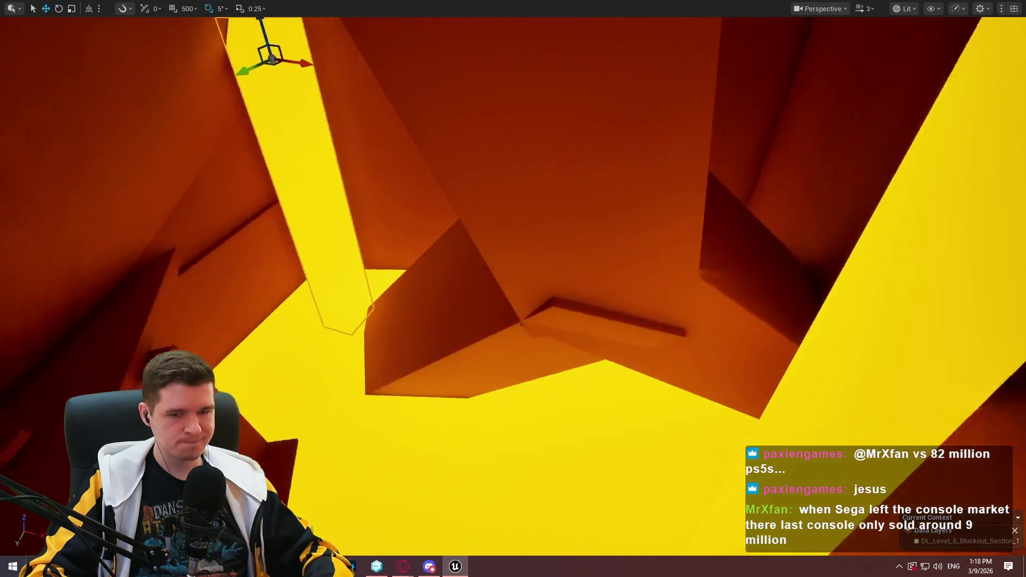
key(w)
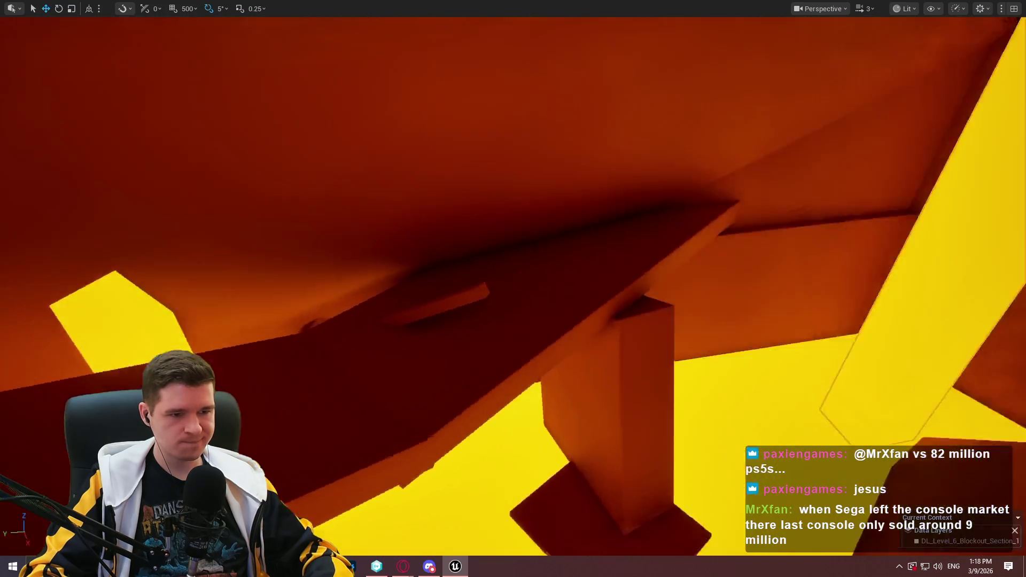
key(s)
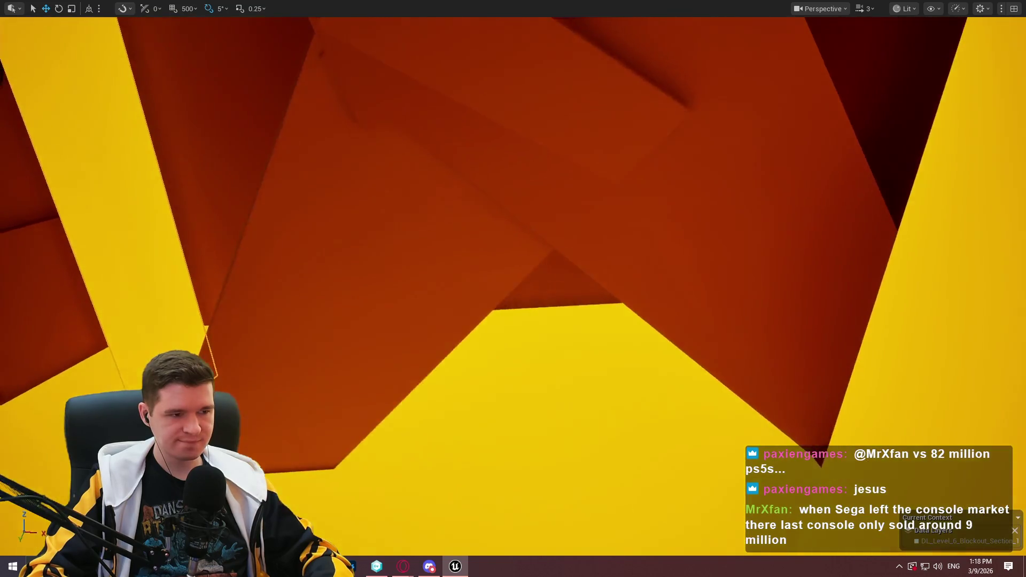
key(q)
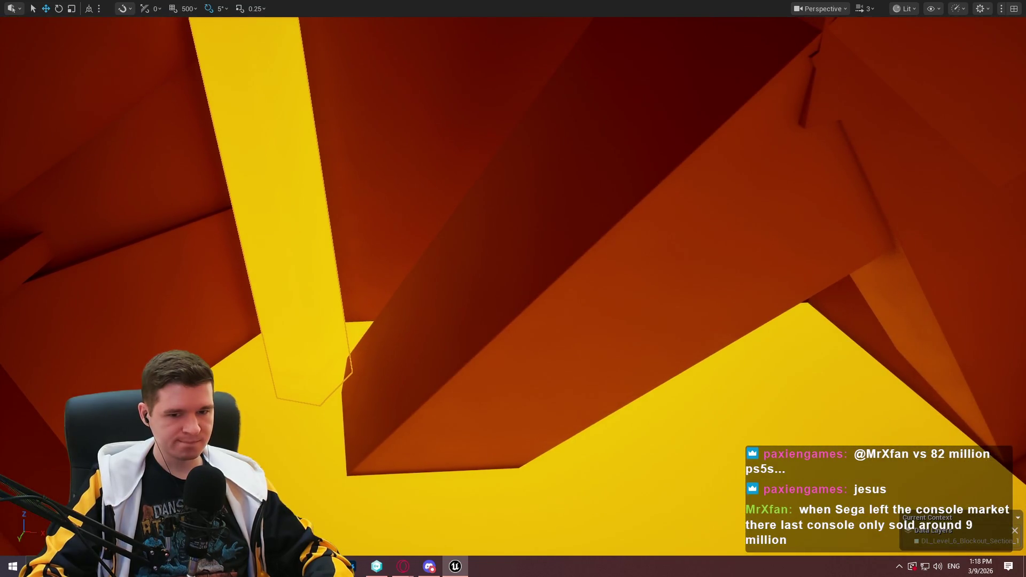
key(q)
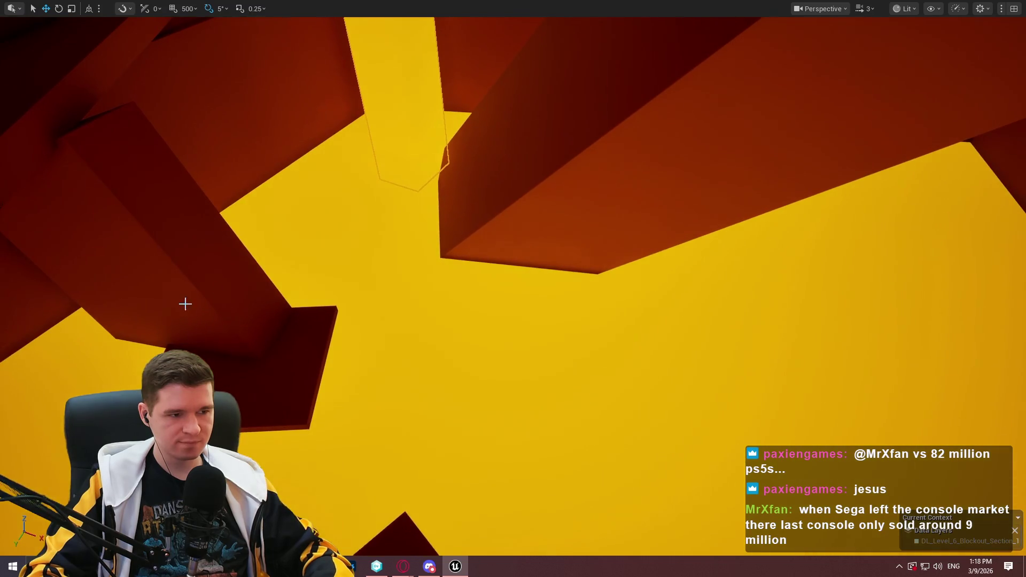
- Alt-drag a copy of the dark slab up and right, rotate it -50°, and stretch it longer
drag(257, 363, 497, 295)
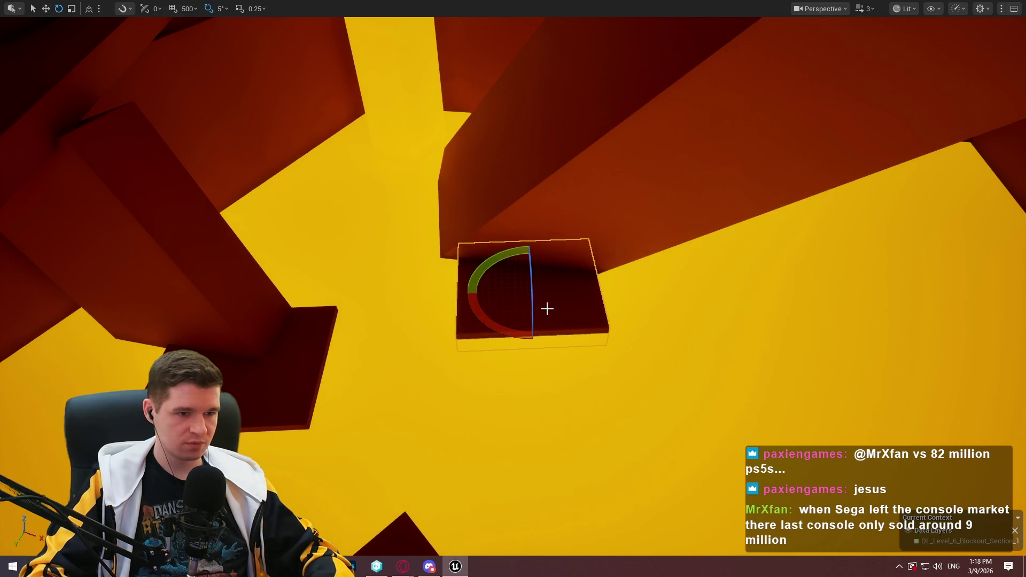
drag(592, 289, 572, 325)
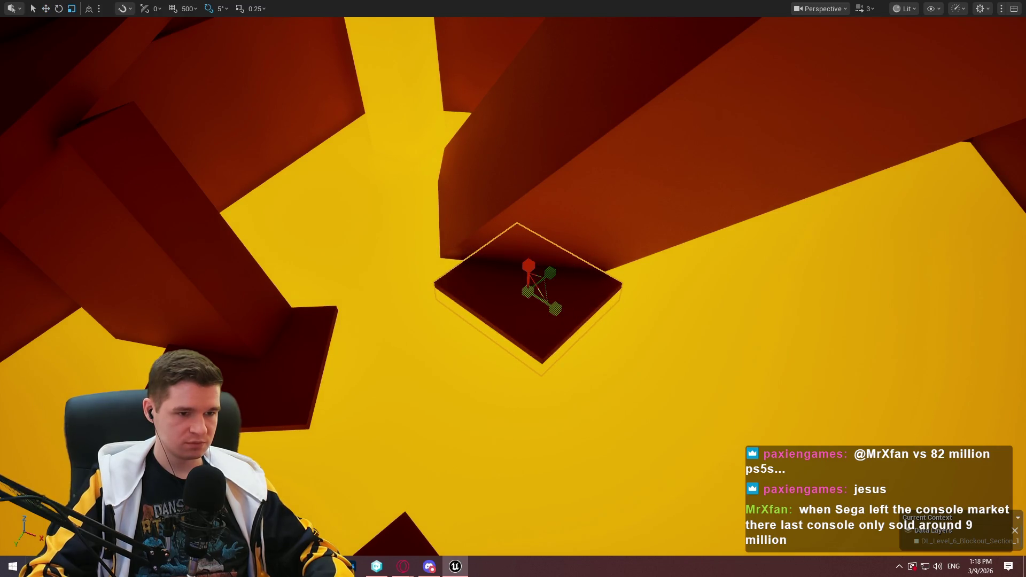
mouse_move(527, 265)
mouse_down()
mouse_move(528, 248)
mouse_move(546, 274)
mouse_move(486, 241)
mouse_move(515, 252)
mouse_move(497, 241)
mouse_move(521, 231)
mouse_up()
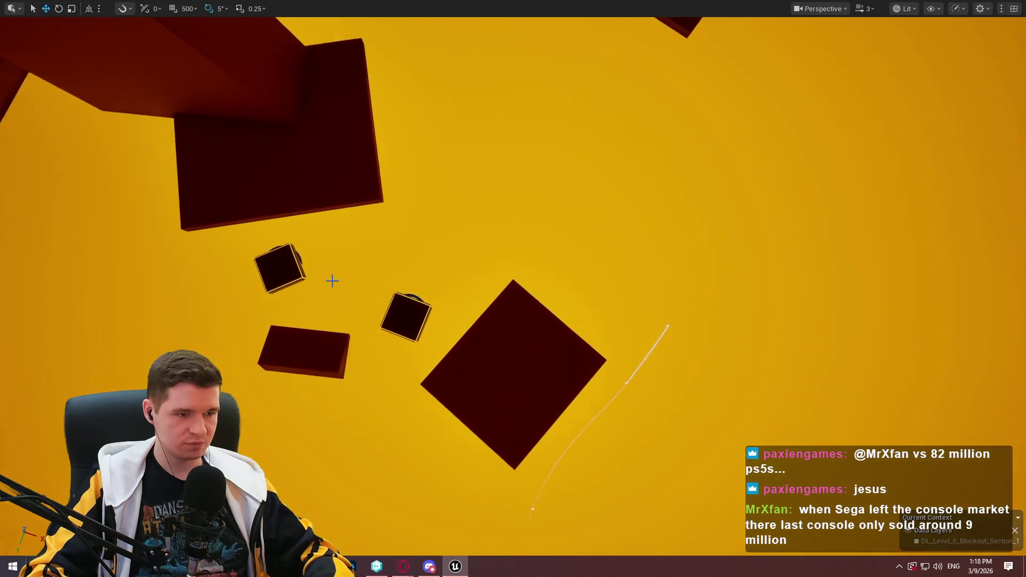
click(410, 318)
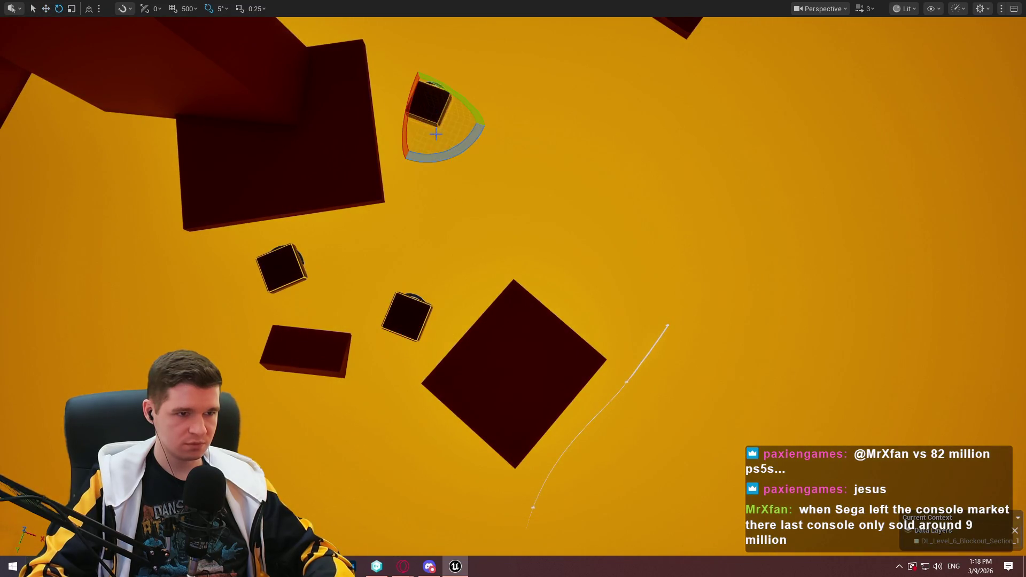
- Move the small dark cube lower, then Alt-drag a second copy further along the yellow floor
drag(435, 134, 425, 136)
key(w)
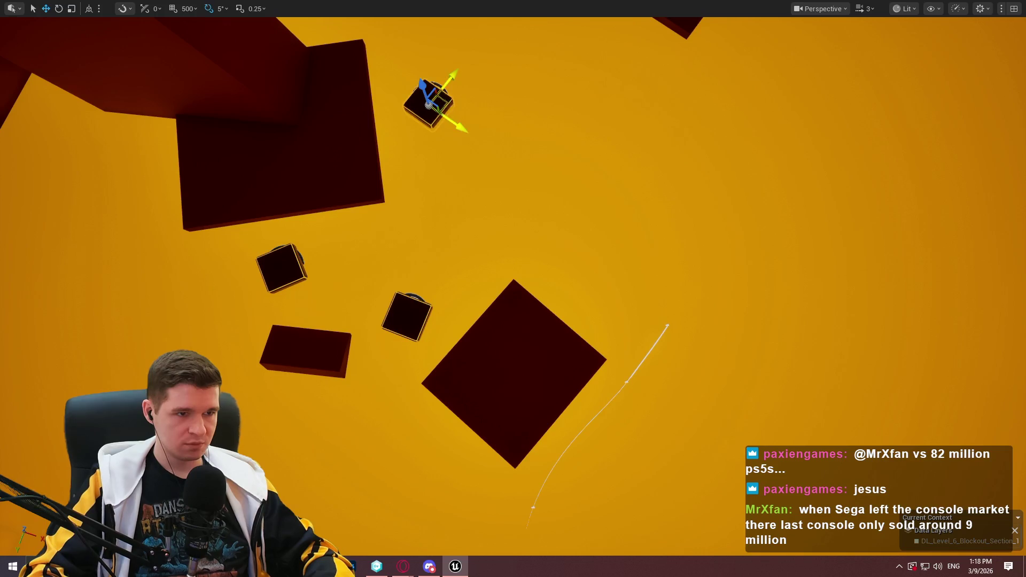
mouse_move(444, 82)
mouse_down()
mouse_move(422, 398)
mouse_move(358, 473)
mouse_move(409, 414)
mouse_move(411, 451)
mouse_up()
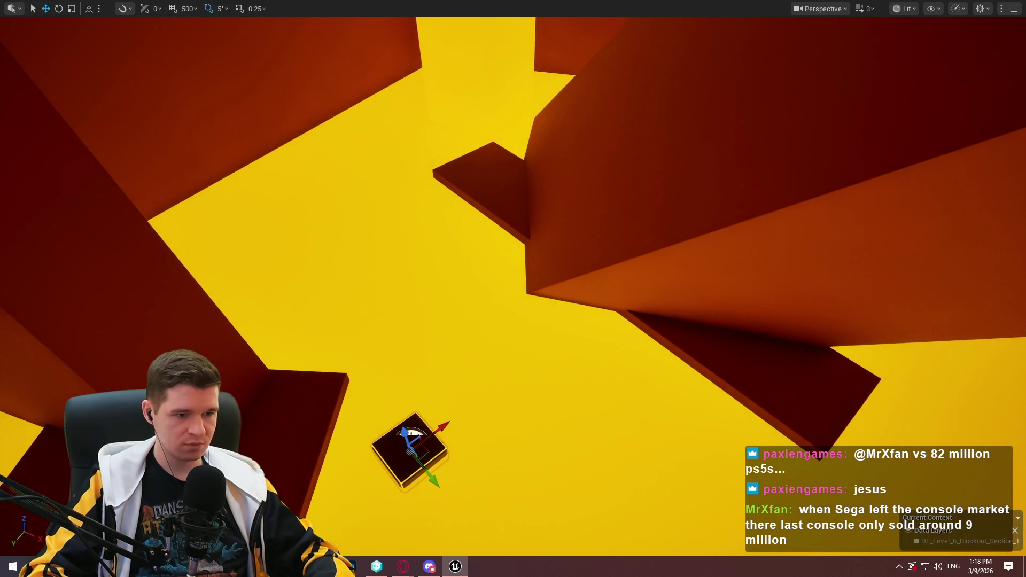
mouse_move(410, 451)
mouse_down()
mouse_move(458, 473)
mouse_move(412, 431)
mouse_up()
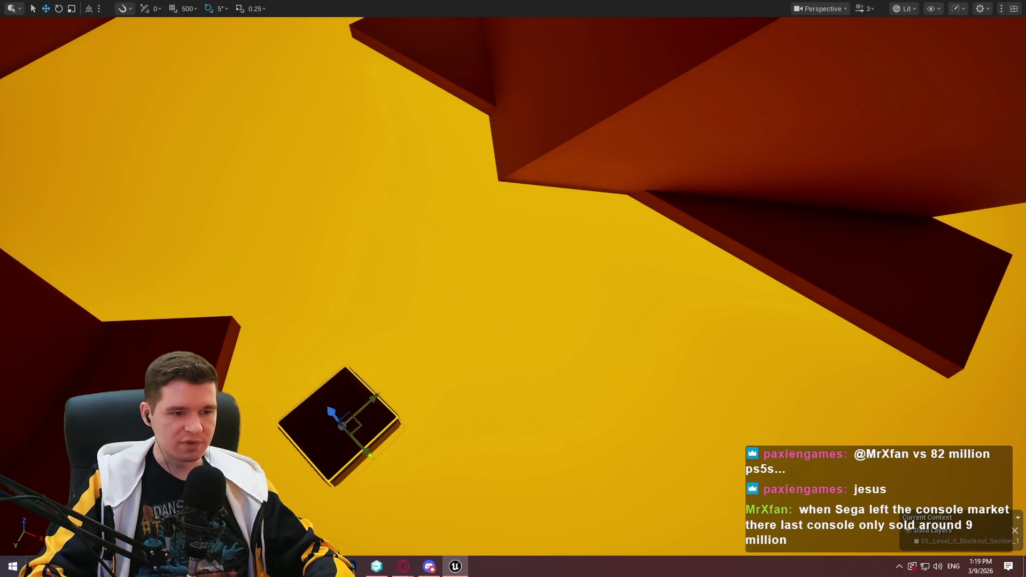
key(e)
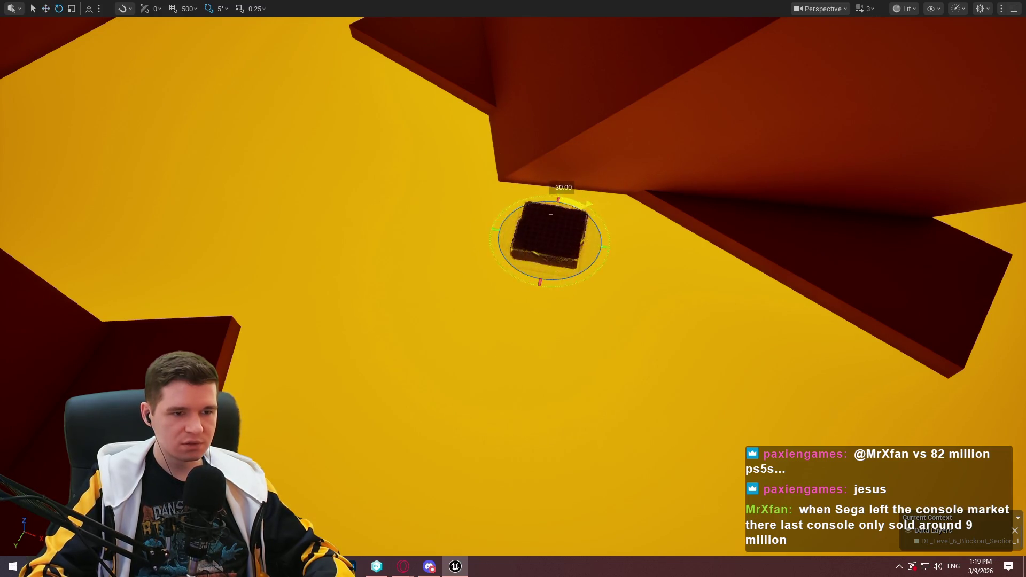
mouse_move(579, 239)
mouse_down()
mouse_move(456, 230)
mouse_move(484, 235)
mouse_move(261, 188)
mouse_move(365, 170)
mouse_move(435, 137)
mouse_move(413, 128)
mouse_move(427, 128)
mouse_move(68, 191)
mouse_up()
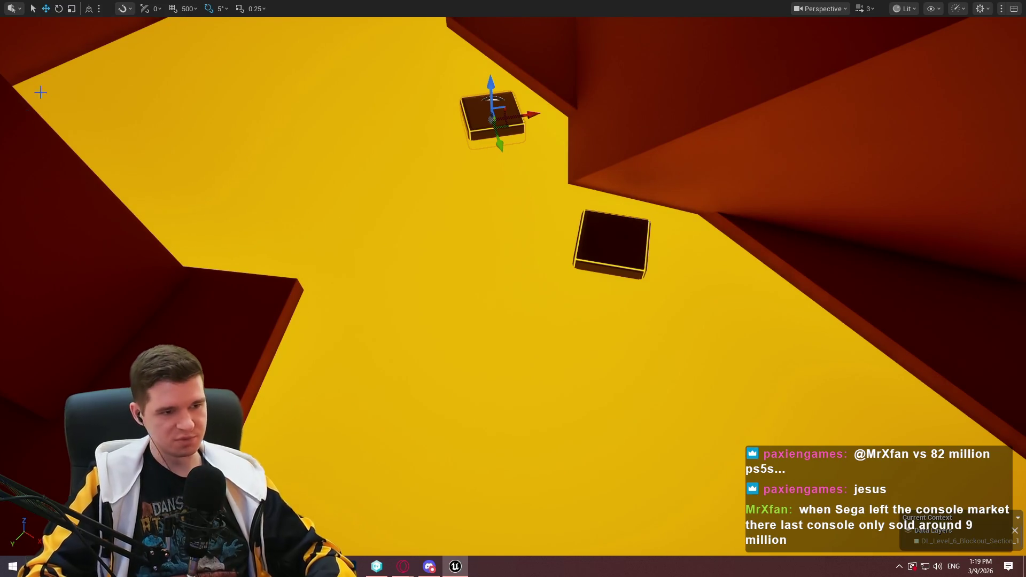
key(Print)
- Over the captured level view, draw a red winding route, two rough boxes and a loop by the right wall
mouse_move(24, 2)
mouse_down()
mouse_move(802, 473)
mouse_move(960, 531)
mouse_up()
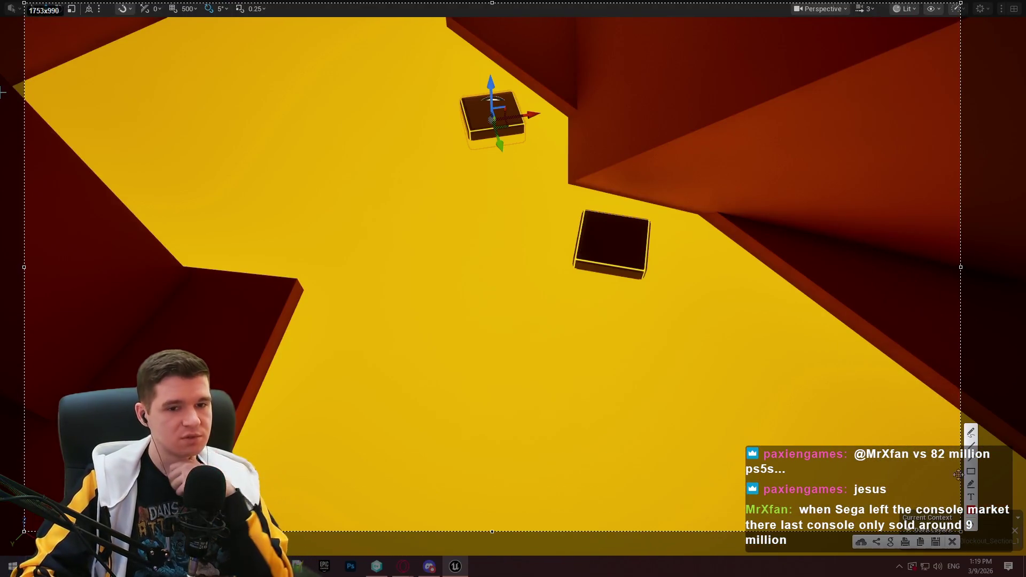
drag(52, 114, 57, 112)
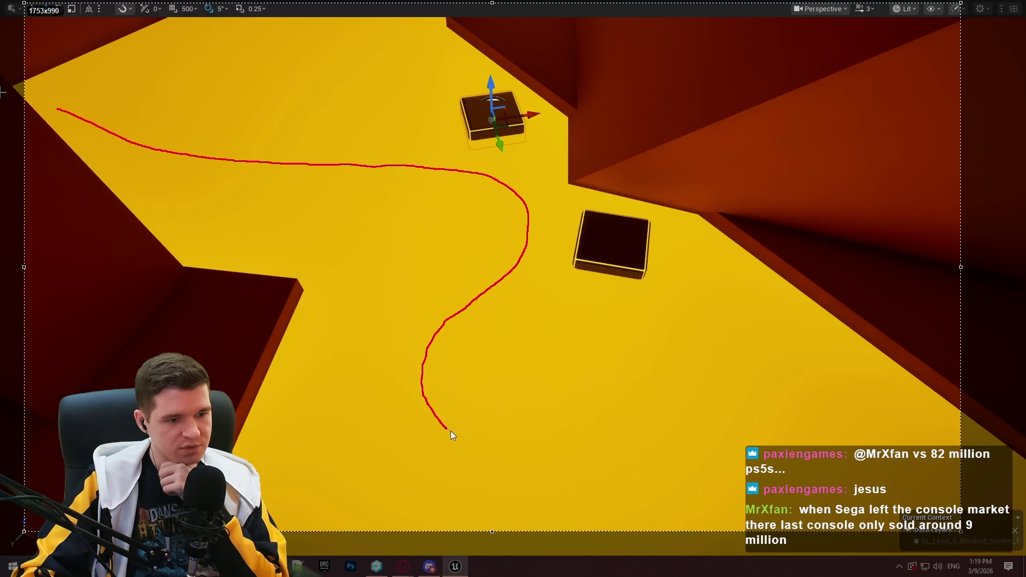
drag(693, 485, 702, 485)
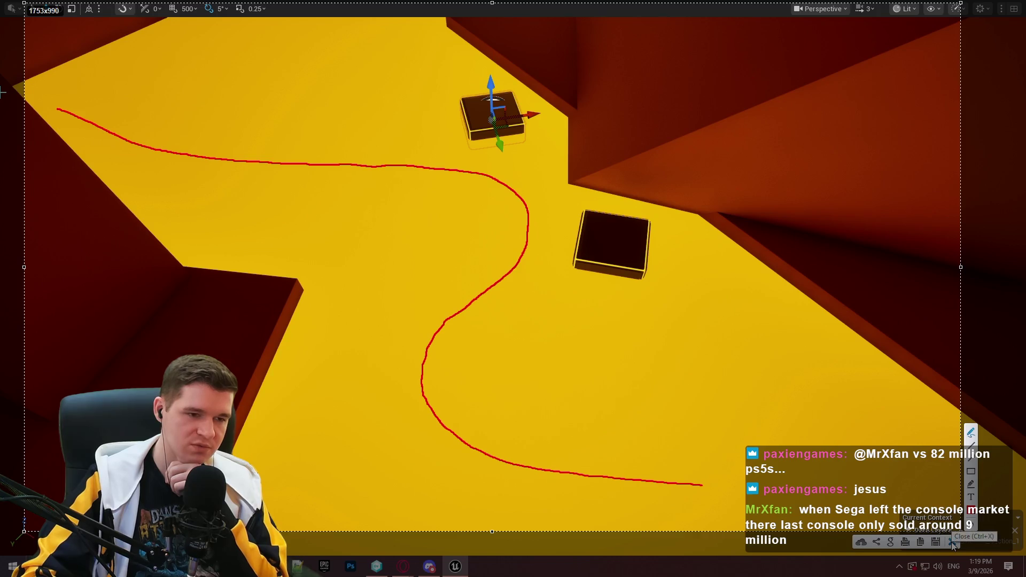
drag(311, 380, 317, 439)
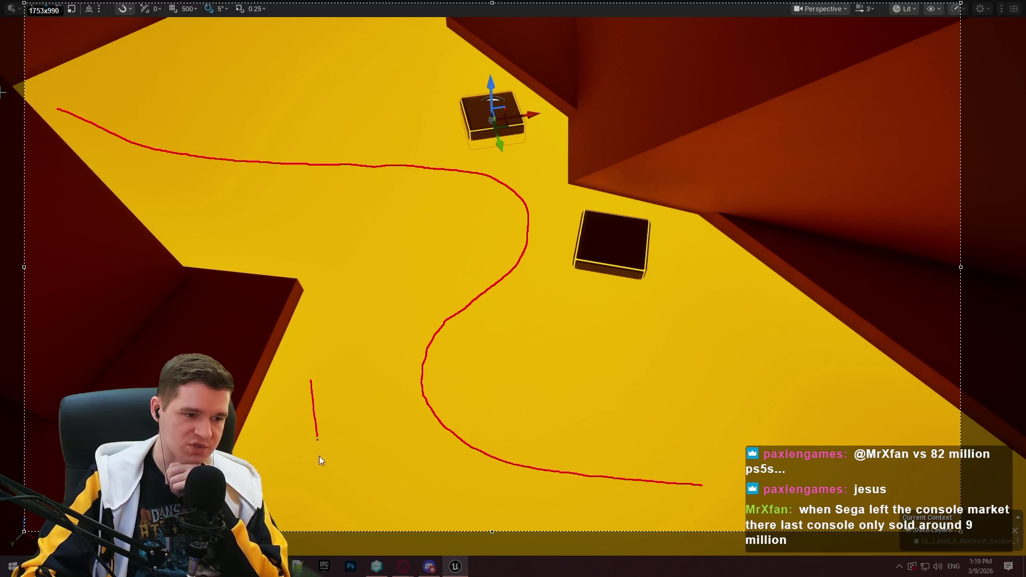
drag(377, 341, 295, 353)
drag(630, 321, 647, 416)
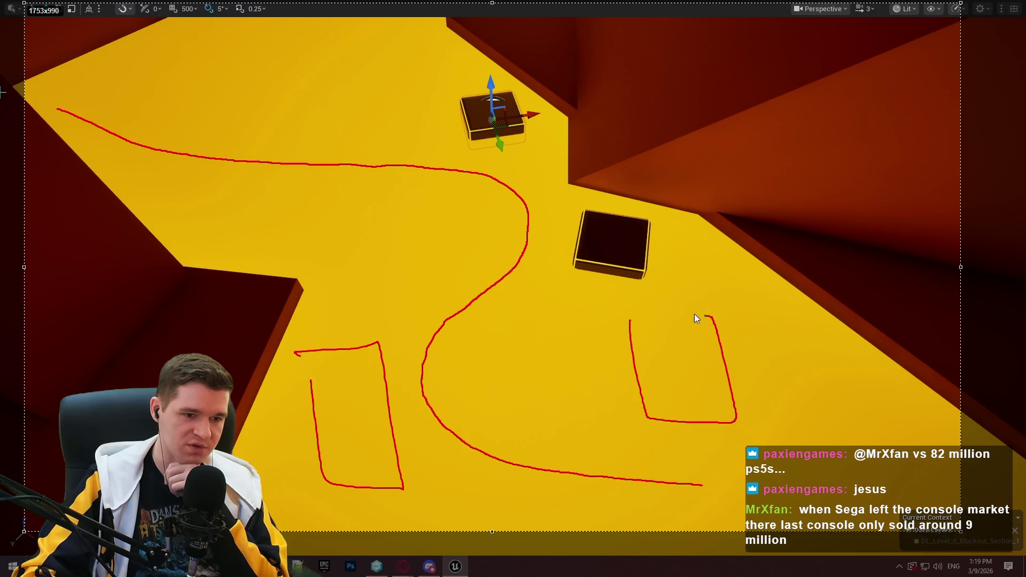
drag(695, 316, 634, 305)
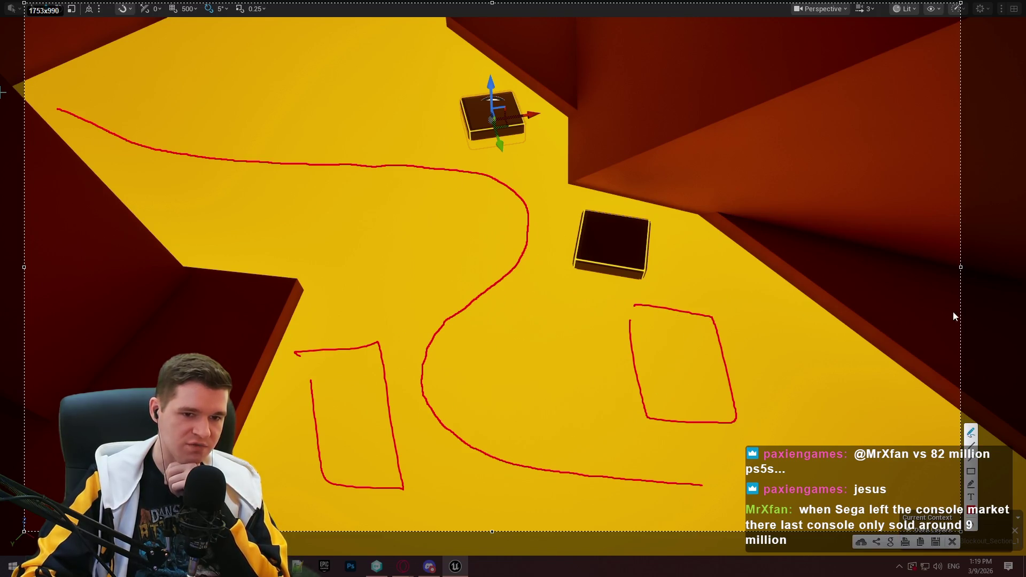
mouse_move(911, 245)
mouse_down()
mouse_move(932, 246)
mouse_move(765, 238)
mouse_up()
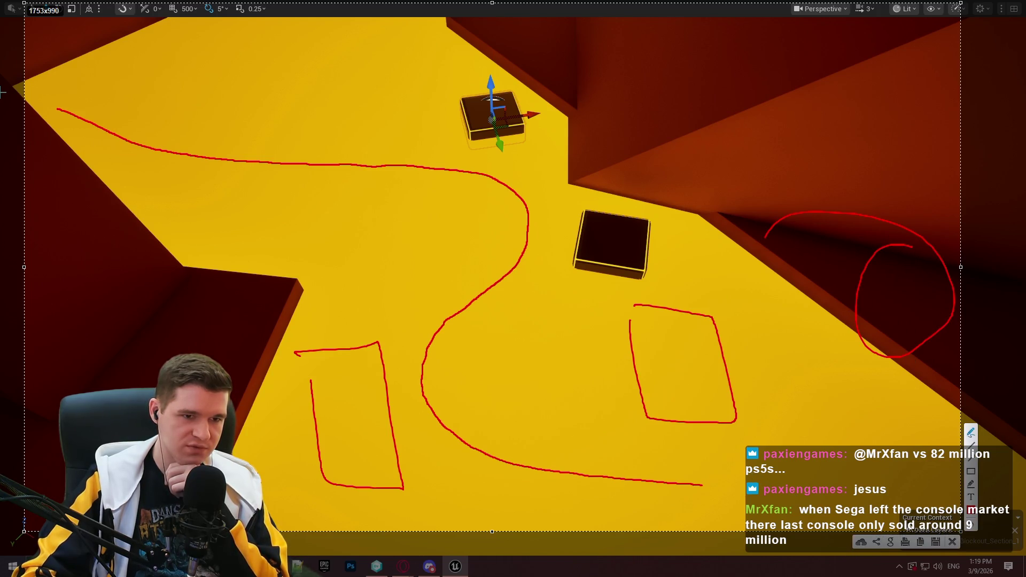
click(952, 541)
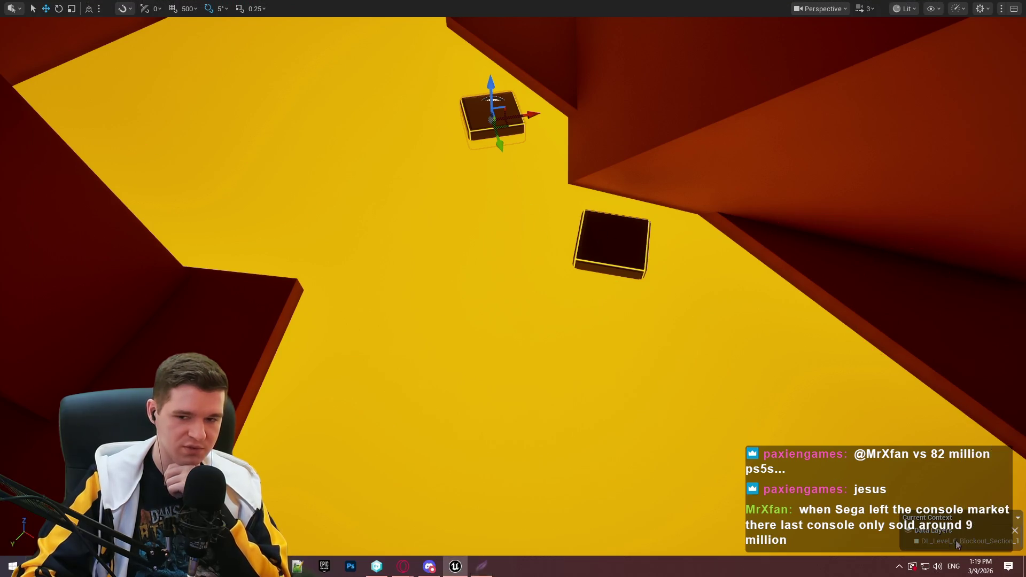
- Rotate the lower platform box about -50 degrees and move it further down the floor
click(614, 240)
key(e)
mouse_move(567, 229)
mouse_down()
mouse_move(617, 206)
mouse_move(738, 329)
mouse_up()
key(w)
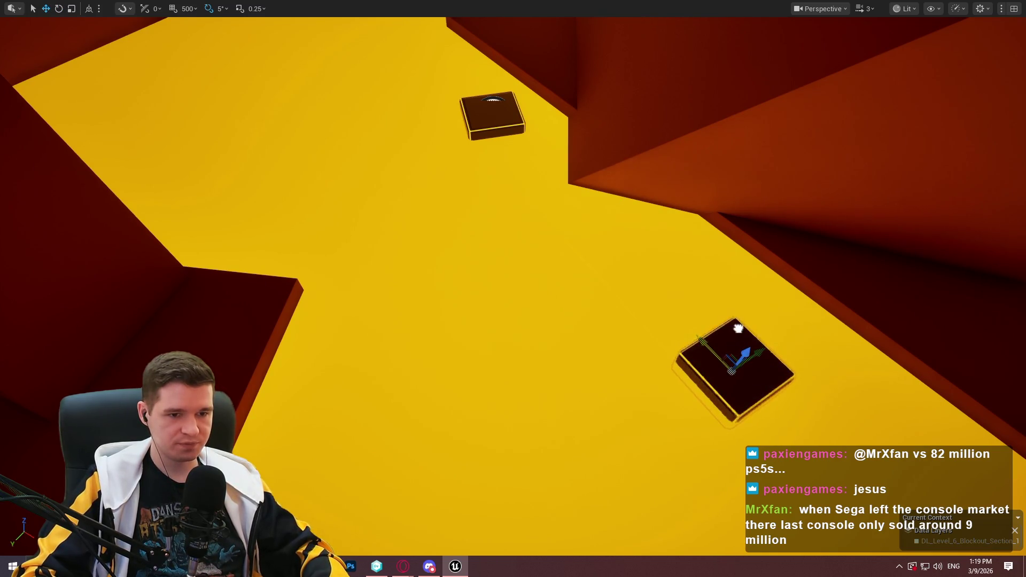
mouse_move(503, 130)
mouse_down()
mouse_move(391, 403)
mouse_move(401, 430)
mouse_move(400, 418)
mouse_up()
mouse_move(501, 288)
mouse_down()
mouse_move(501, 300)
mouse_move(501, 245)
mouse_move(450, 227)
mouse_move(487, 230)
mouse_move(374, 203)
mouse_move(340, 174)
mouse_move(569, 248)
mouse_up()
- Slide the tall yellow pillar sideways to the right and scale it taller
click(495, 238)
key(Escape)
click(424, 229)
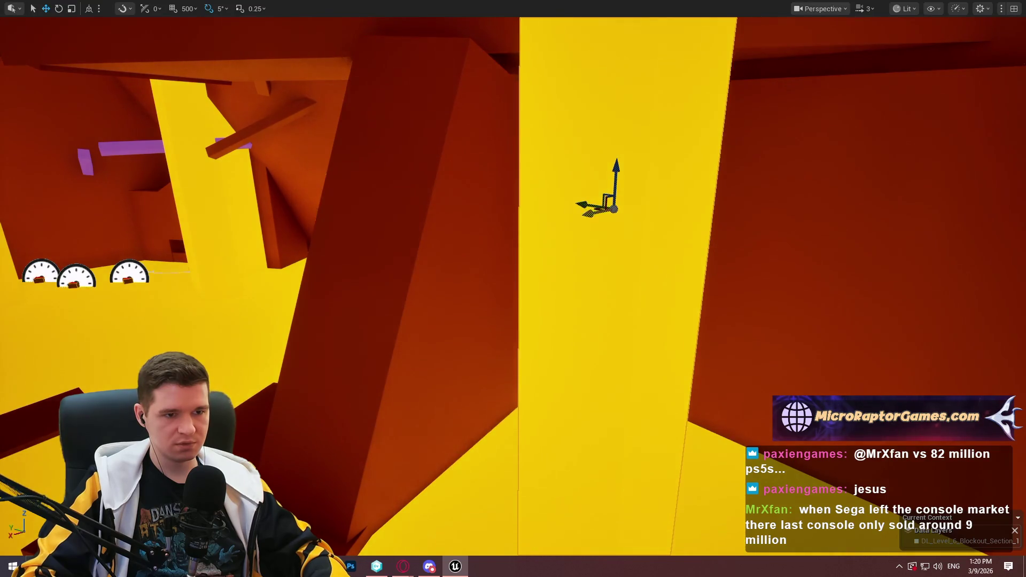
drag(791, 107, 809, 64)
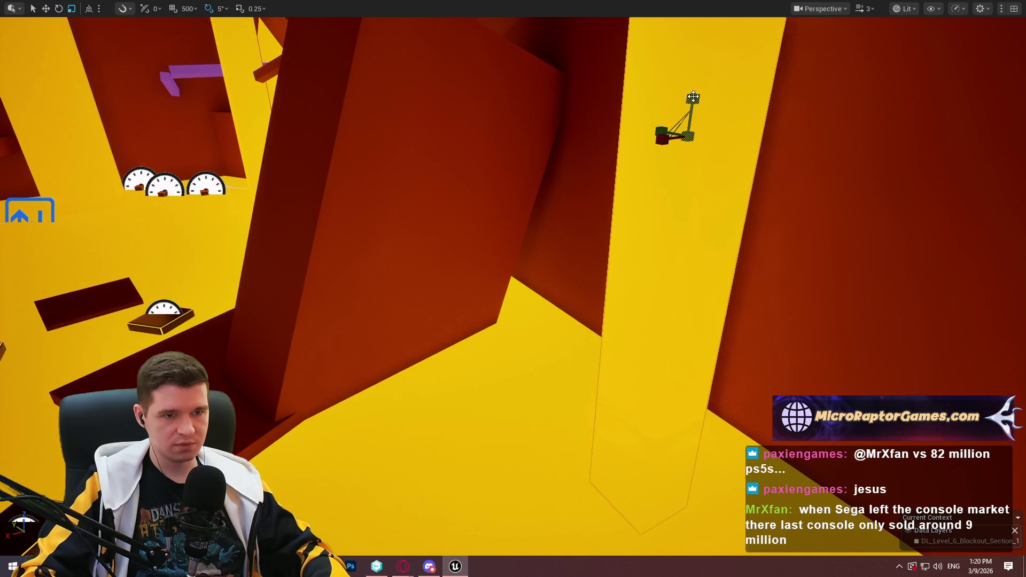
mouse_move(663, 305)
mouse_down()
mouse_move(565, 374)
mouse_move(569, 173)
mouse_move(513, 203)
mouse_up()
key(f)
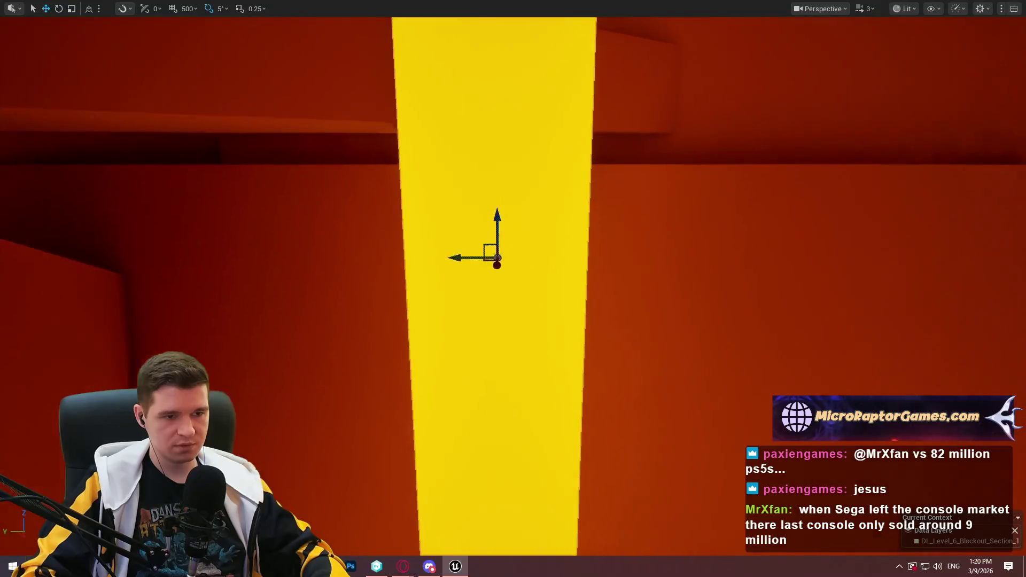
mouse_move(494, 258)
mouse_down()
mouse_move(611, 260)
mouse_move(598, 246)
mouse_up()
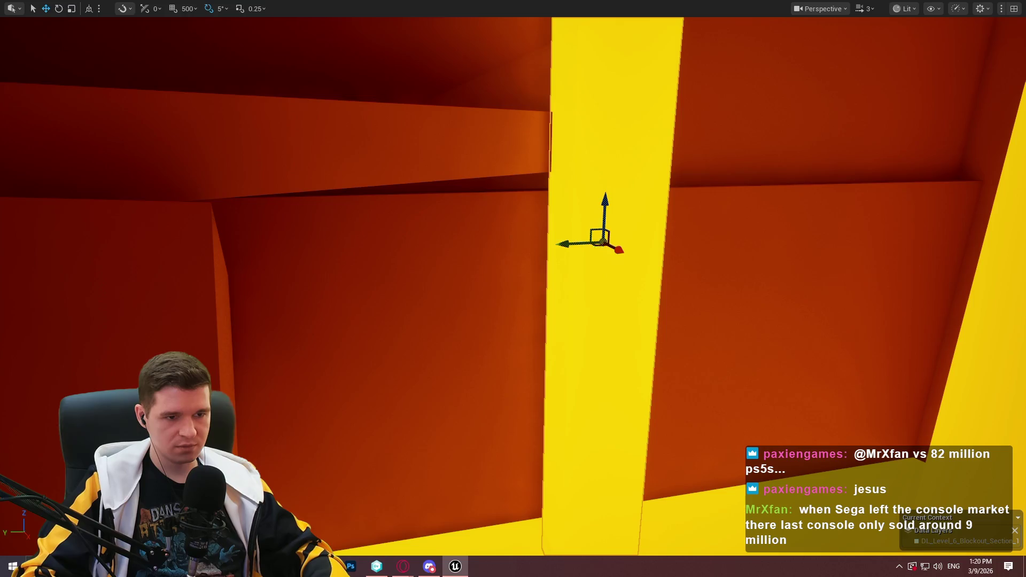
mouse_move(602, 242)
mouse_down()
mouse_move(588, 203)
mouse_move(601, 165)
mouse_move(605, 185)
mouse_move(579, 222)
mouse_move(607, 229)
mouse_move(632, 214)
mouse_move(619, 185)
mouse_move(588, 171)
mouse_move(474, 365)
mouse_up()
key(r)
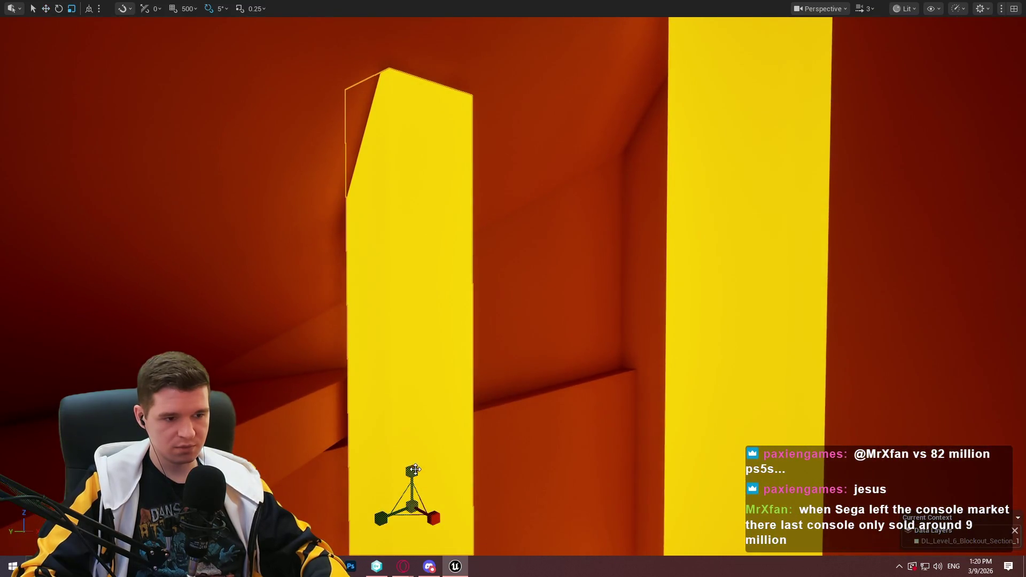
mouse_move(415, 470)
mouse_down()
mouse_move(415, 438)
mouse_move(543, 363)
mouse_up()
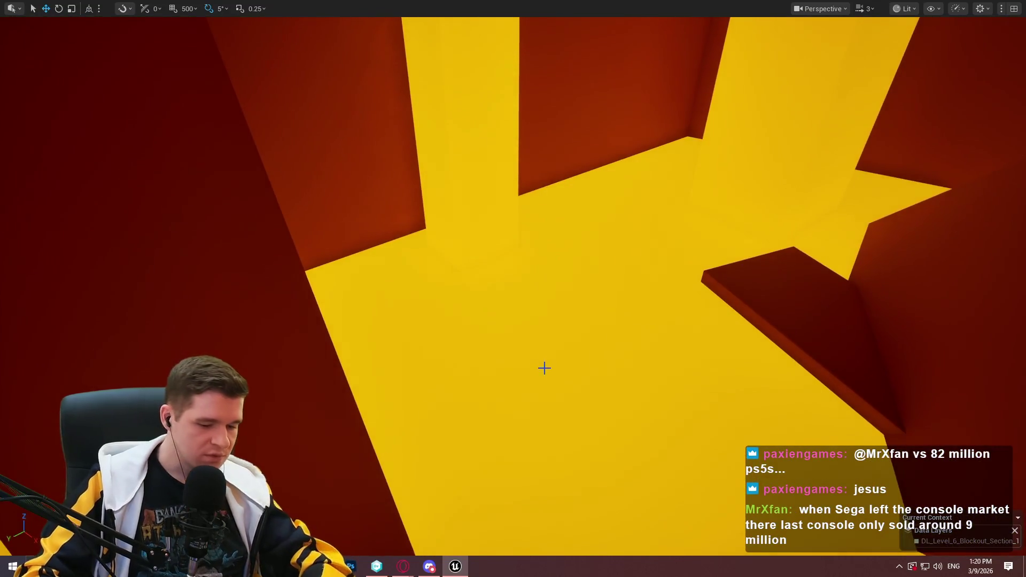
- From Blueprints > Platforms > Moving, drag BP_MovingPlatform_Spline onto the yellow floor in immersive view
key(F11)
click(621, 333)
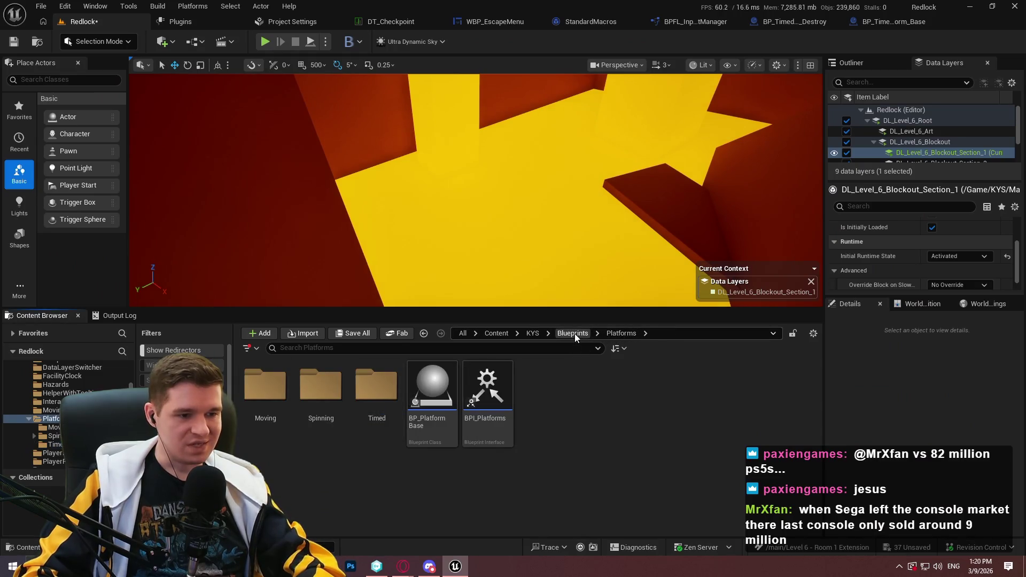
click(573, 334)
scroll(542, 453, down, 1)
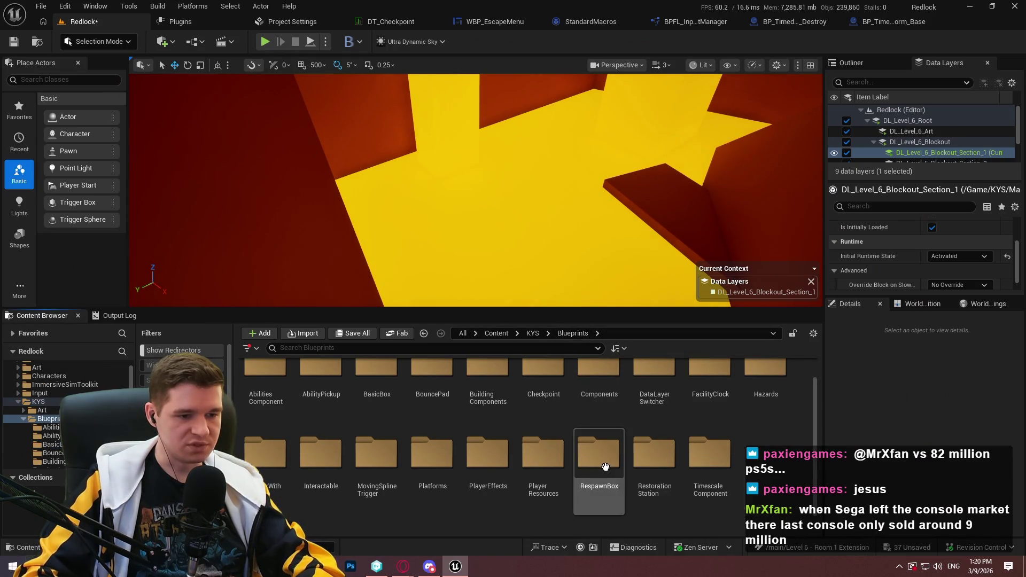
double_click(436, 474)
double_click(265, 396)
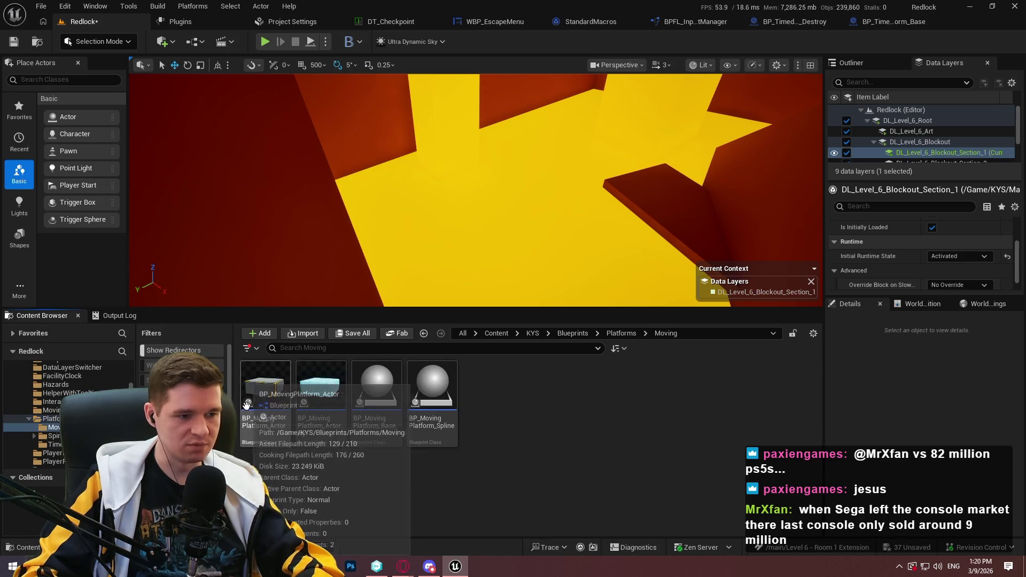
mouse_move(432, 393)
mouse_down()
mouse_move(494, 164)
mouse_move(487, 182)
mouse_up()
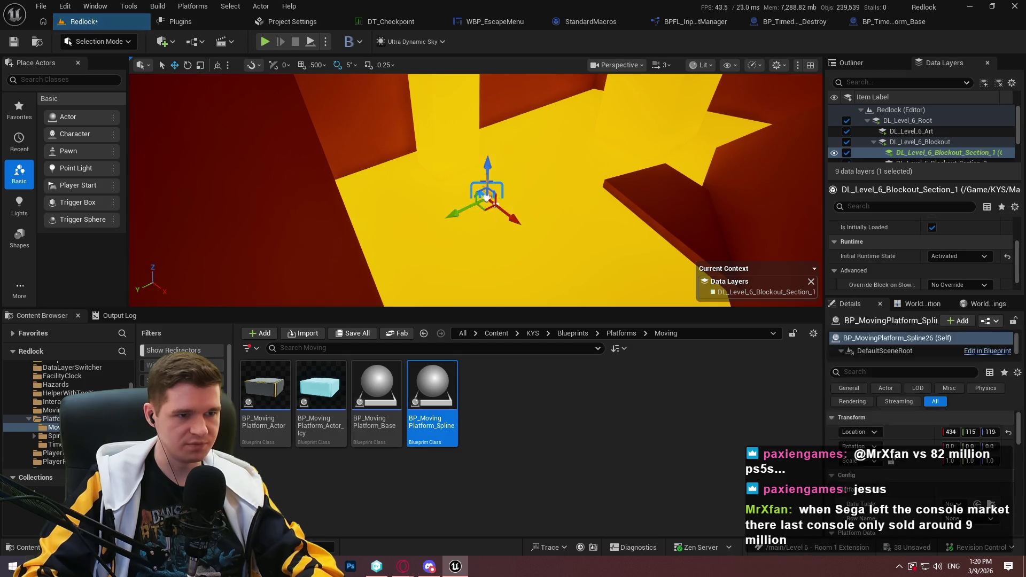
key(F11)
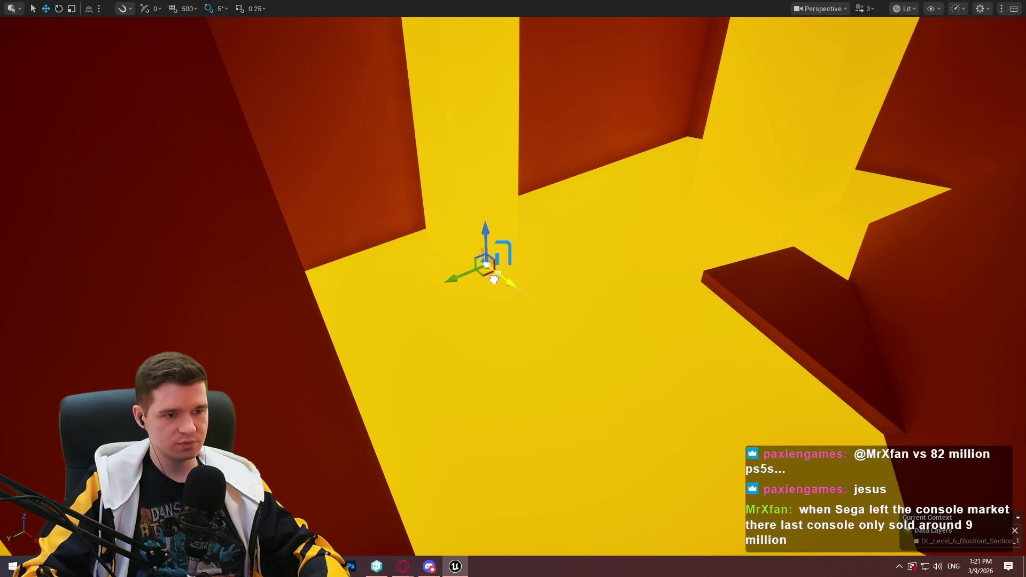
drag(514, 297, 539, 261)
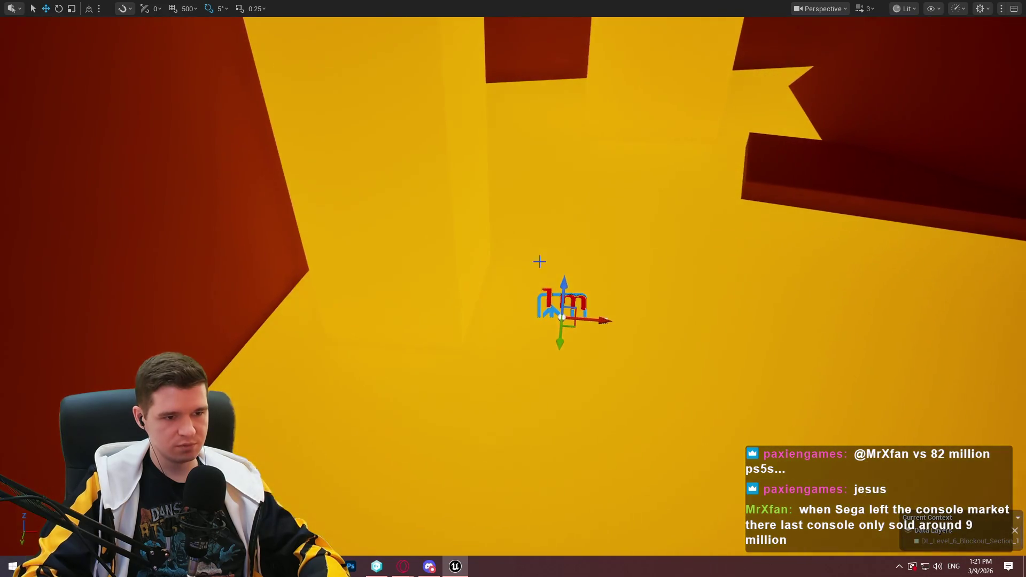
- Undo the accidental platform copy, extend the spline path left with a downward curve, and stretch it far right
mouse_move(636, 317)
mouse_down()
mouse_move(588, 299)
mouse_move(470, 343)
mouse_move(408, 344)
mouse_up()
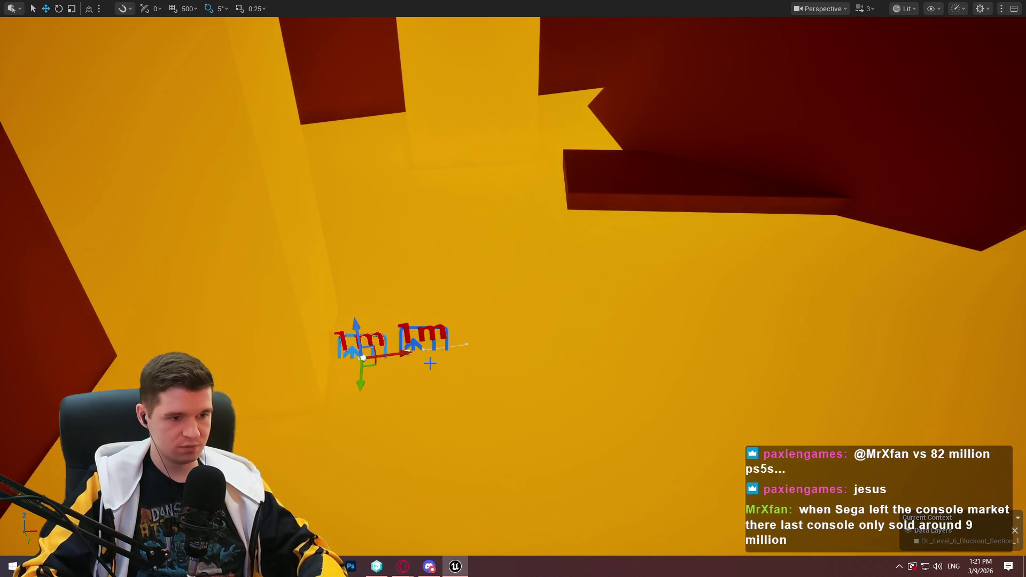
key(ctrl+z)
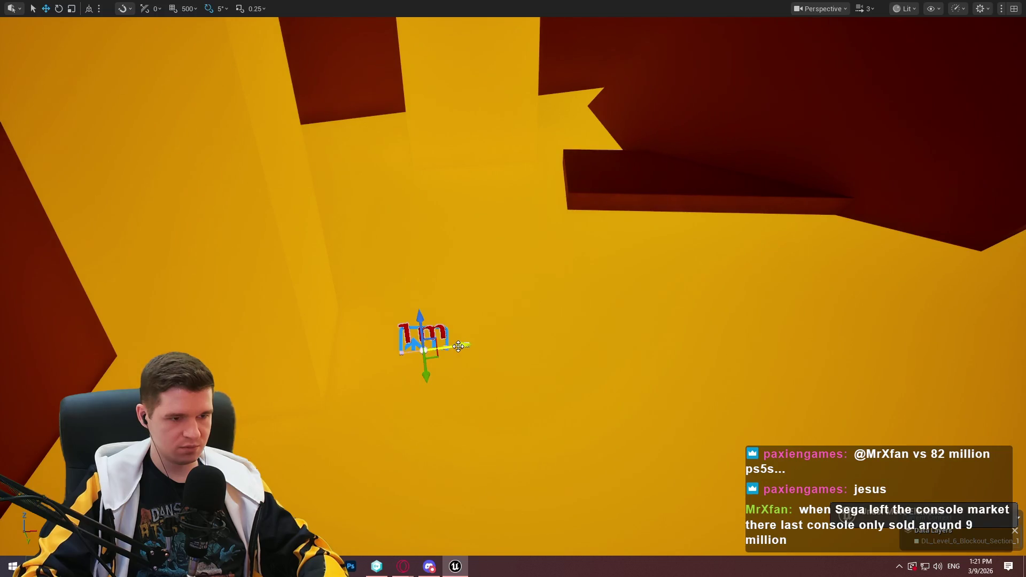
drag(459, 346, 357, 354)
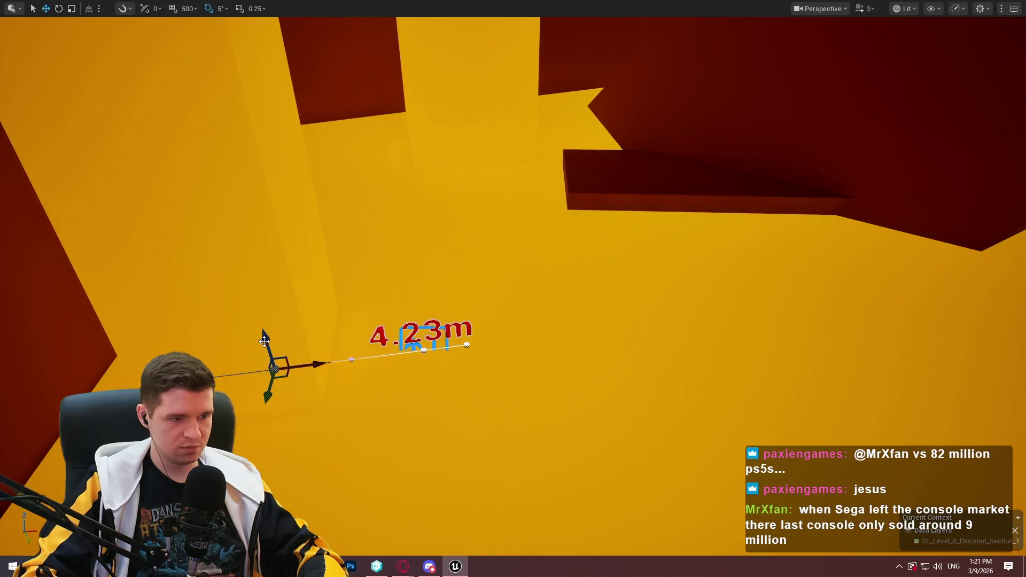
mouse_move(264, 341)
mouse_down()
mouse_move(218, 177)
mouse_move(218, 209)
mouse_up()
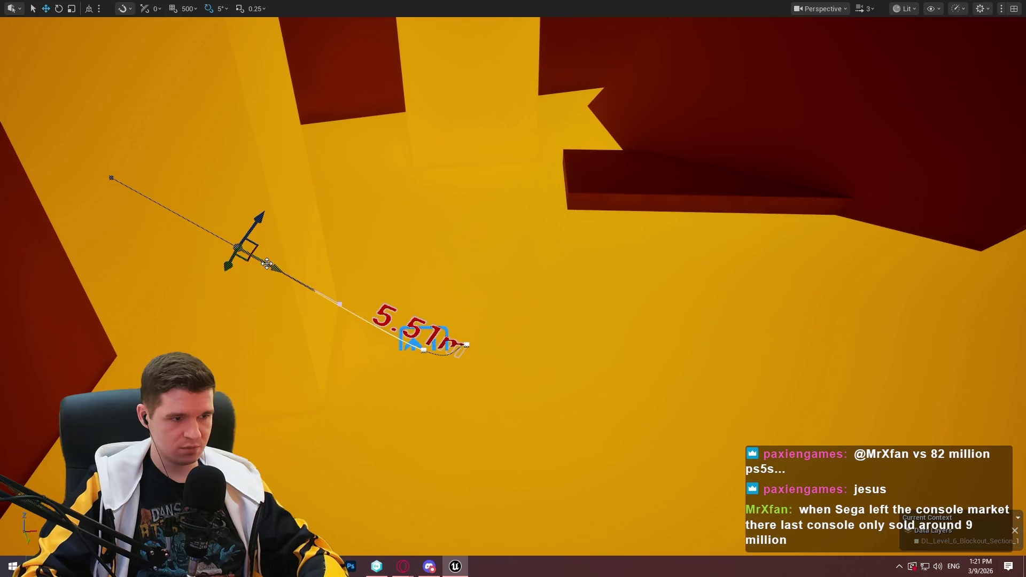
drag(275, 248, 251, 248)
mouse_move(212, 214)
mouse_down()
mouse_move(229, 327)
mouse_move(332, 351)
mouse_move(319, 357)
mouse_up()
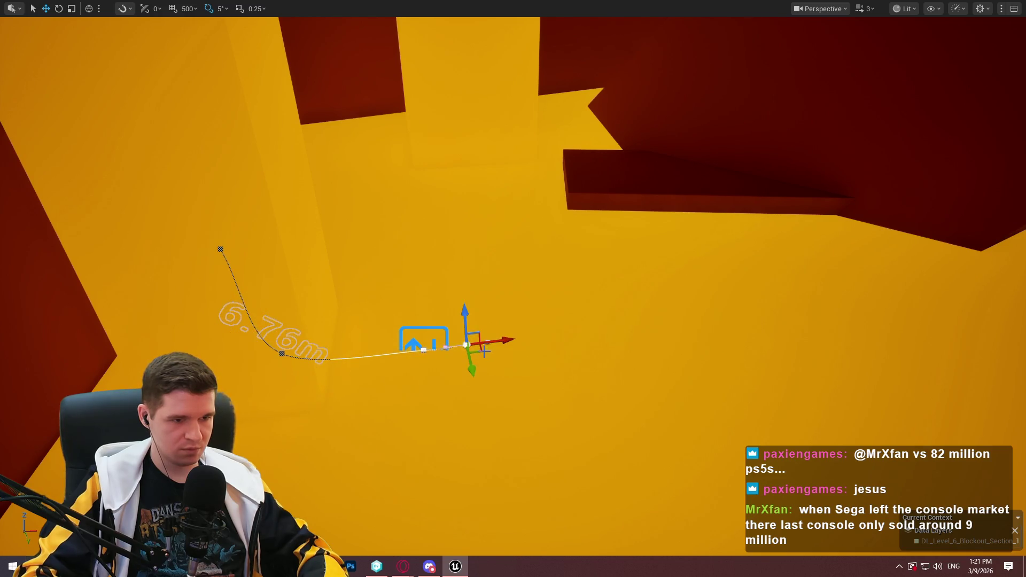
mouse_move(484, 351)
mouse_down()
mouse_move(650, 373)
mouse_move(925, 361)
mouse_move(934, 373)
mouse_up()
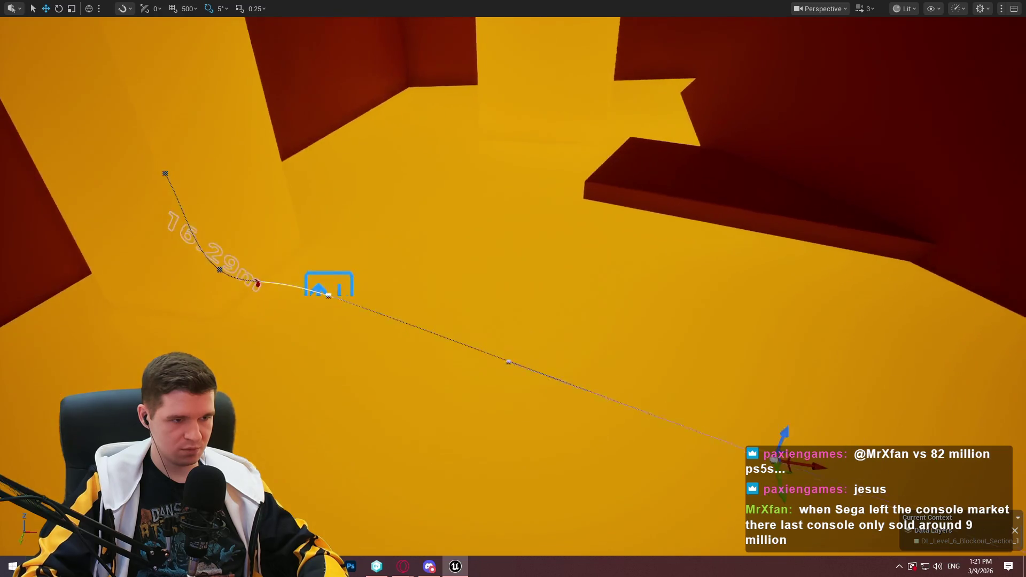
- Bend the path down between the dark platforms and shift the middle point right to straighten it
drag(875, 302, 874, 302)
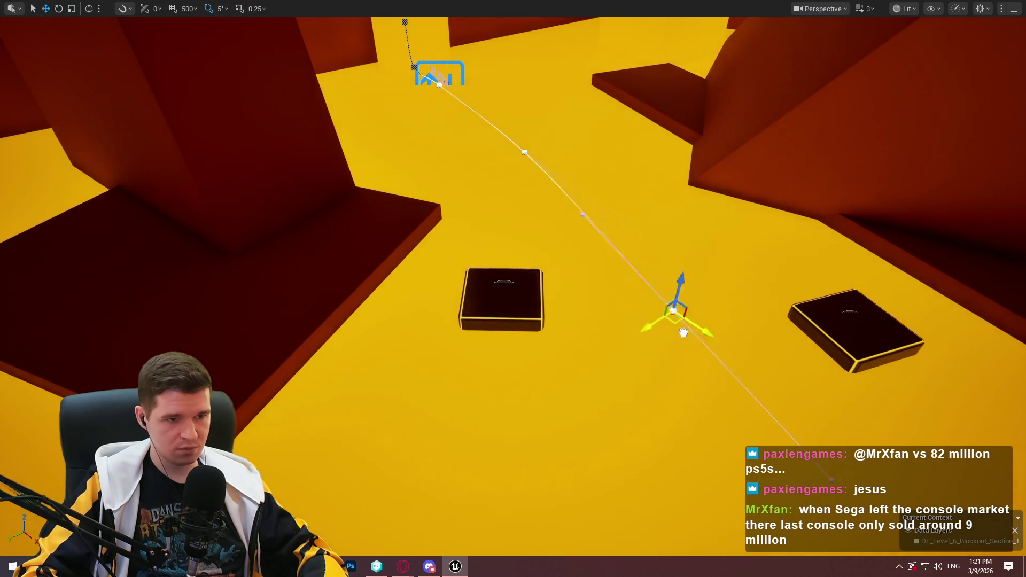
drag(684, 333, 678, 357)
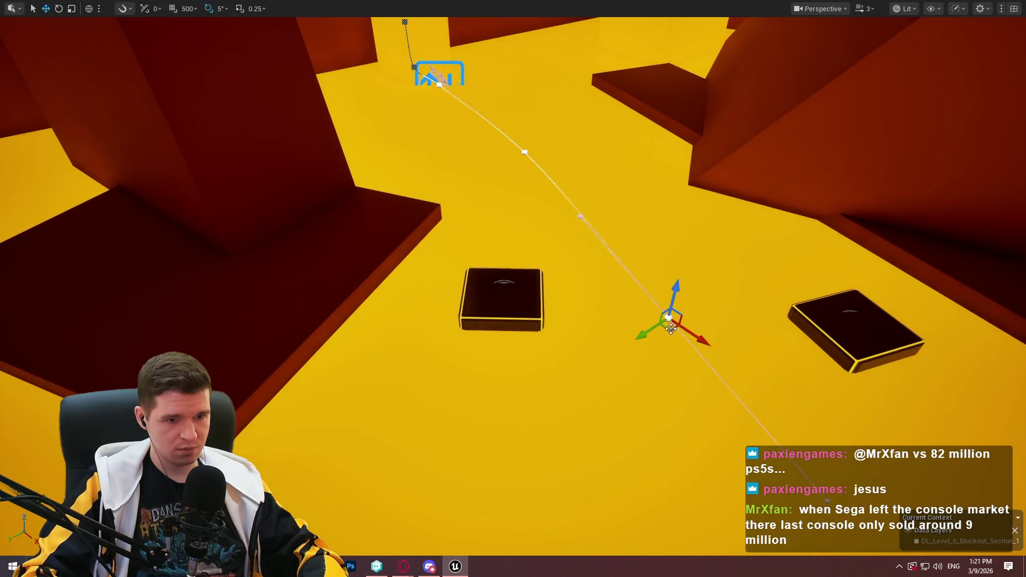
drag(526, 191, 526, 191)
mouse_move(518, 335)
mouse_down()
mouse_move(804, 359)
mouse_move(872, 392)
mouse_up()
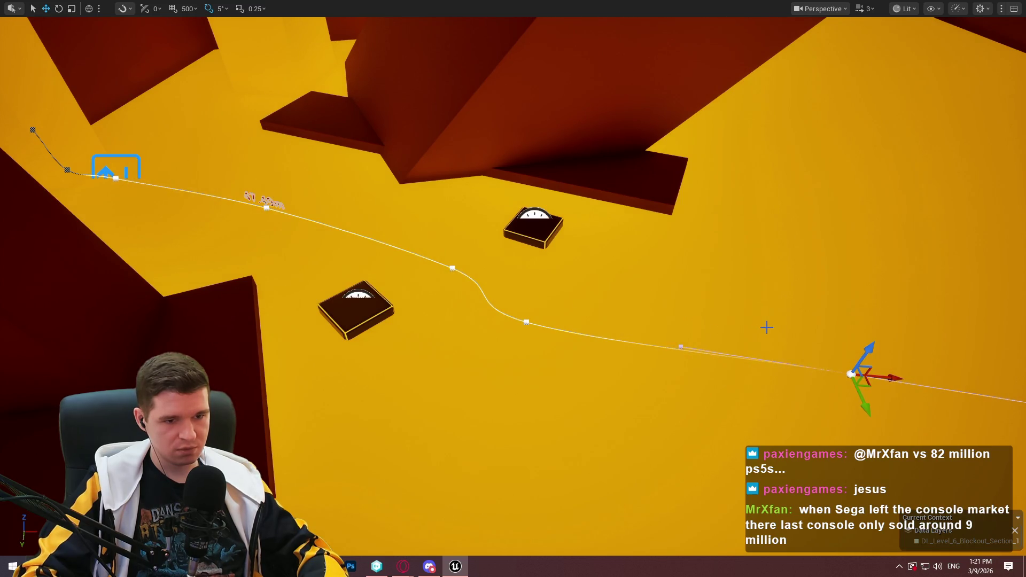
mouse_move(820, 321)
mouse_down()
mouse_move(613, 283)
mouse_move(546, 306)
mouse_up()
click(312, 228)
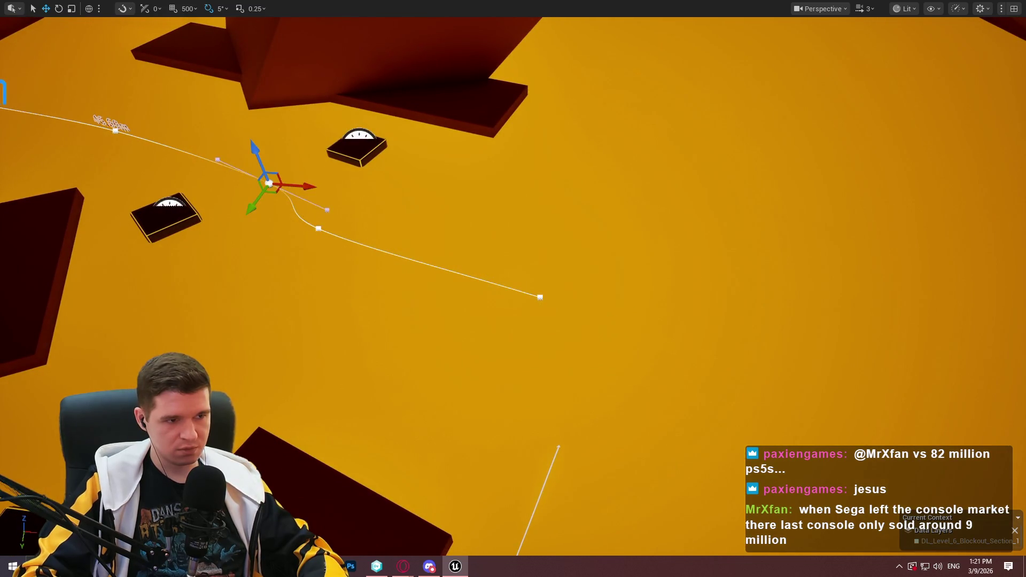
drag(329, 239, 374, 233)
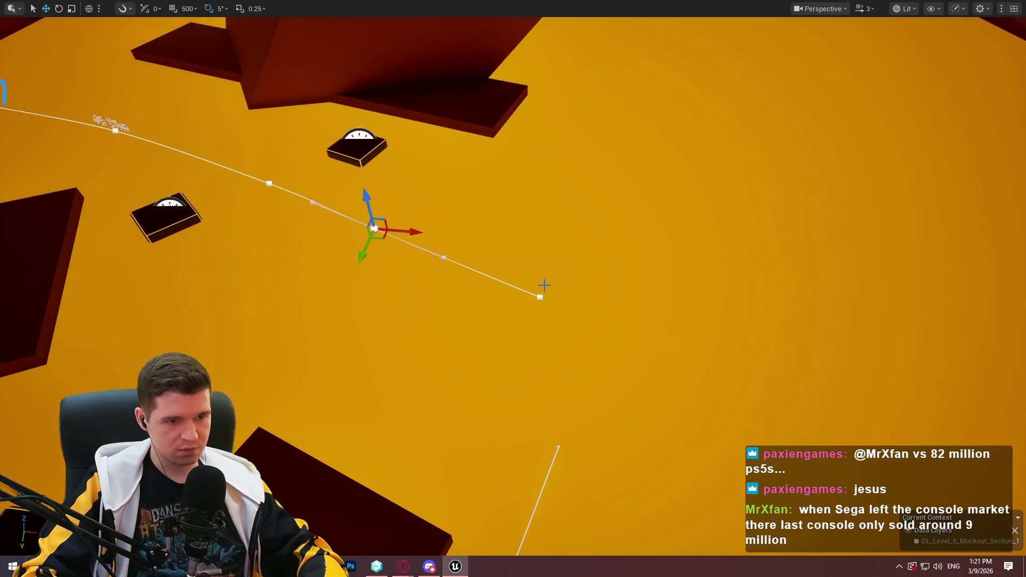
click(541, 298)
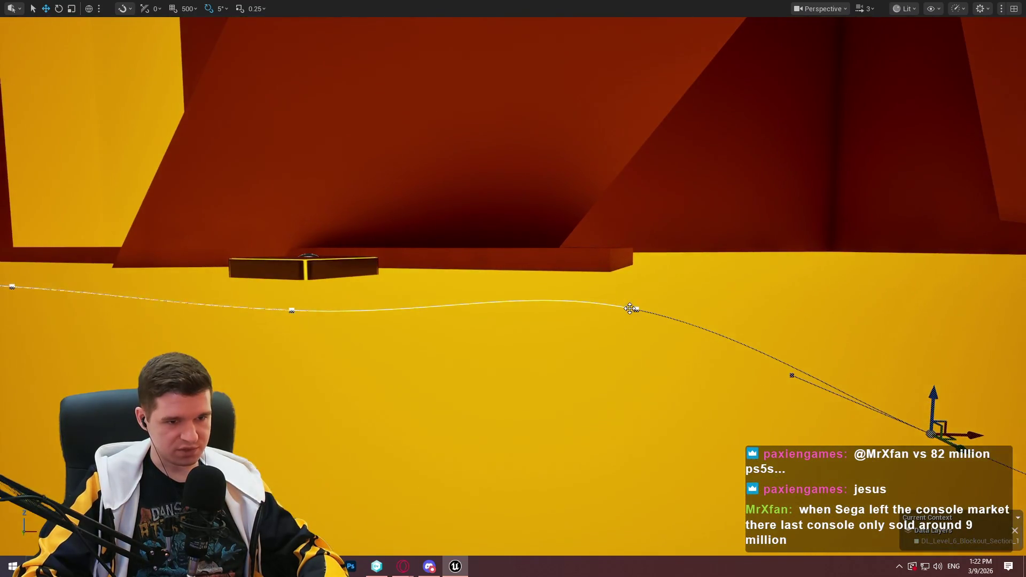
click(629, 308)
click(637, 309)
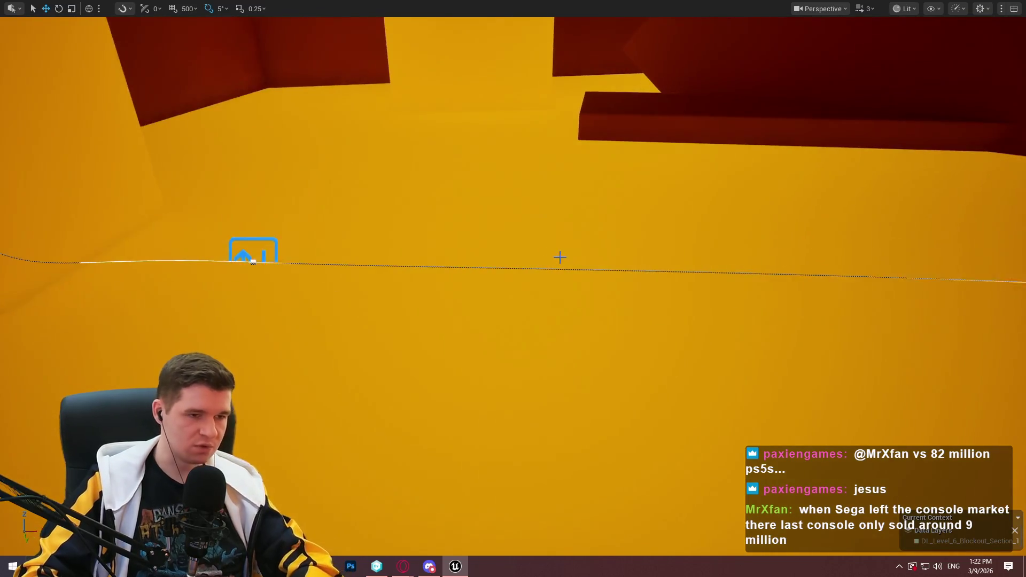
key(F11)
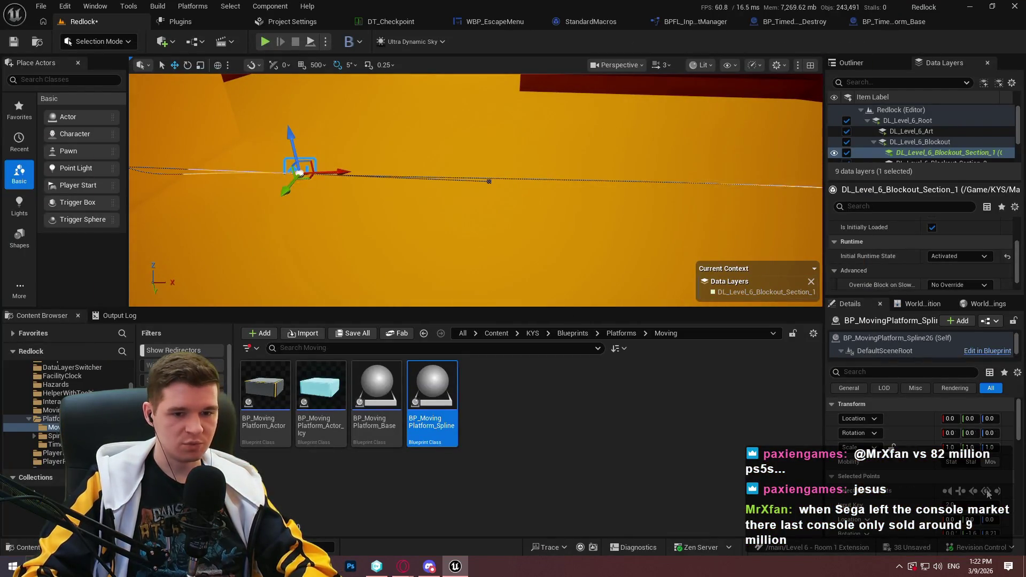
- Set the platform's rotation to FollowSplineDirectly and enable bKillAtDestination and bRespawnOnKill
click(884, 342)
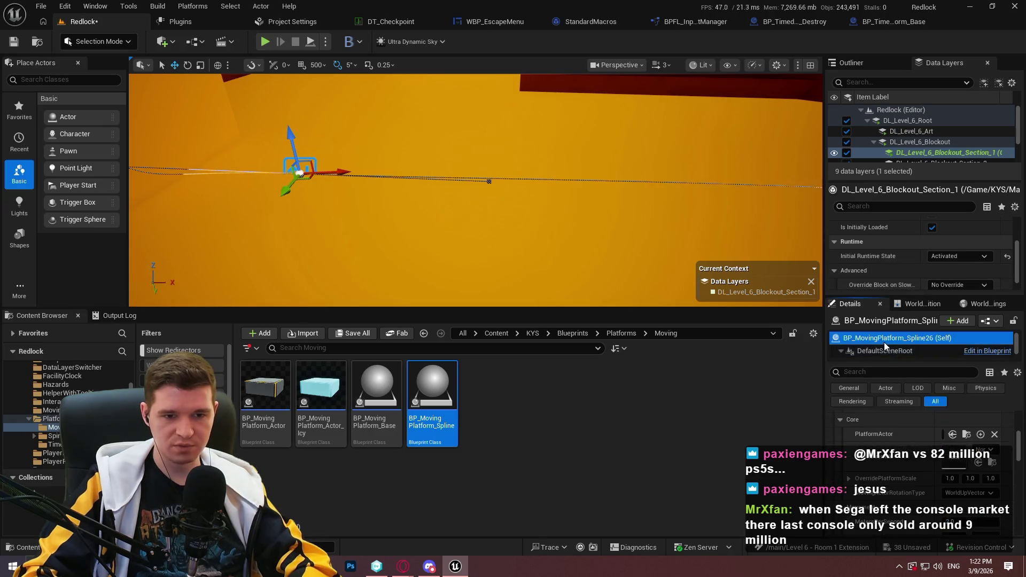
scroll(902, 486, down, 2)
click(968, 459)
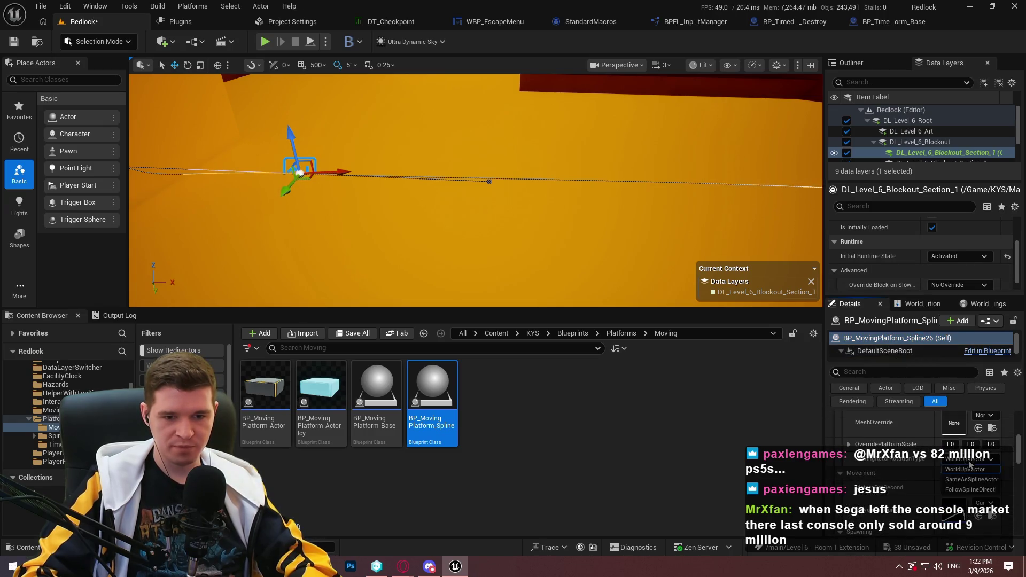
click(970, 490)
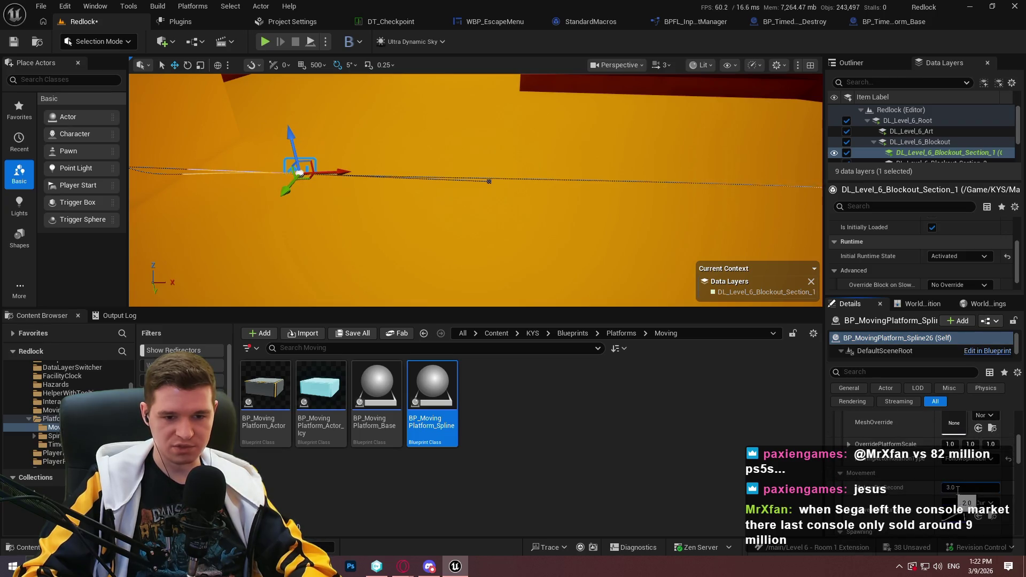
scroll(904, 486, down, 7)
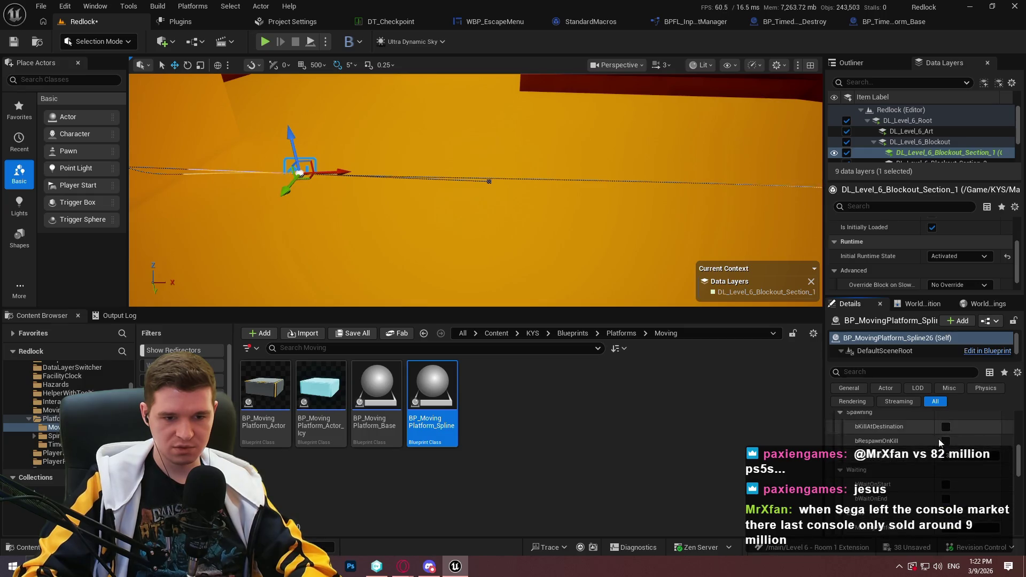
click(946, 441)
click(946, 427)
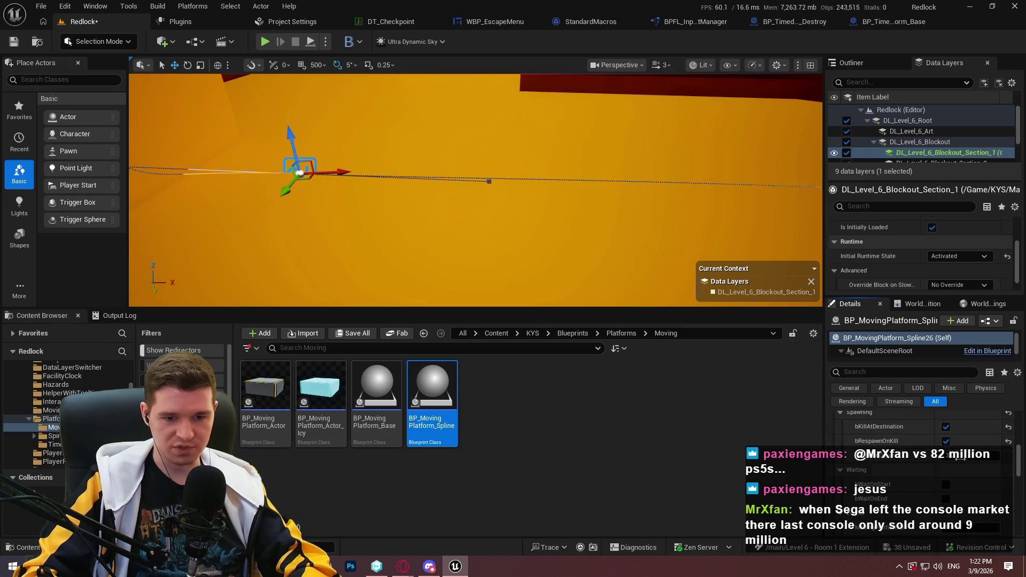
- Pull the view back over the whole room and start a play session with Alt+P
scroll(951, 457, down, 3)
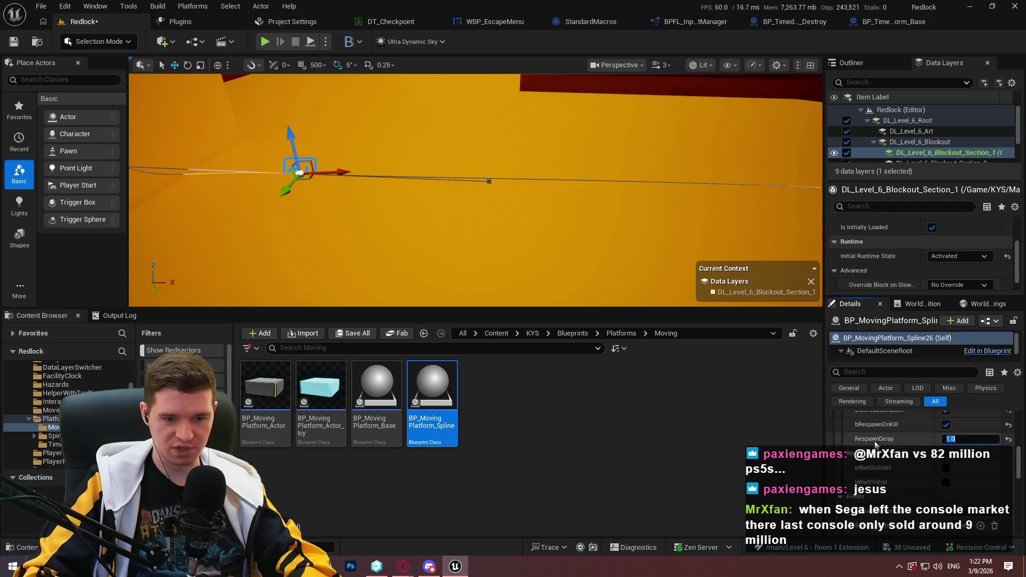
drag(468, 246, 498, 294)
right_click(506, 249)
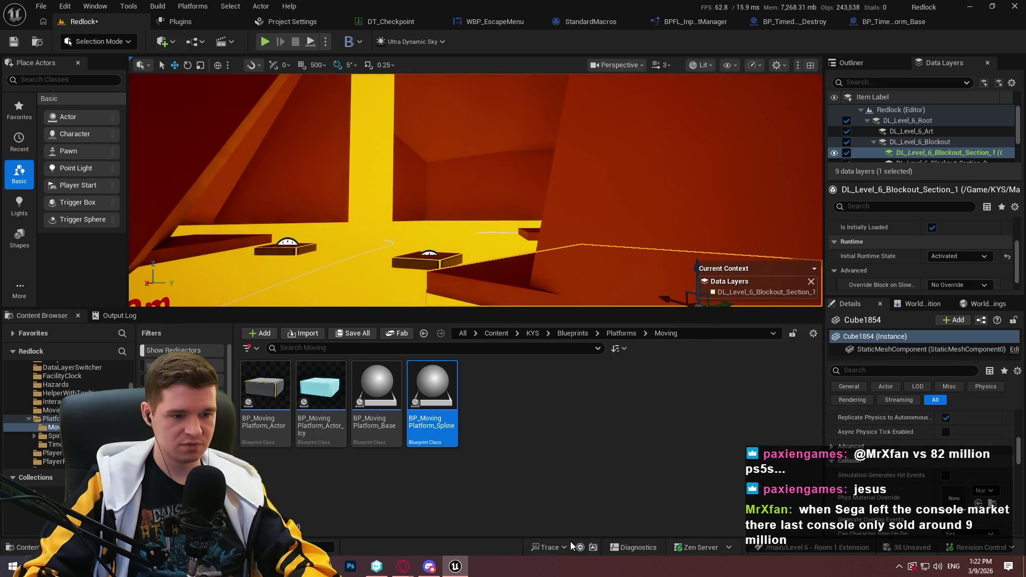
key(alt+p)
click(475, 270)
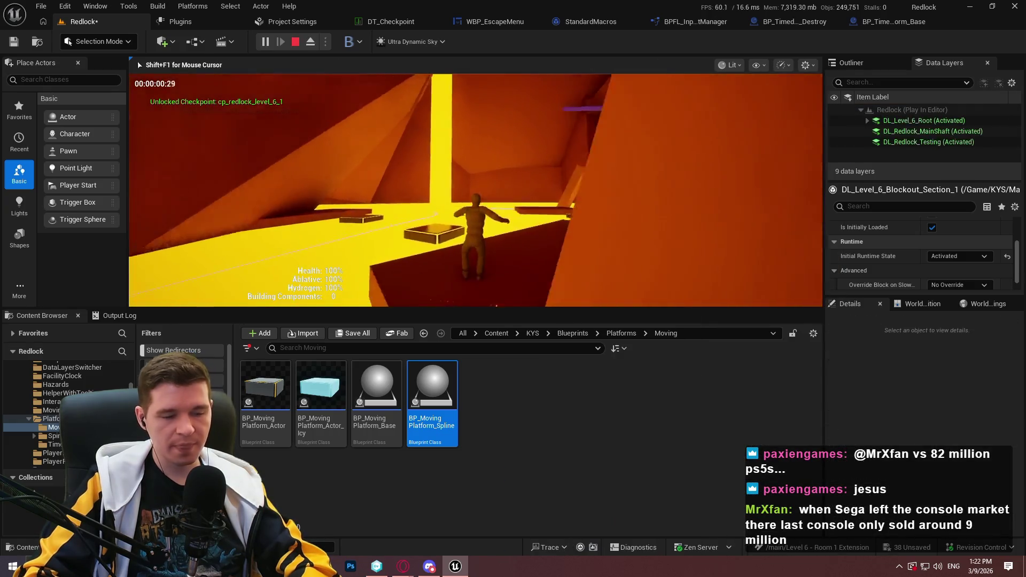
key(F11)
key(w)
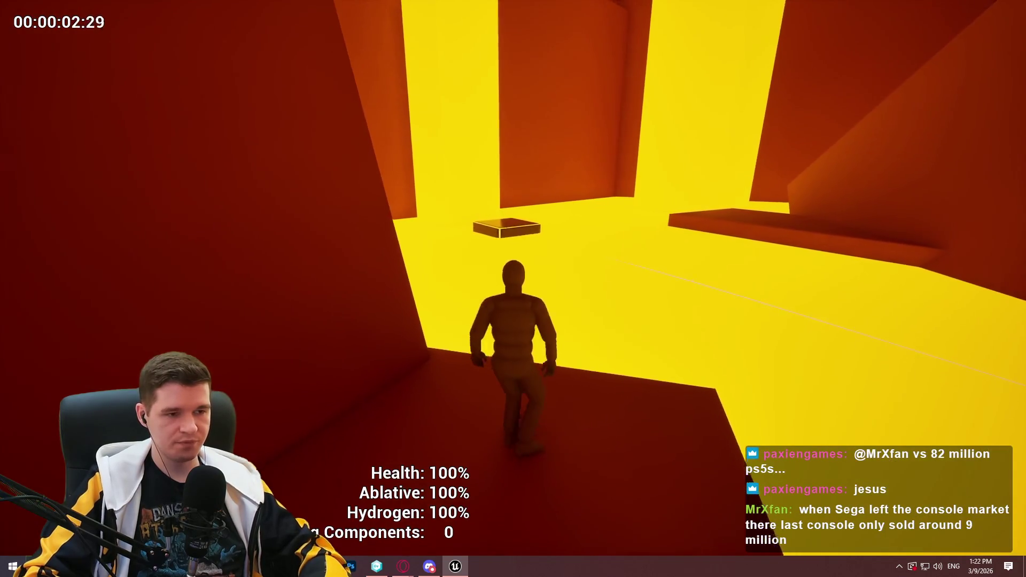
key(w)
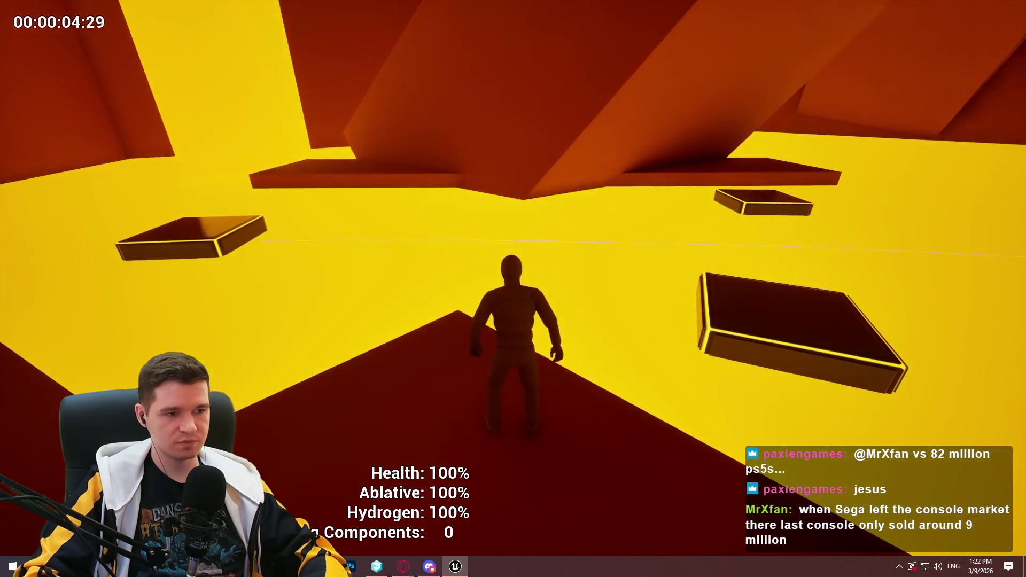
key(w)
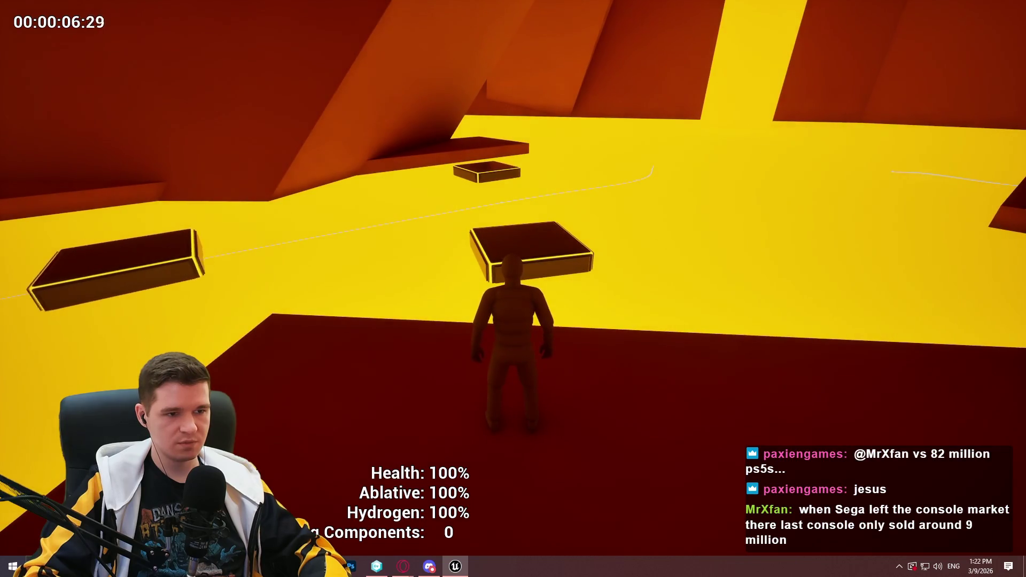
key(w)
key(space)
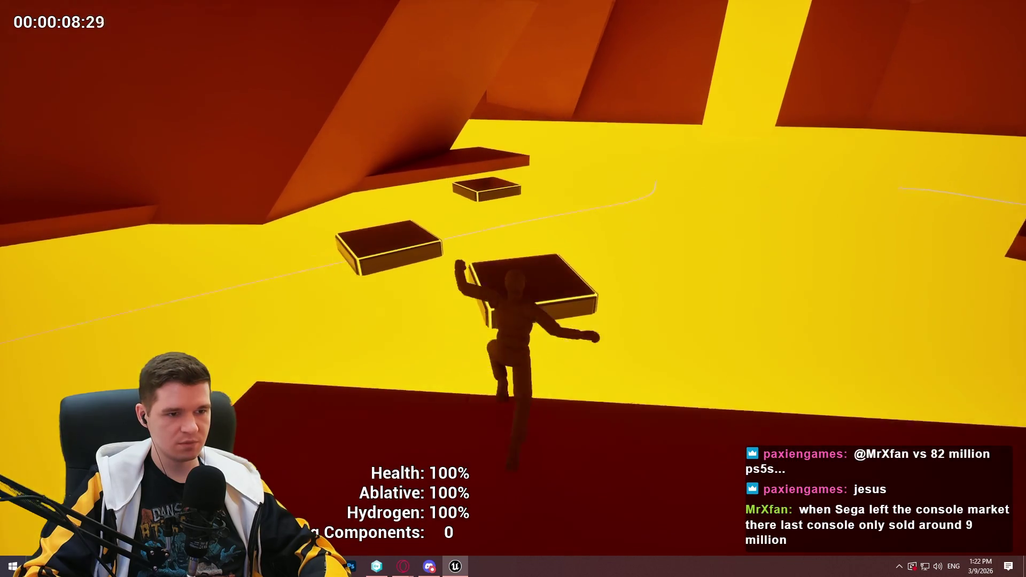
key(space)
key(space)
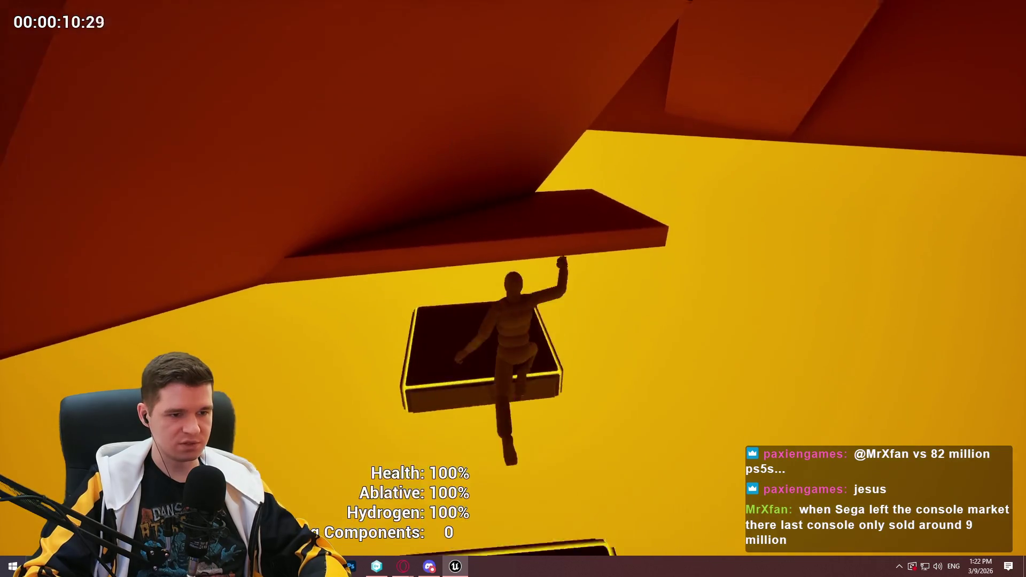
key(space)
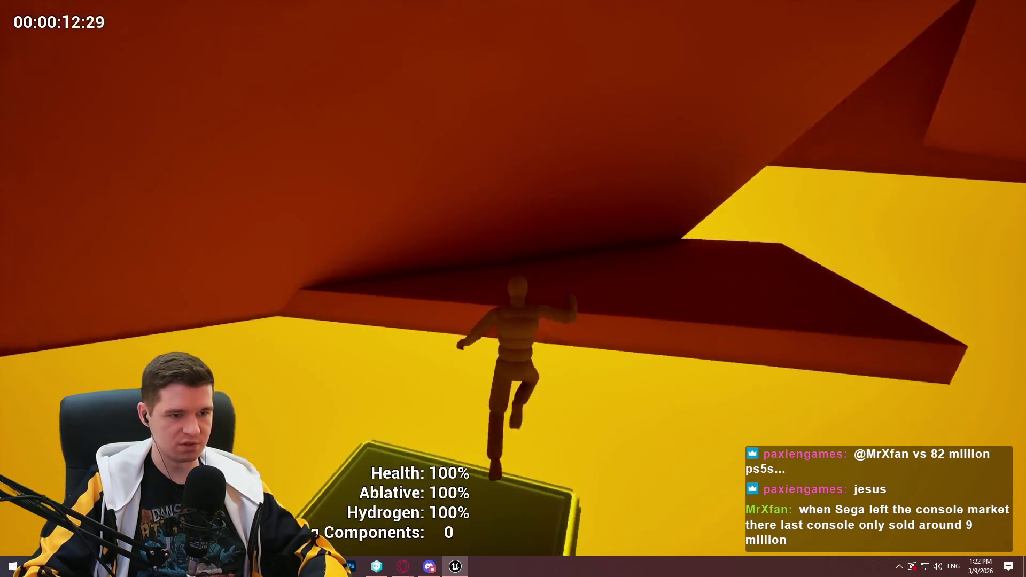
key(w)
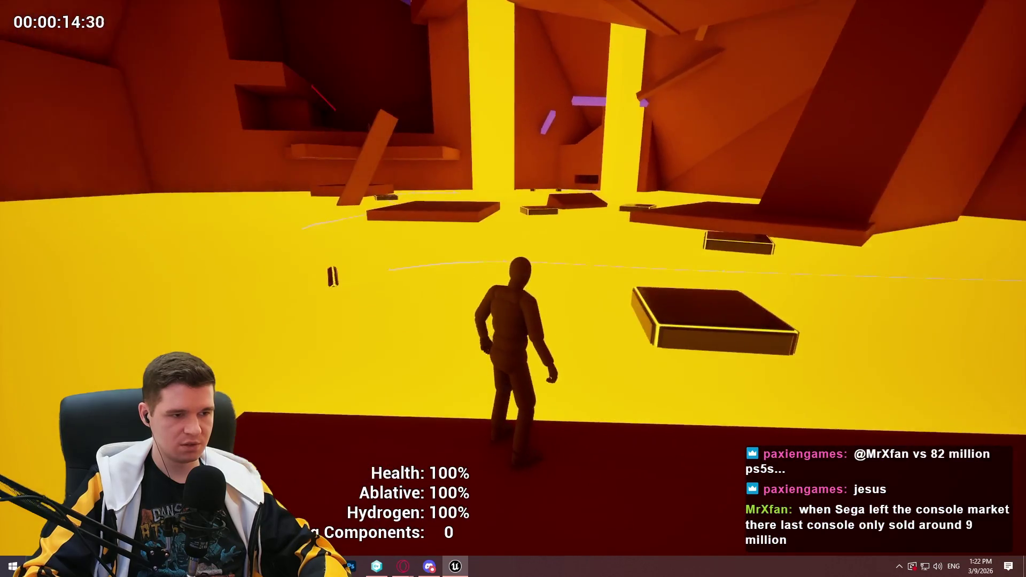
key(w)
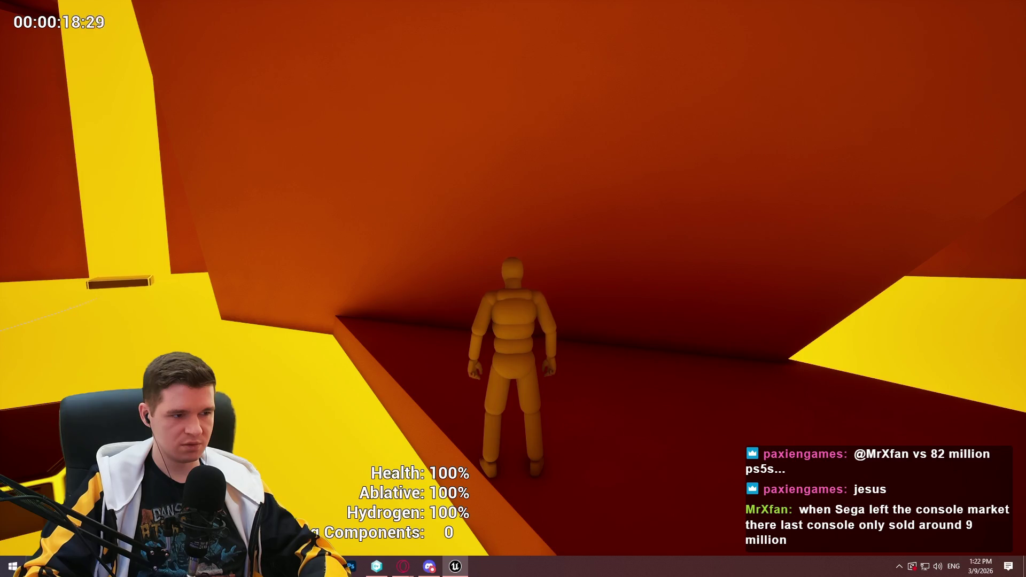
key(Escape)
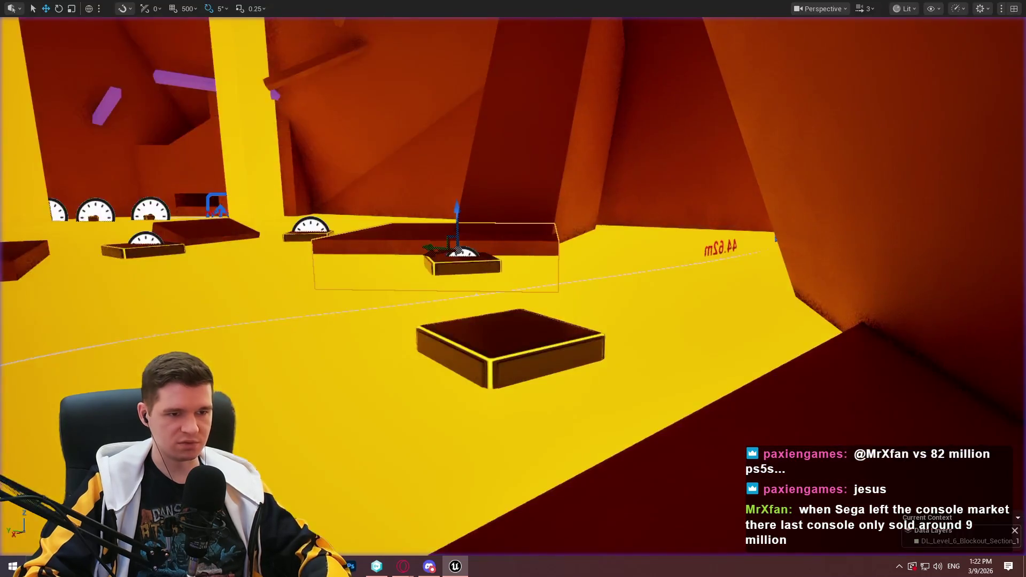
drag(512, 289, 449, 236)
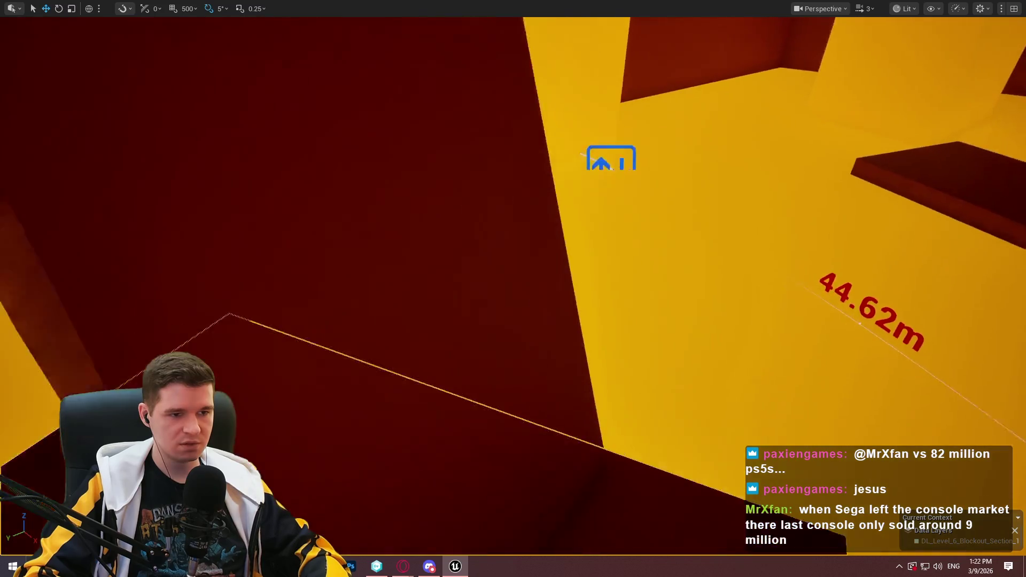
drag(608, 437, 608, 437)
right_click(608, 437)
click(611, 431)
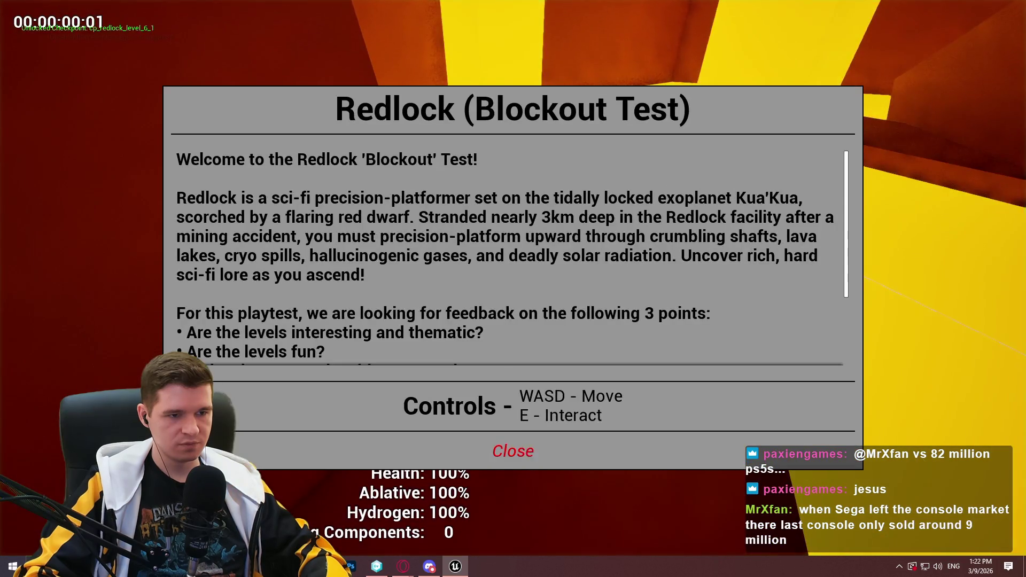
click(508, 450)
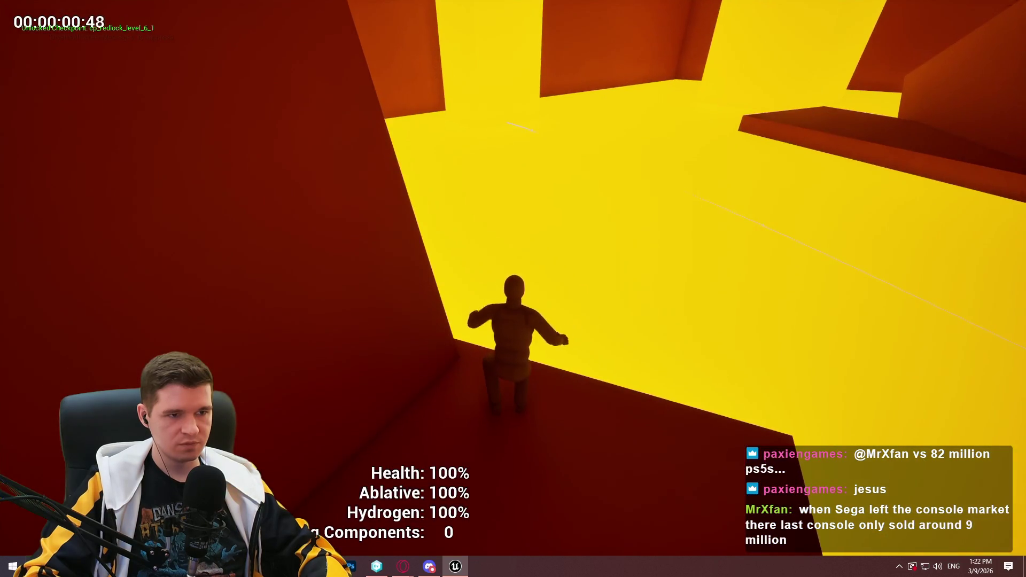
key(Escape)
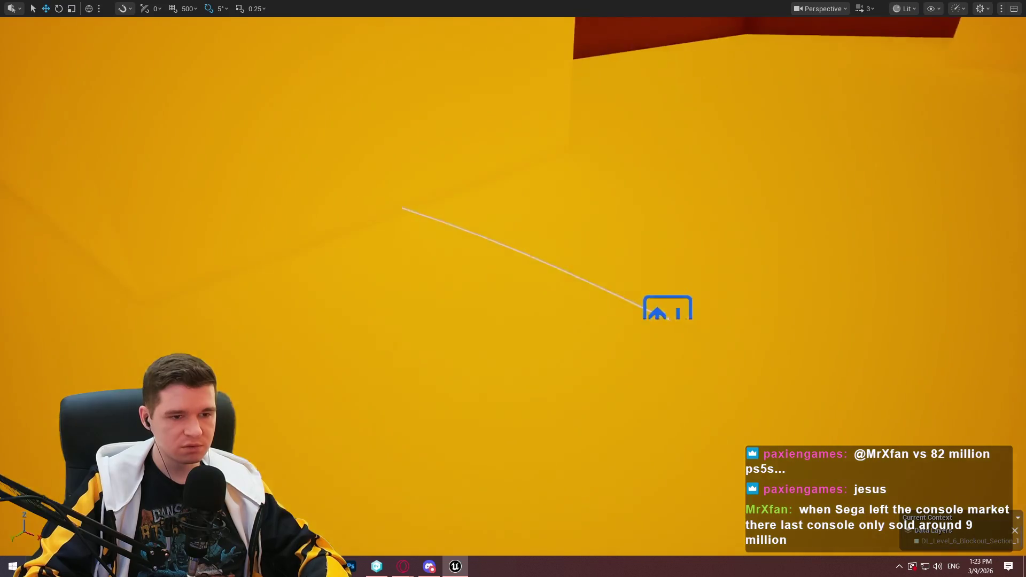
mouse_move(575, 193)
mouse_down()
mouse_move(547, 167)
mouse_move(540, 137)
mouse_up()
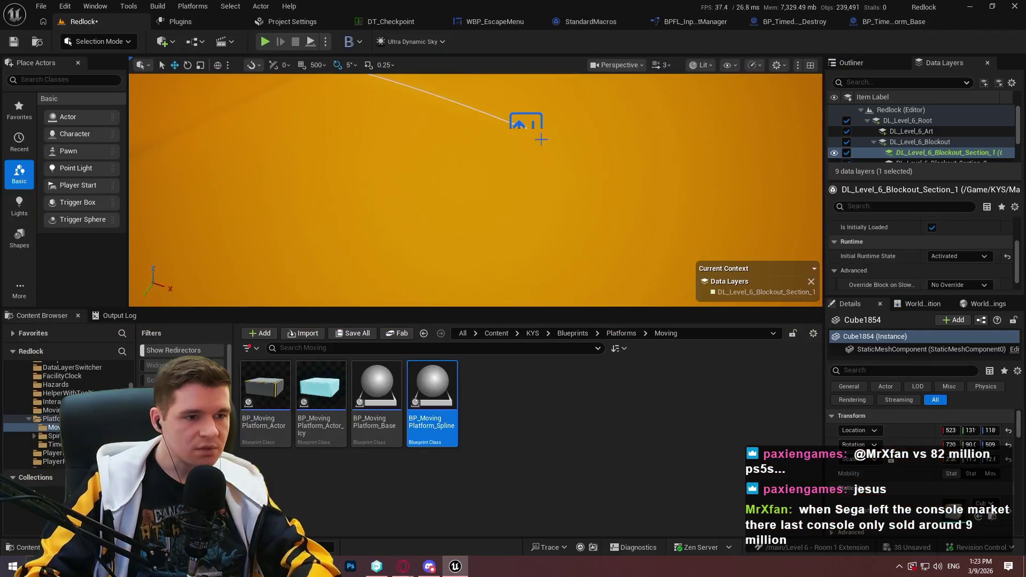
- Select the lower spline point of the platform path, exit immersive mode, and enlarge the level viewport
click(575, 194)
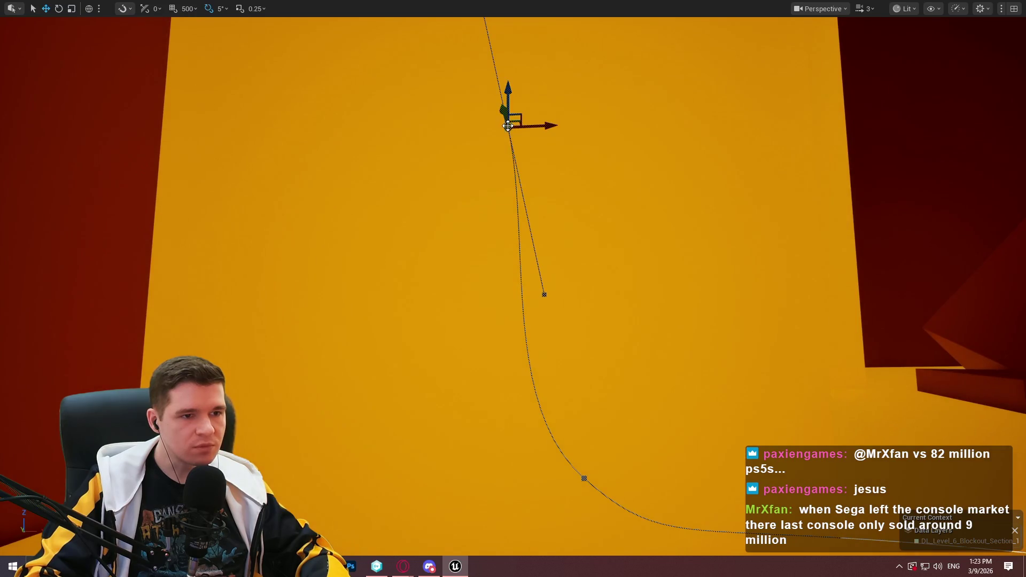
drag(508, 126, 537, 398)
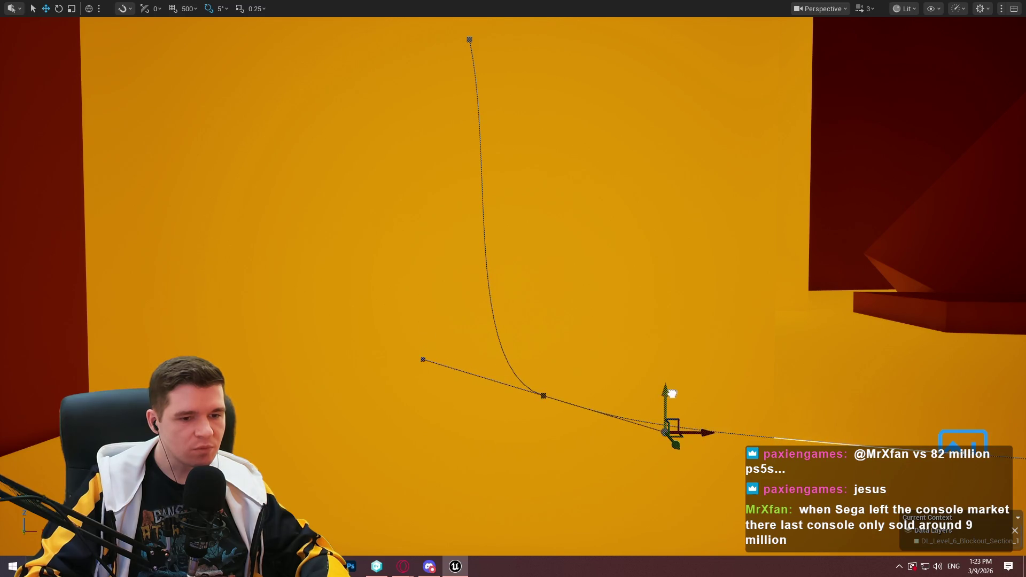
click(468, 39)
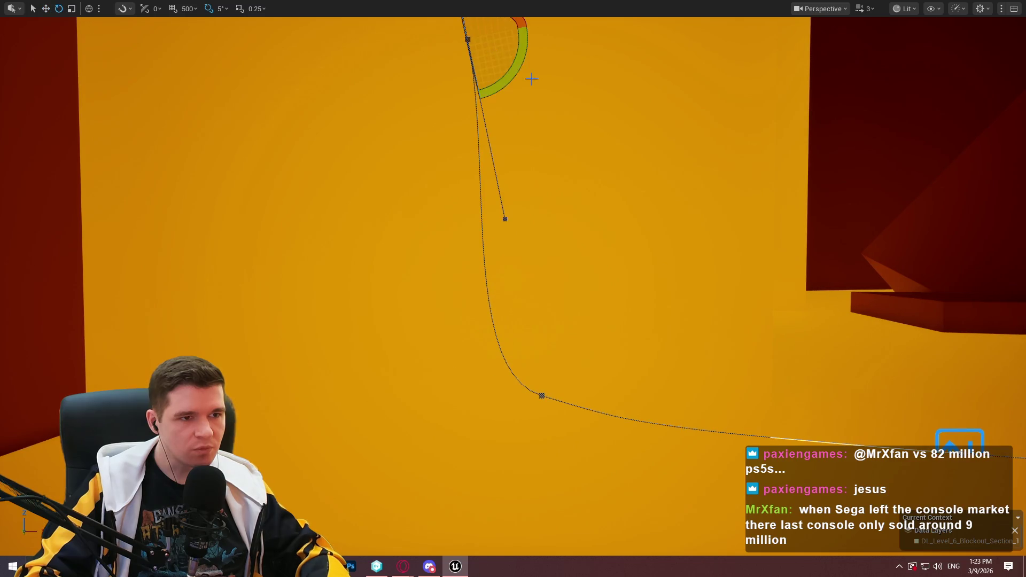
drag(531, 79, 415, 283)
click(370, 419)
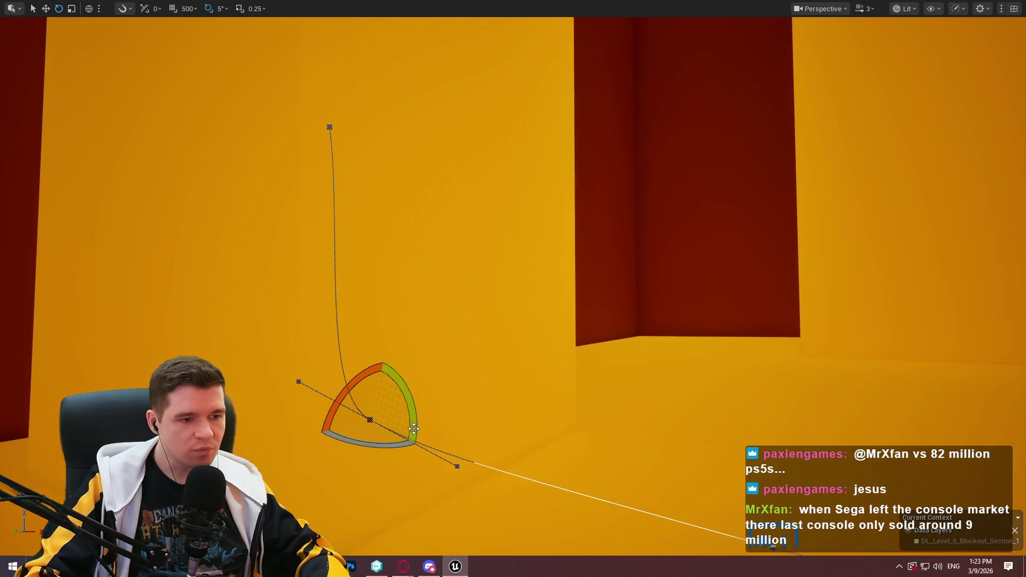
mouse_move(414, 428)
mouse_down()
mouse_move(596, 246)
mouse_move(534, 321)
mouse_move(612, 414)
mouse_move(515, 467)
mouse_up()
key(F11)
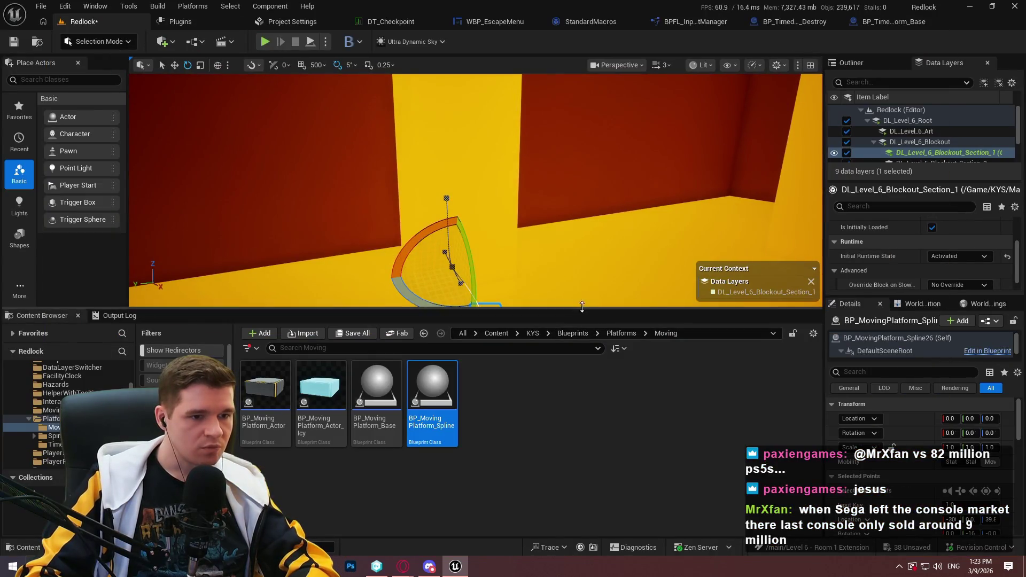
drag(586, 307, 568, 403)
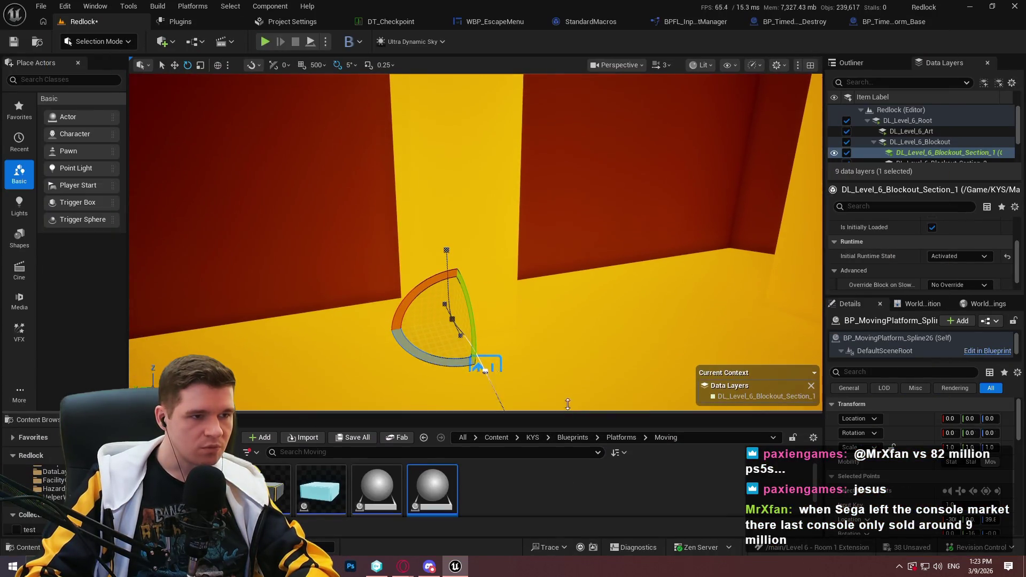
- Run a brief play-test, then open BPFL_InputMappingContextManager's GetPlayerInputManagerComponent from the runtime error link
click(324, 41)
click(308, 47)
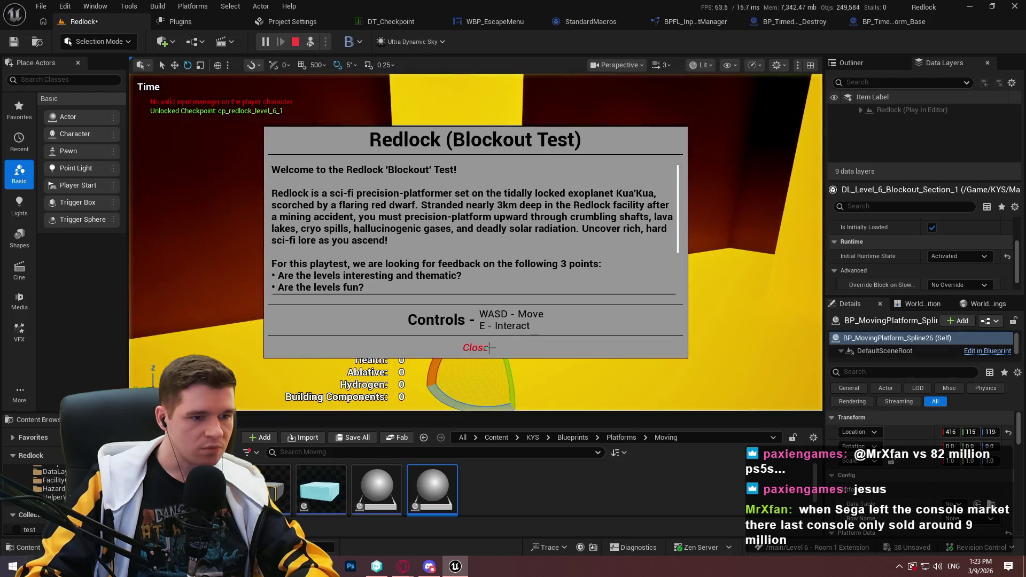
click(512, 348)
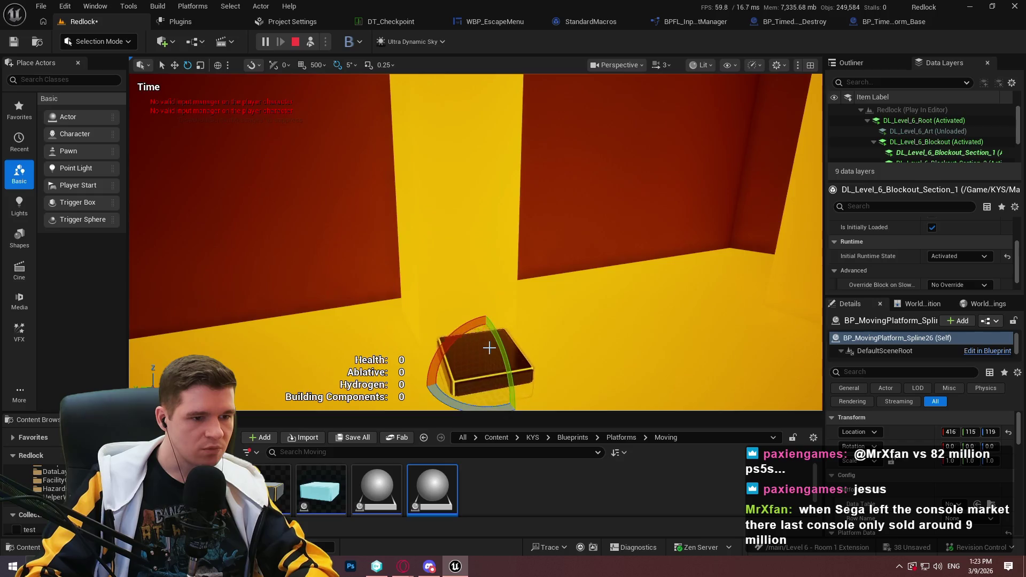
key(Escape)
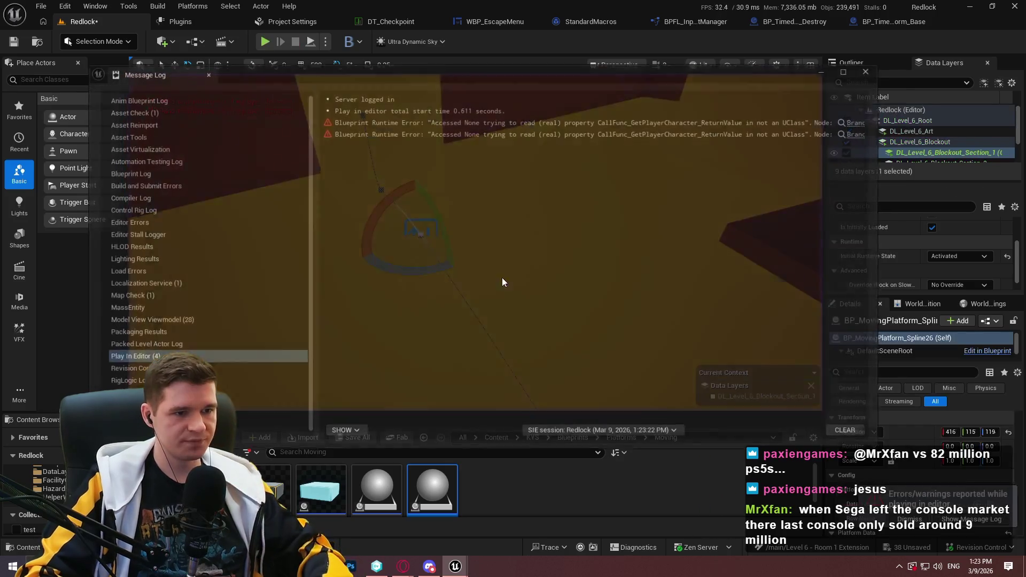
mouse_move(513, 63)
mouse_down()
mouse_move(516, 33)
mouse_move(525, 101)
mouse_up()
click(689, 22)
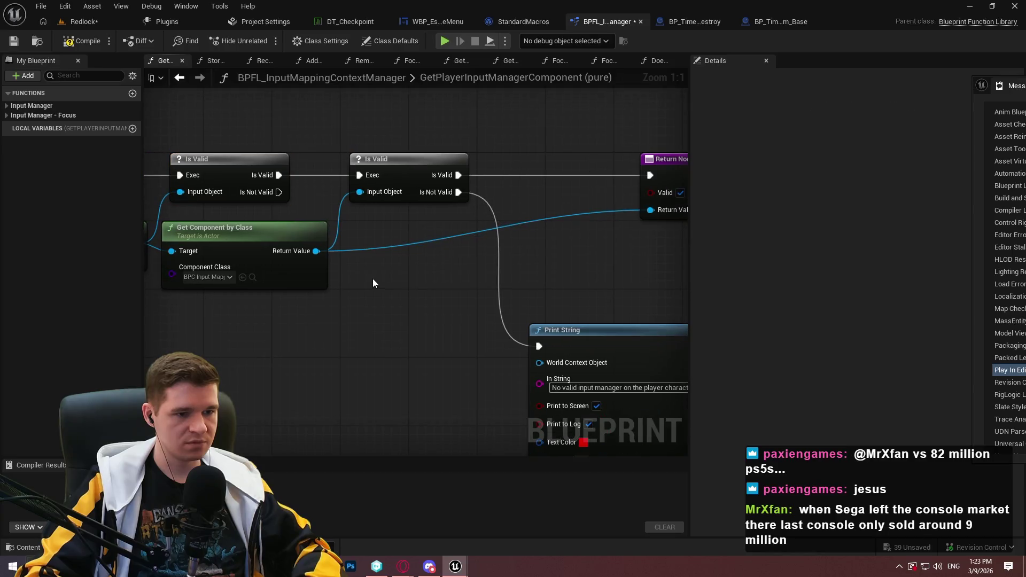
- Place the first Is Valid's failure Return Node, then save the library with check-out
drag(241, 196, 331, 191)
click(626, 166)
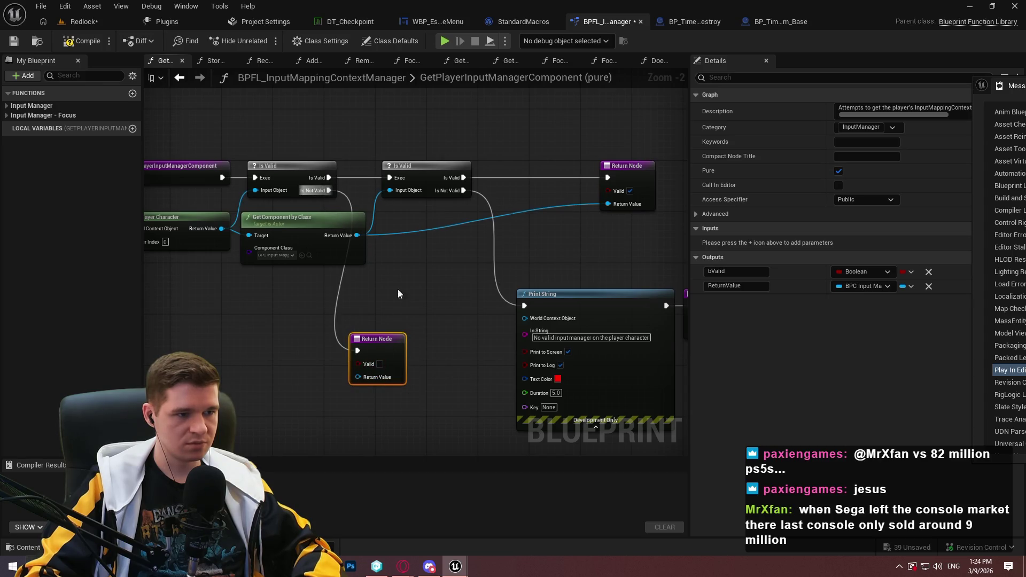
drag(385, 349, 428, 343)
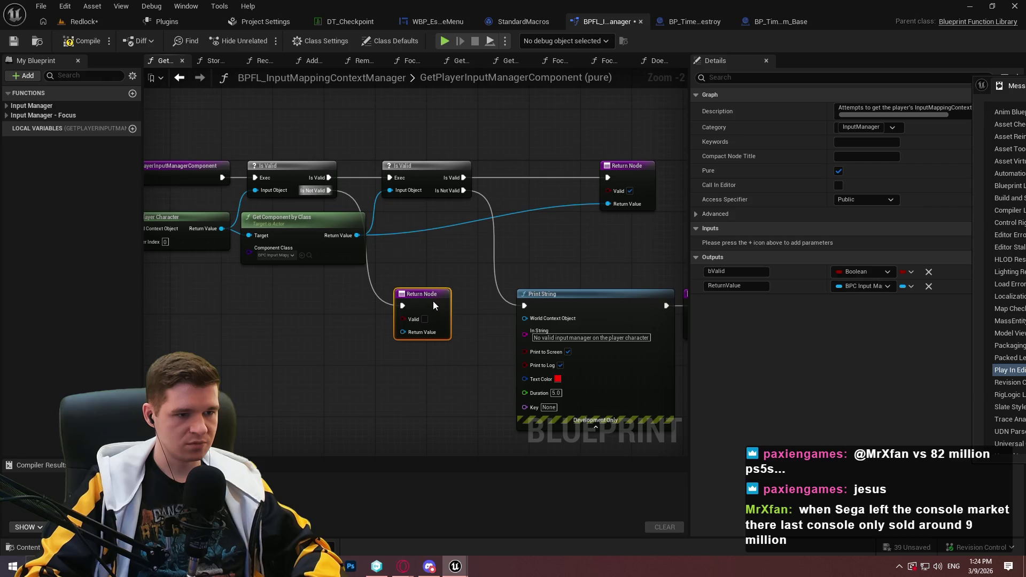
mouse_move(433, 300)
mouse_down()
mouse_move(476, 315)
mouse_move(340, 357)
mouse_up()
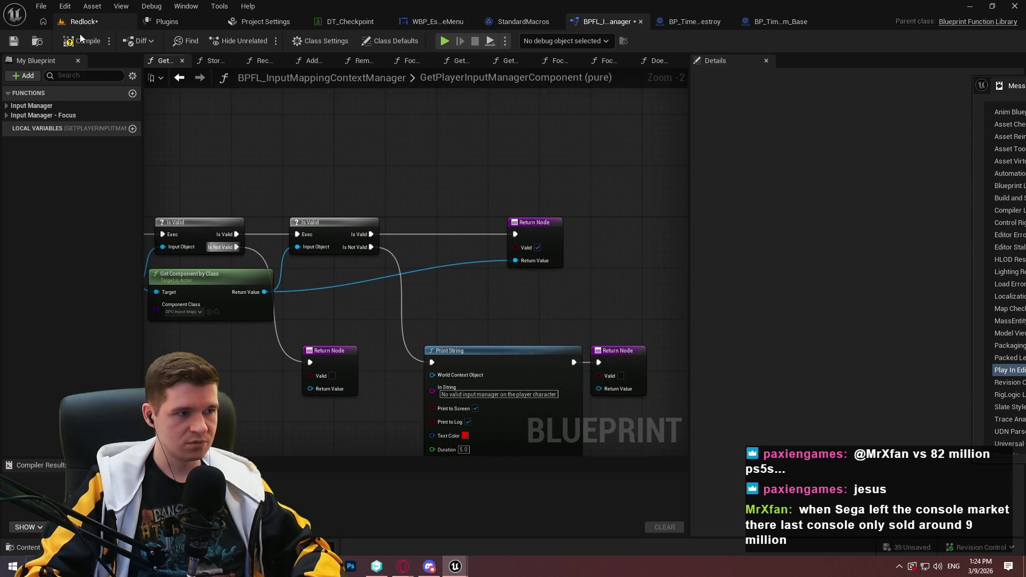
click(13, 41)
click(558, 411)
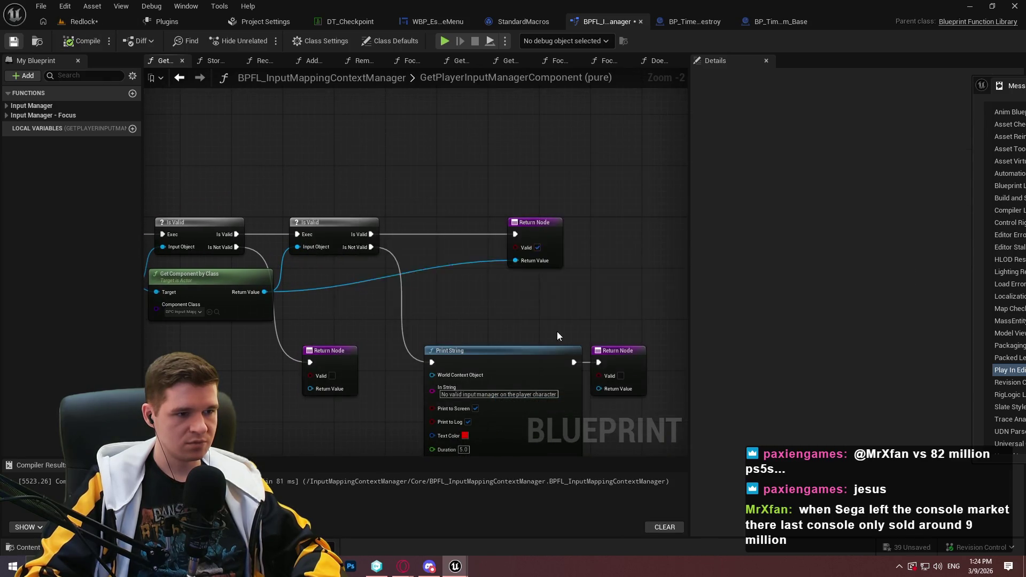
- Tidy the Is Valid, GetPlayerInputManagerComponent and Get Player Character nodes, then return to Redlock
scroll(395, 291, up, 2)
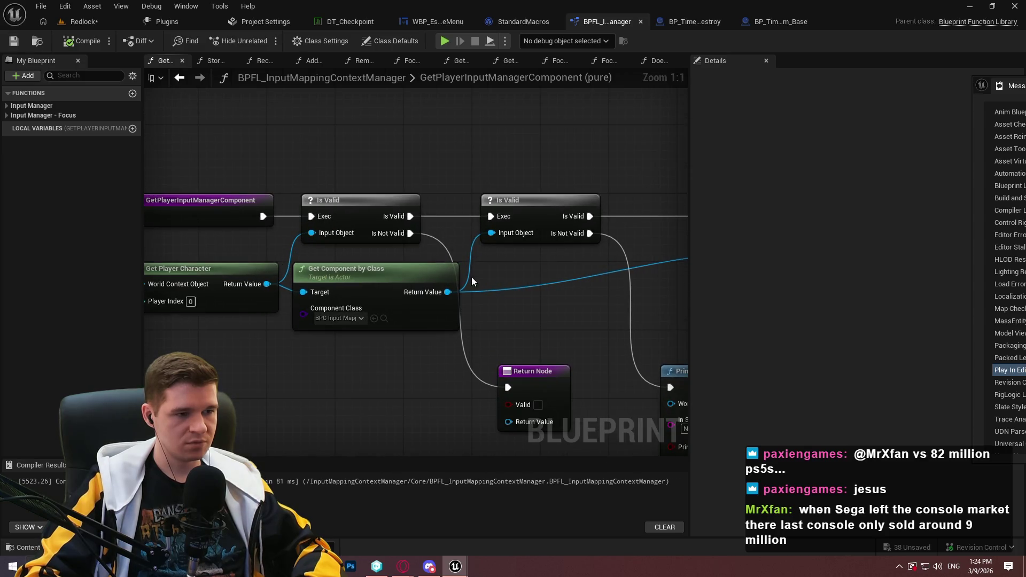
drag(268, 195, 317, 207)
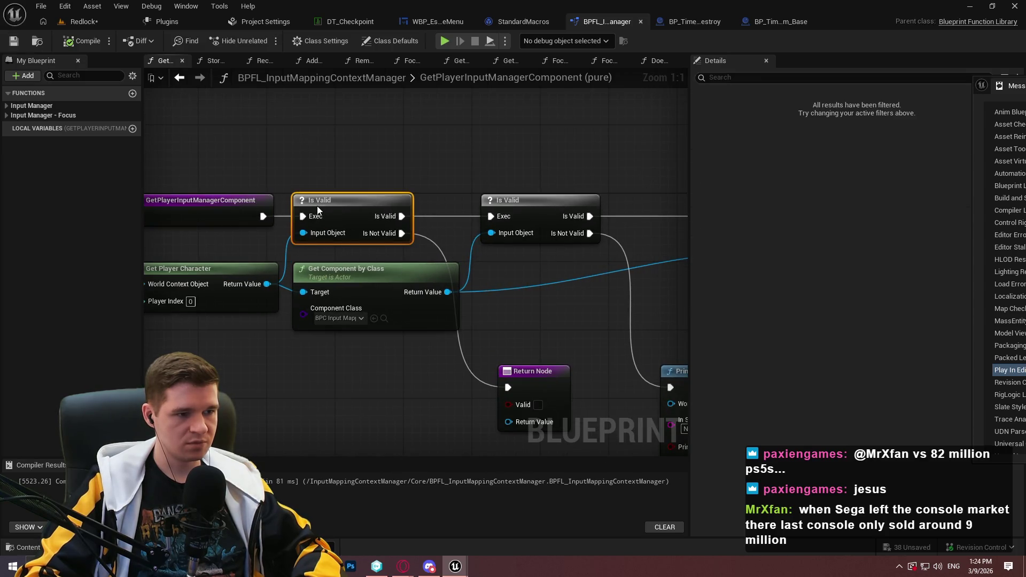
mouse_move(210, 207)
mouse_down()
mouse_move(187, 207)
mouse_move(397, 235)
mouse_up()
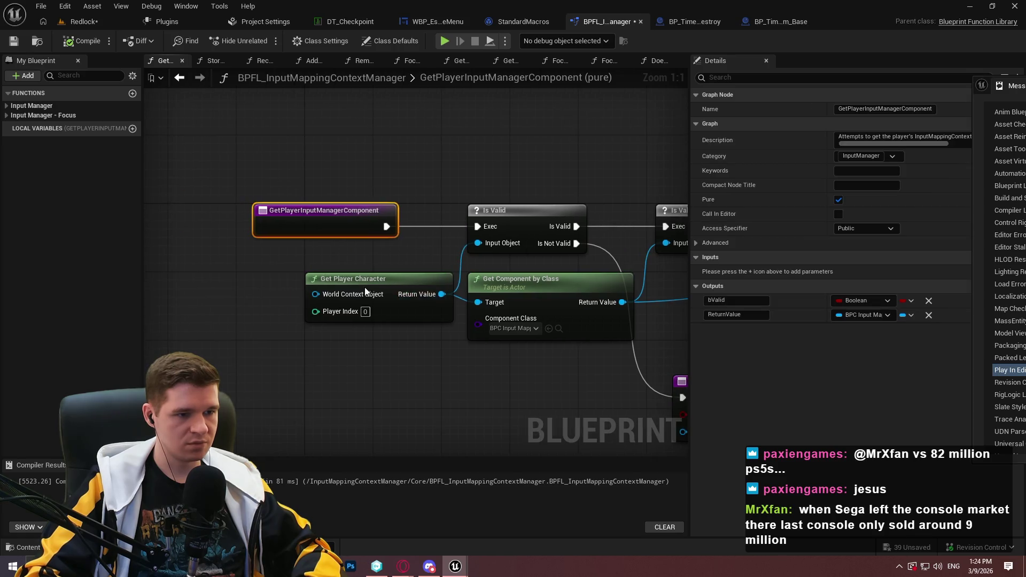
drag(365, 290, 313, 273)
click(444, 361)
drag(443, 361, 70, 318)
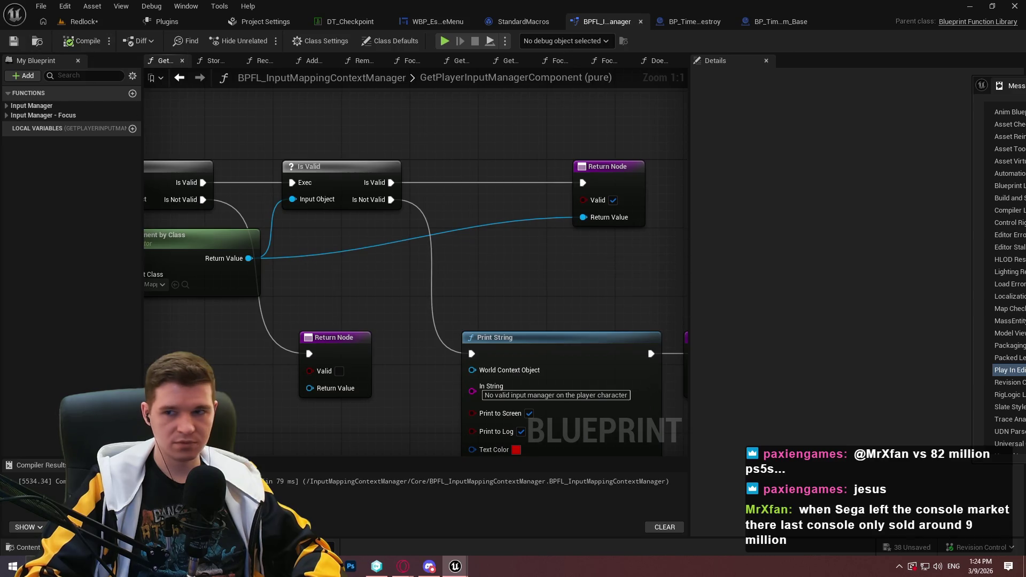
click(80, 22)
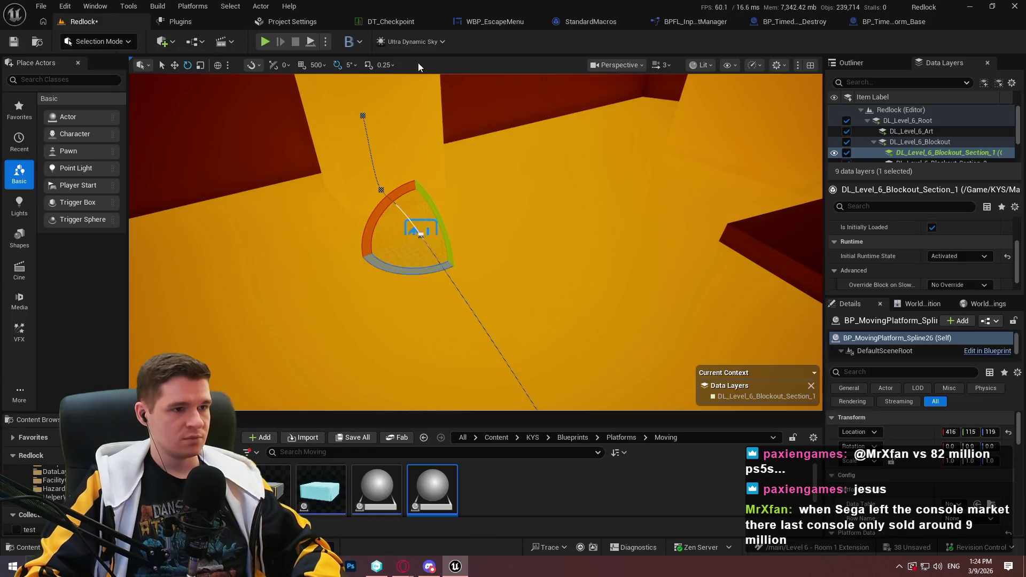
- Run a quick play-test, stop it, and Save All from the File menu
key(alt+p)
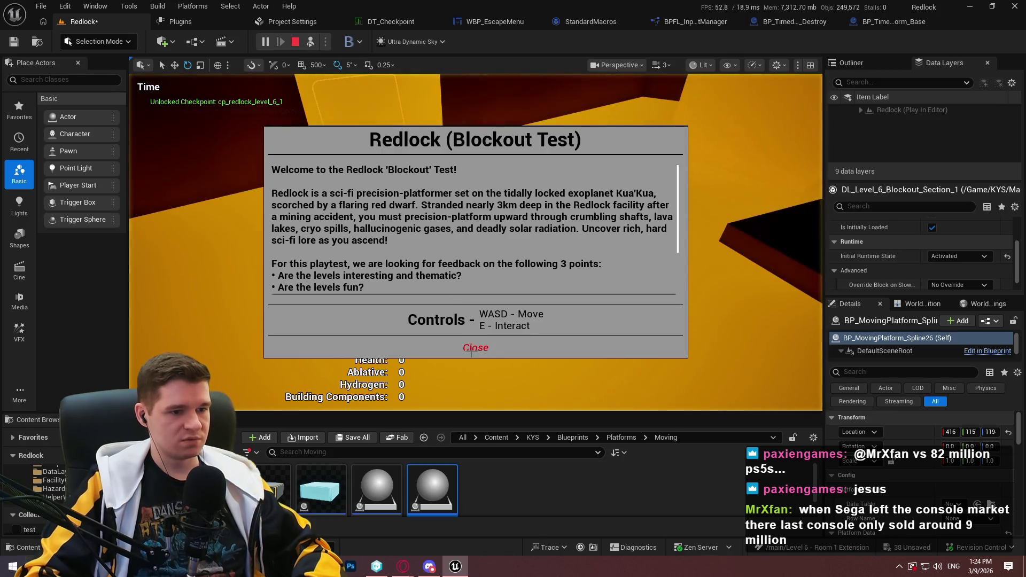
click(473, 347)
key(Escape)
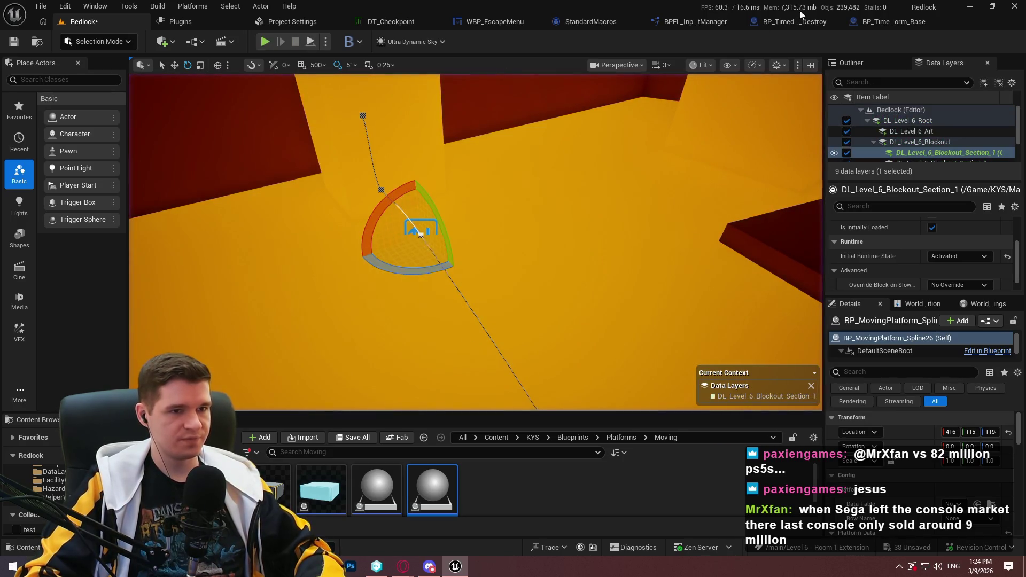
click(41, 7)
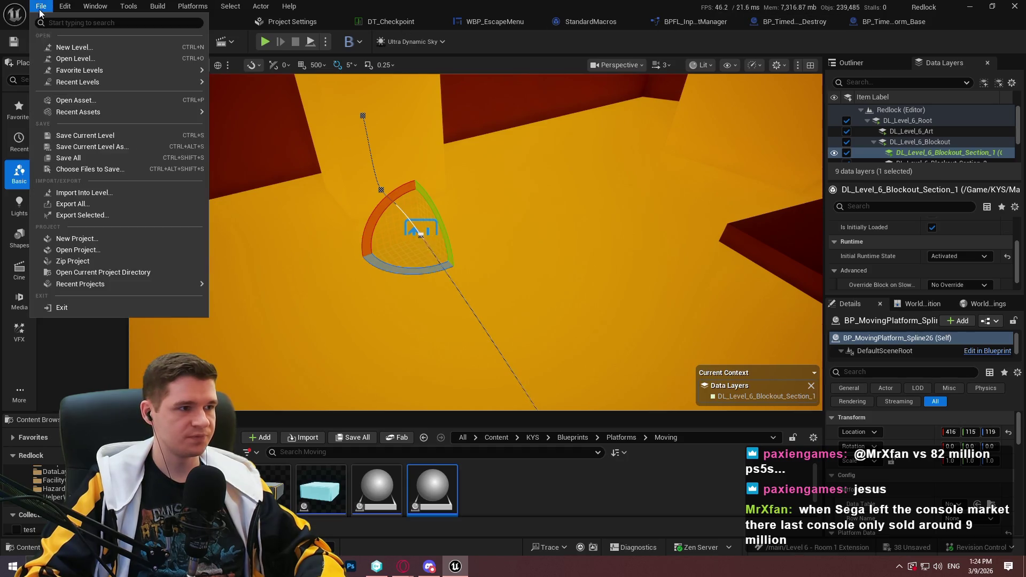
click(89, 158)
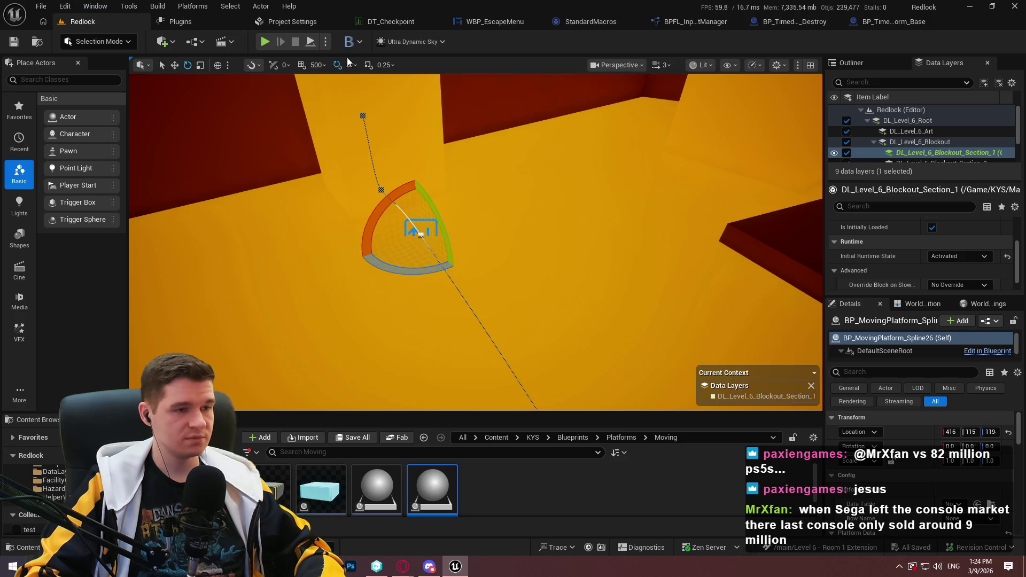
- Close the StandardMacros, platform blueprint, input library, EscapeMenu, DT_Checkpoint, Project Settings and Plugins tabs
click(597, 23)
click(629, 22)
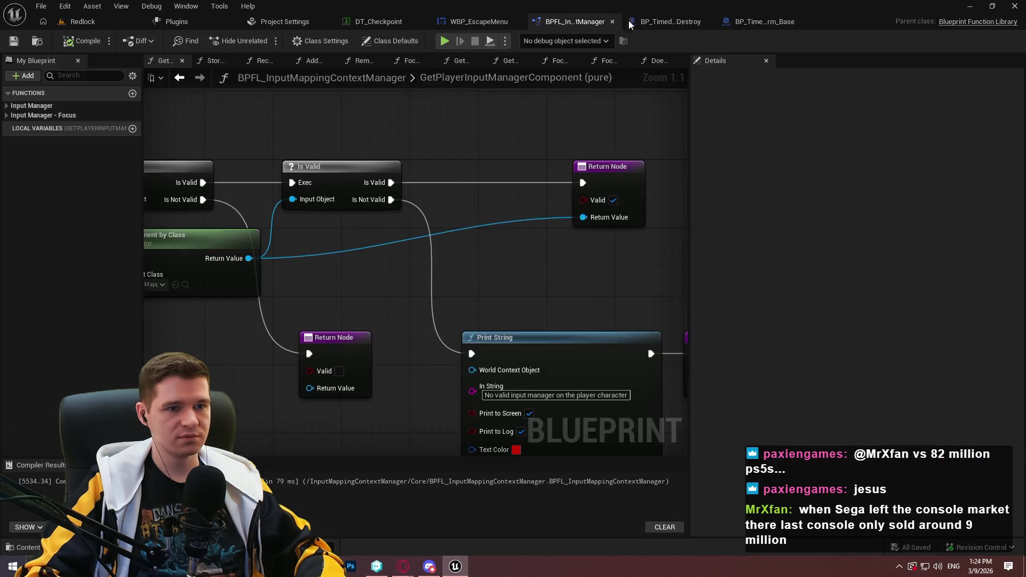
click(663, 21)
click(690, 20)
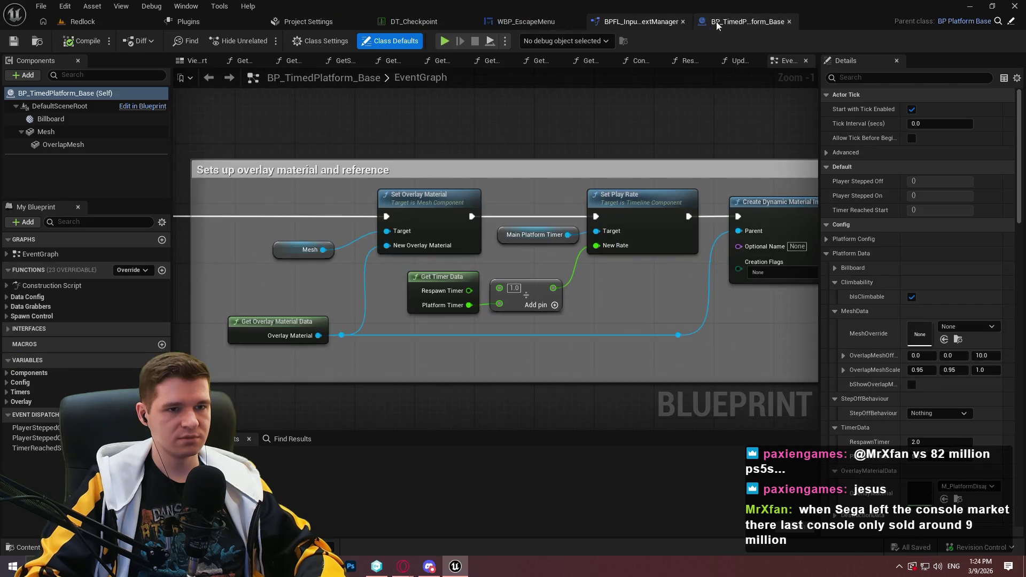
click(793, 21)
click(723, 20)
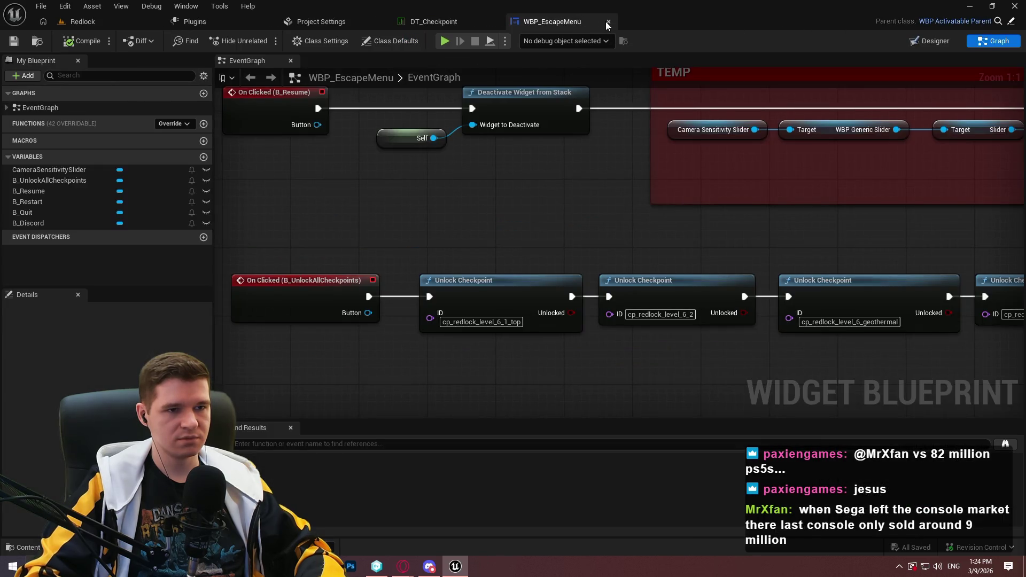
click(607, 23)
click(495, 21)
click(381, 22)
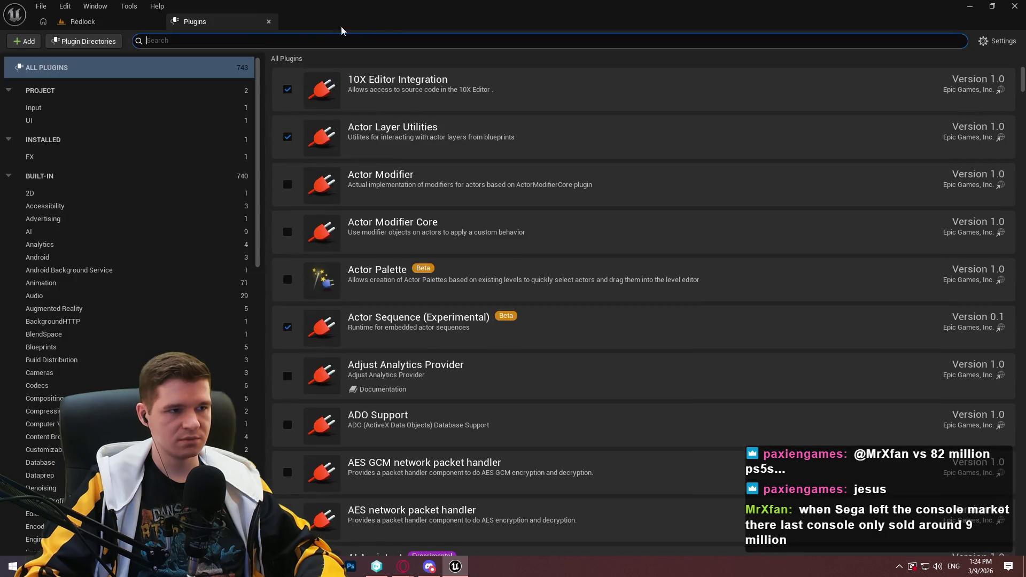
click(270, 22)
mouse_move(449, 253)
mouse_down()
mouse_move(406, 256)
mouse_move(481, 251)
mouse_move(449, 254)
mouse_up()
scroll(889, 465, down, 3)
drag(711, 302, 714, 299)
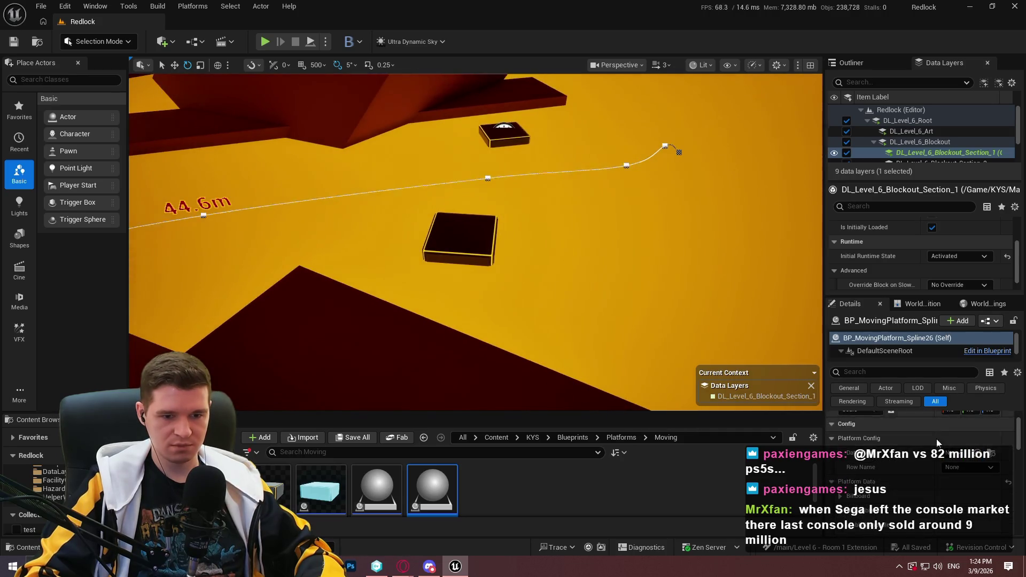
- Zoom out and select the Cube1854 platform
scroll(954, 486, down, 3)
scroll(962, 502, down, 3)
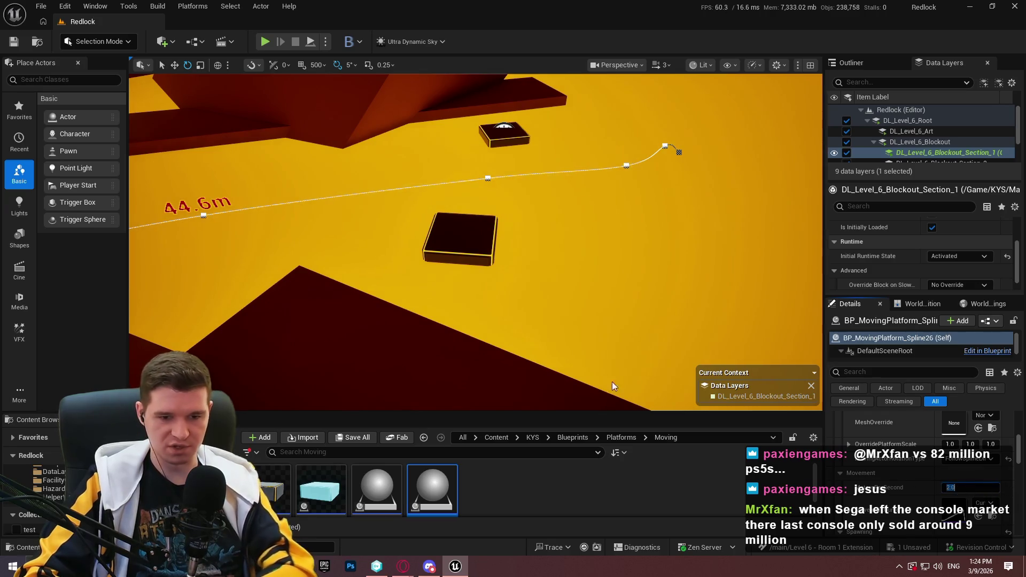
right_click(401, 293)
click(492, 551)
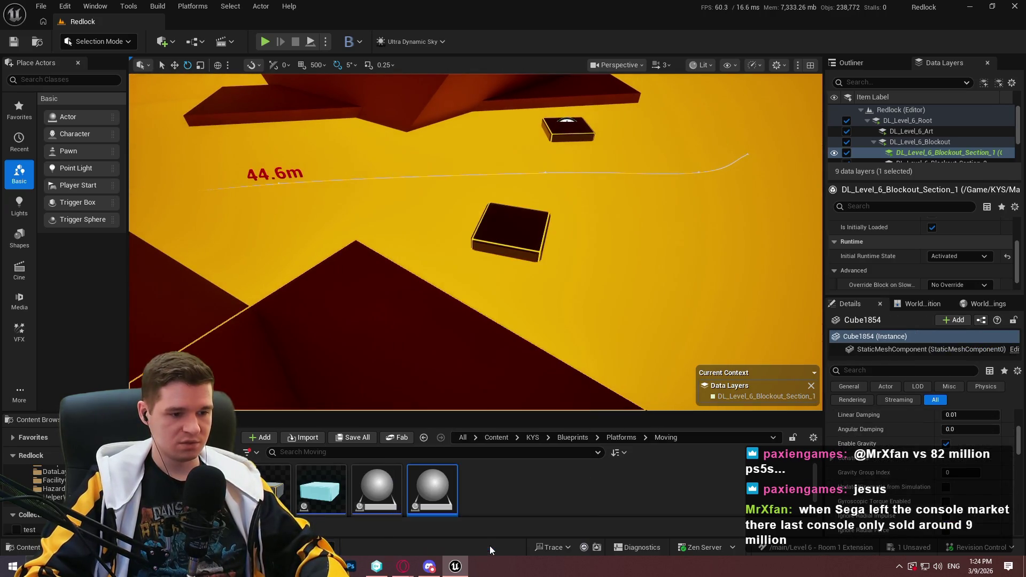
- Play-test full screen with F11, riding the platforms, then stop with Esc
key(alt+p)
click(474, 346)
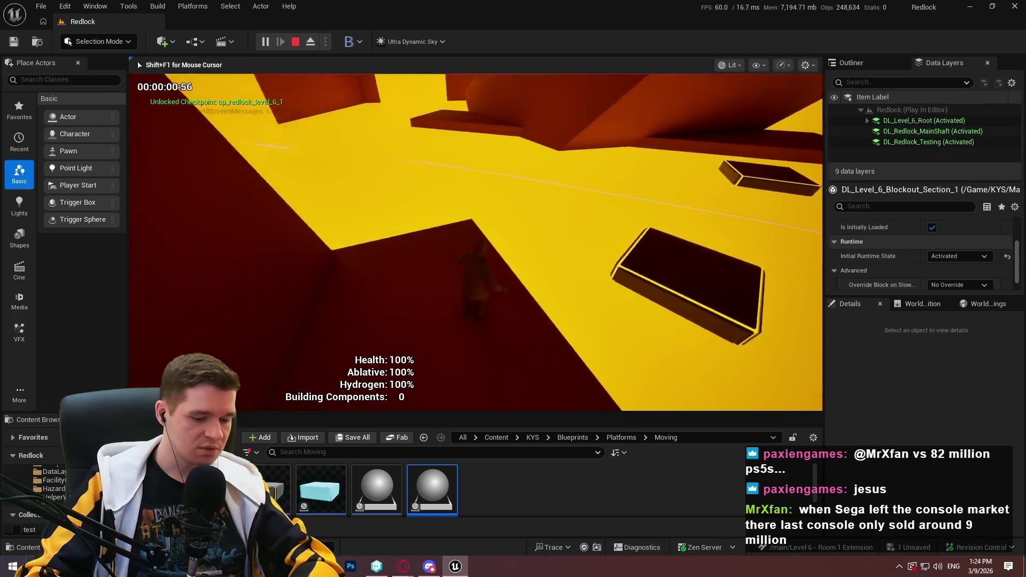
key(F11)
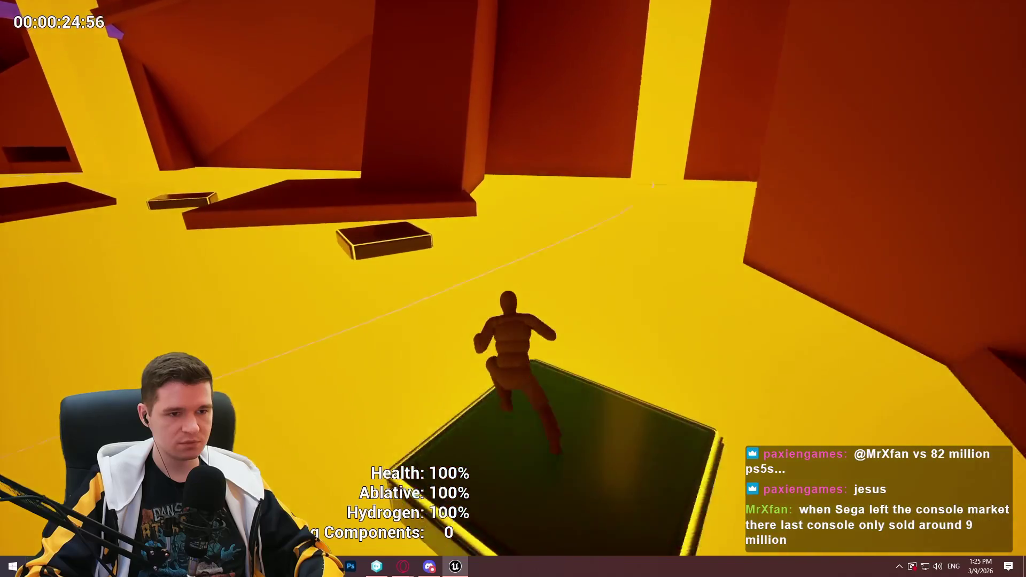
key(Escape)
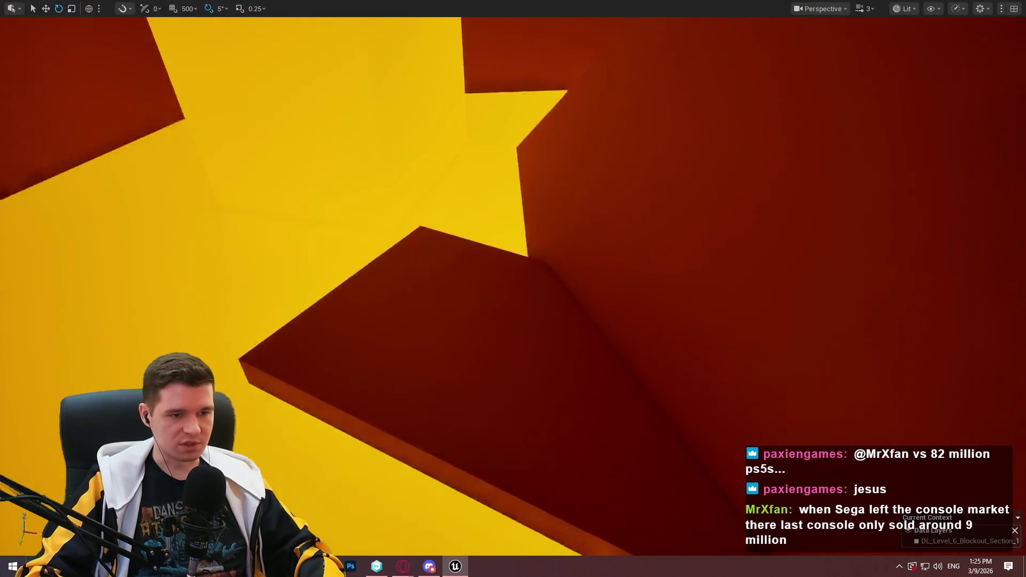
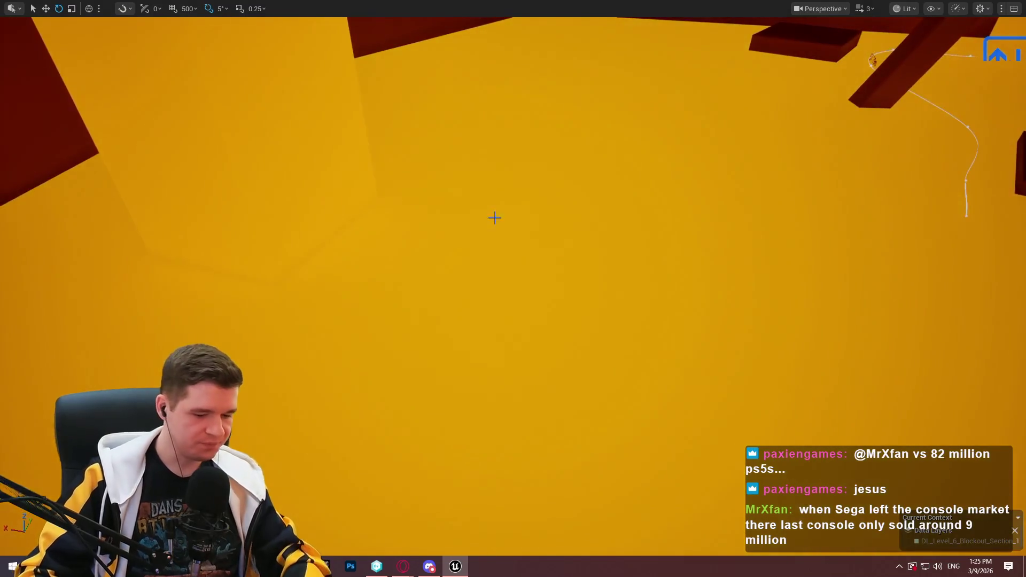
- Drag a moving-platform blueprint from the Content Browser into the level
key(F11)
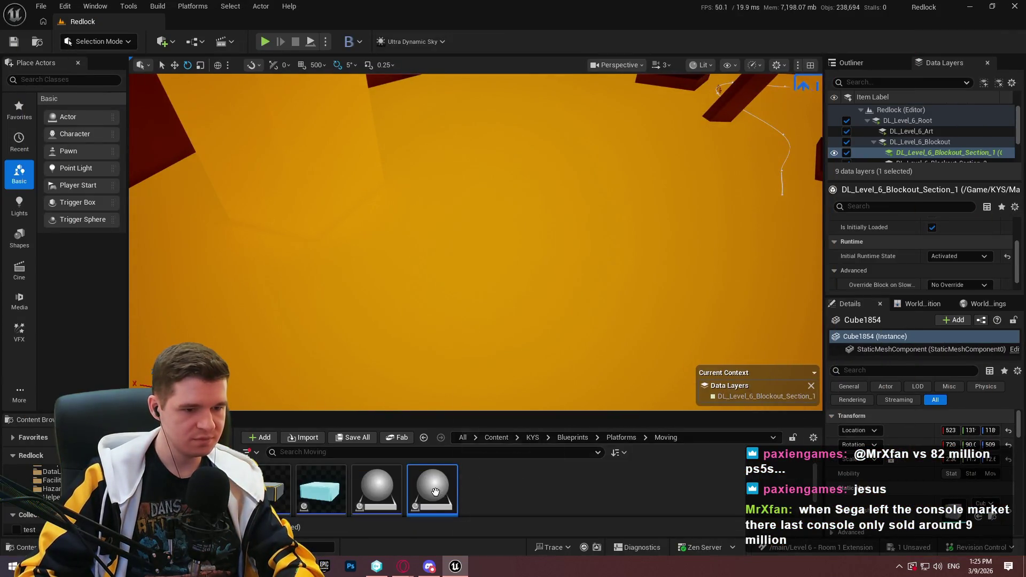
mouse_move(435, 491)
mouse_down()
mouse_move(364, 257)
mouse_move(376, 265)
mouse_up()
key(F11)
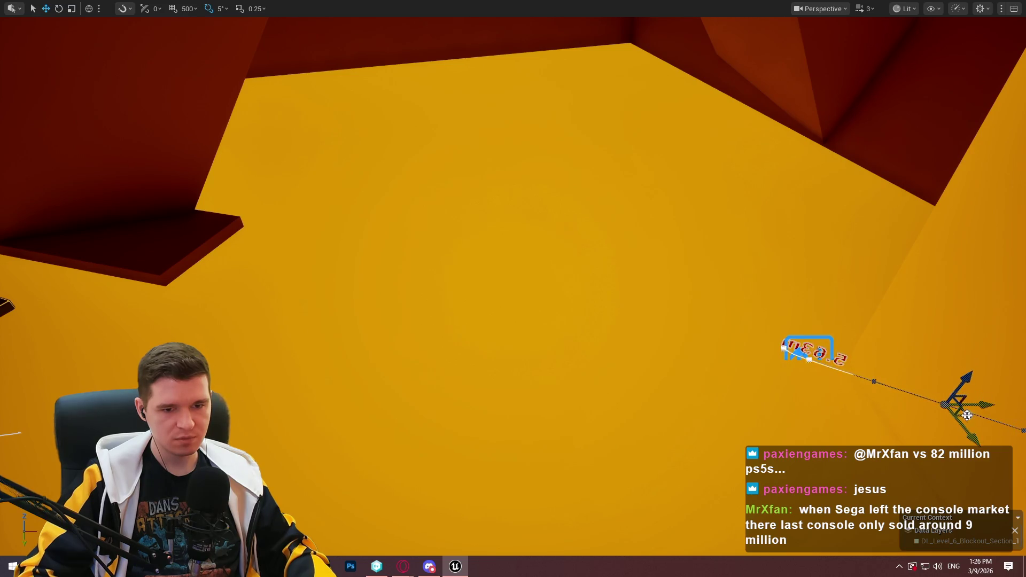
- Frame the new platform and pull its spline points upward along the yellow wall
key(f)
drag(691, 310, 705, 164)
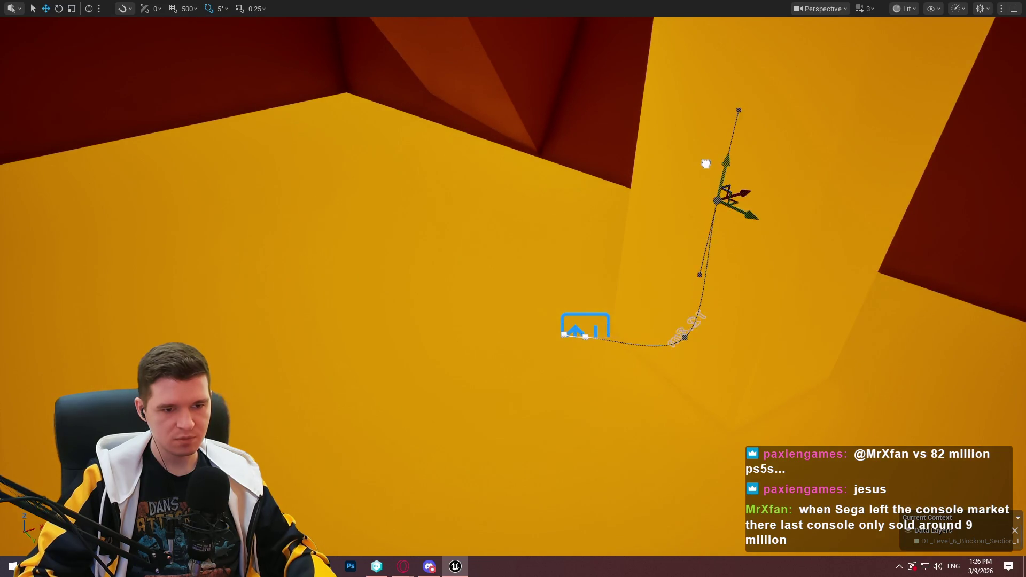
drag(734, 205, 744, 170)
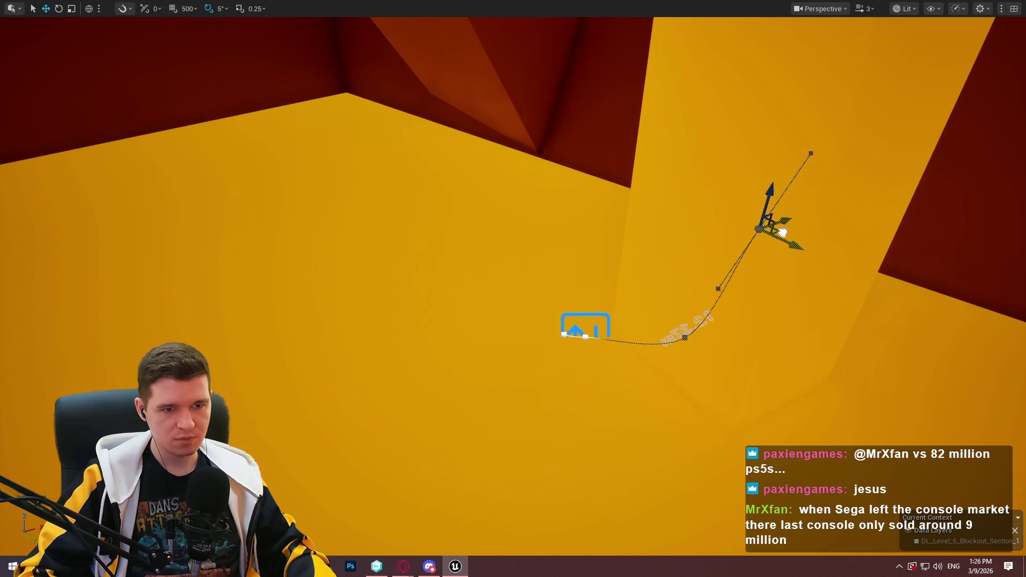
drag(782, 233, 908, 203)
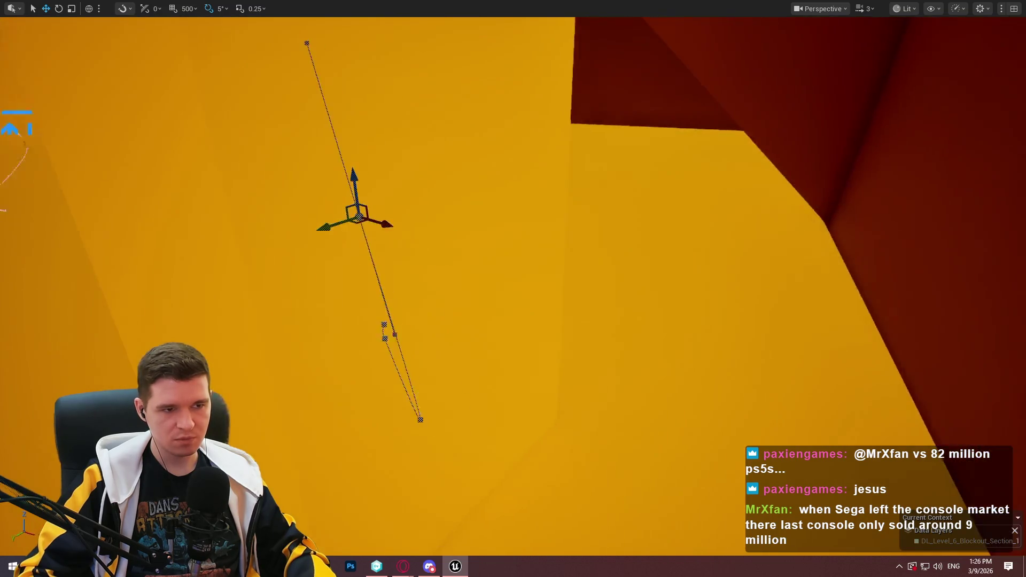
drag(780, 278, 739, 351)
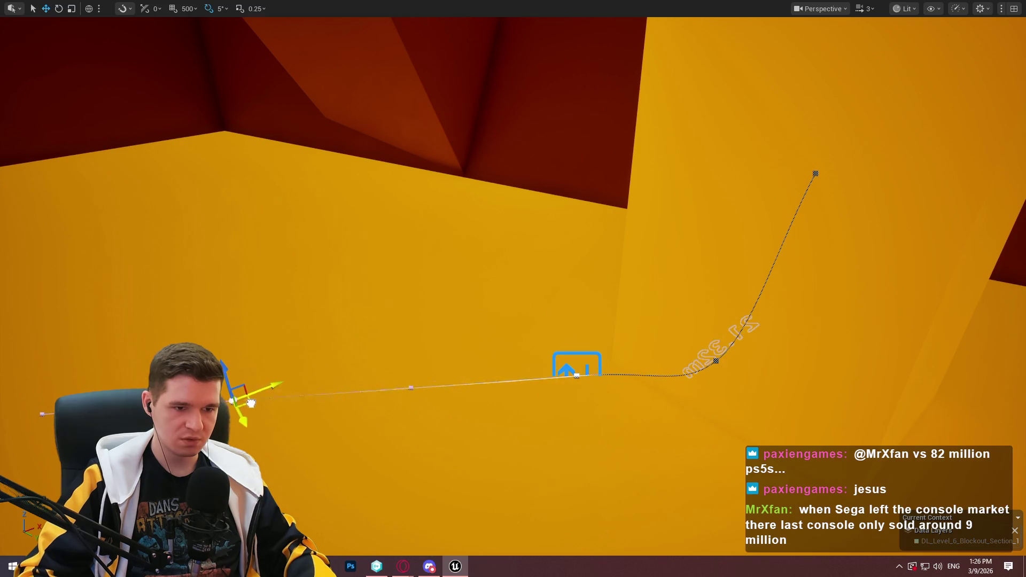
mouse_move(251, 403)
mouse_down()
mouse_move(171, 396)
mouse_move(176, 406)
mouse_up()
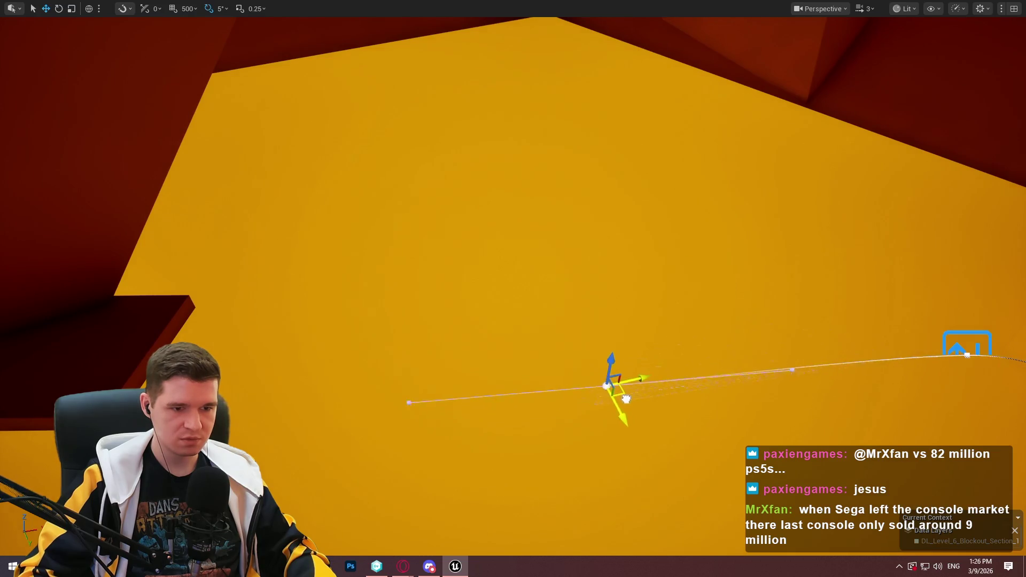
mouse_move(630, 397)
mouse_down()
mouse_move(614, 392)
mouse_move(633, 380)
mouse_up()
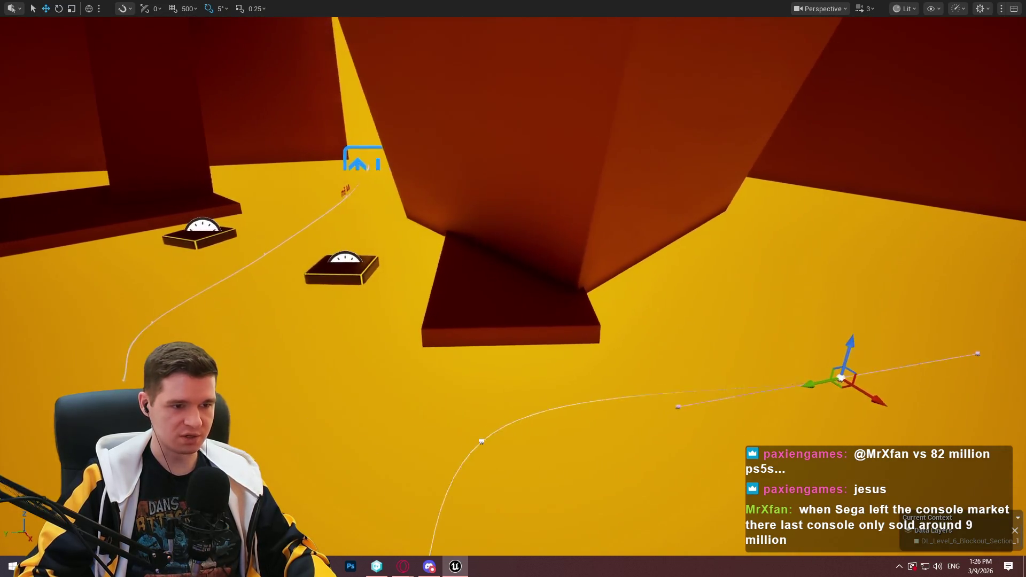
- Select the dark red block, raise it and move it to the right
click(509, 290)
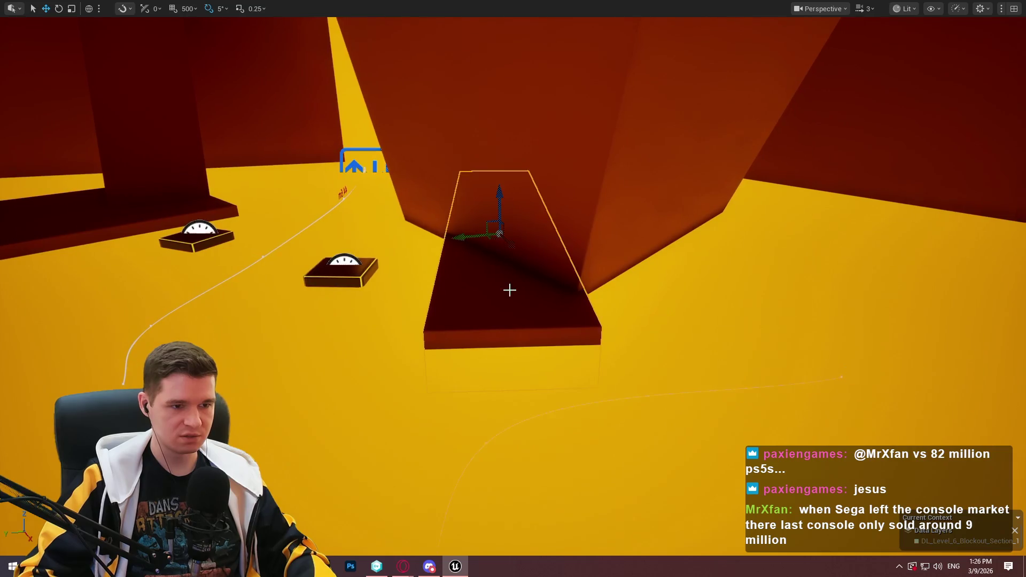
mouse_move(500, 210)
mouse_down()
mouse_move(498, 148)
mouse_move(706, 245)
mouse_move(746, 222)
mouse_up()
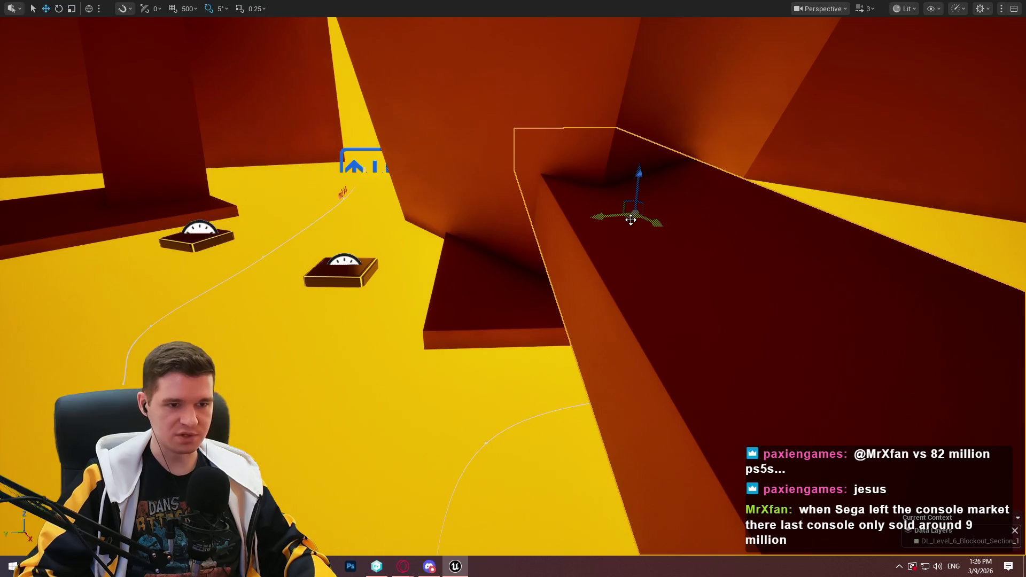
mouse_move(631, 220)
mouse_down()
mouse_move(710, 222)
mouse_move(728, 175)
mouse_move(778, 222)
mouse_up()
key(f)
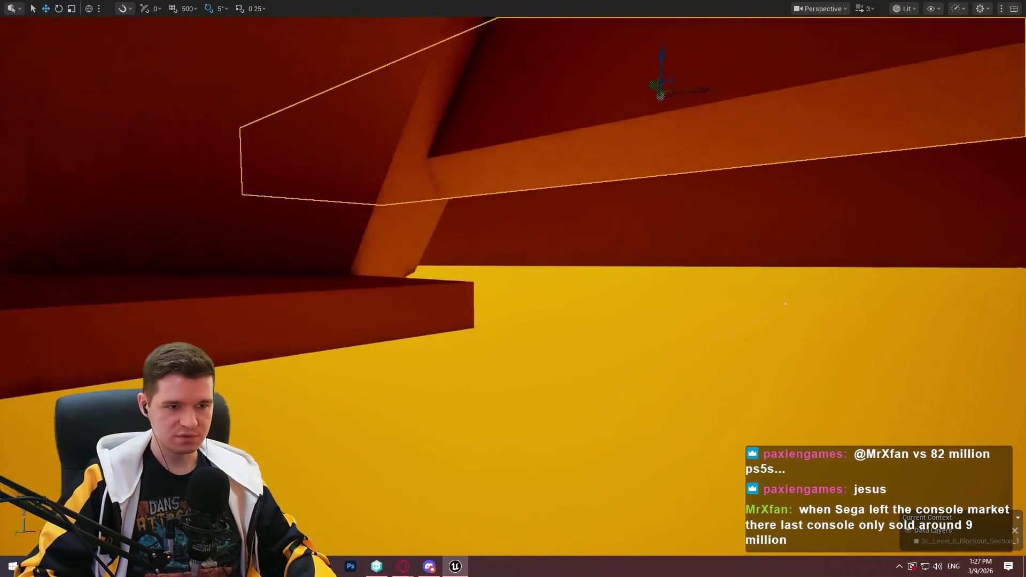
- Scale the block down into a thinner, narrower ledge
key(r)
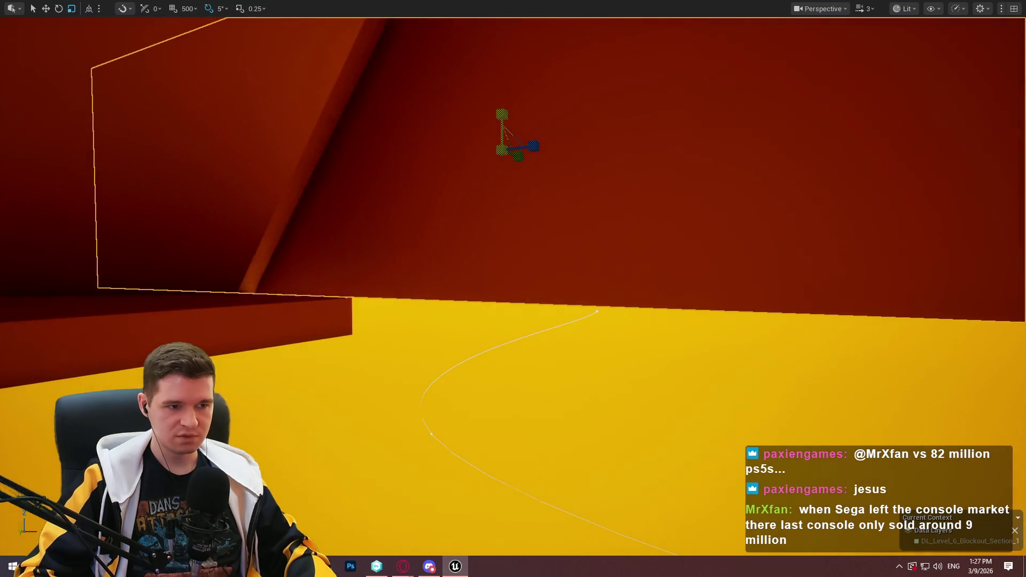
drag(502, 114, 510, 57)
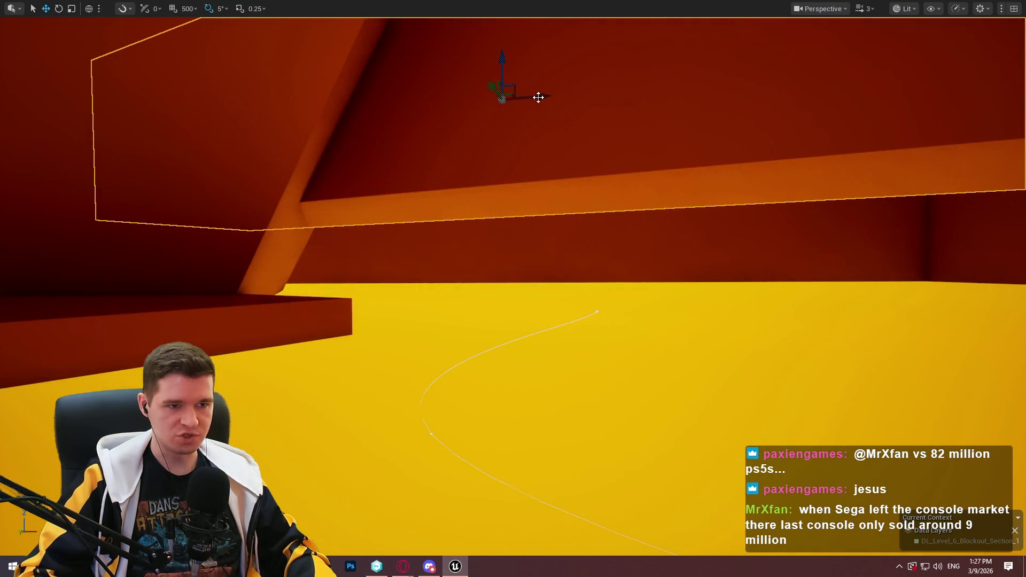
mouse_move(534, 95)
mouse_down()
mouse_move(513, 96)
mouse_move(488, 75)
mouse_move(463, 18)
mouse_up()
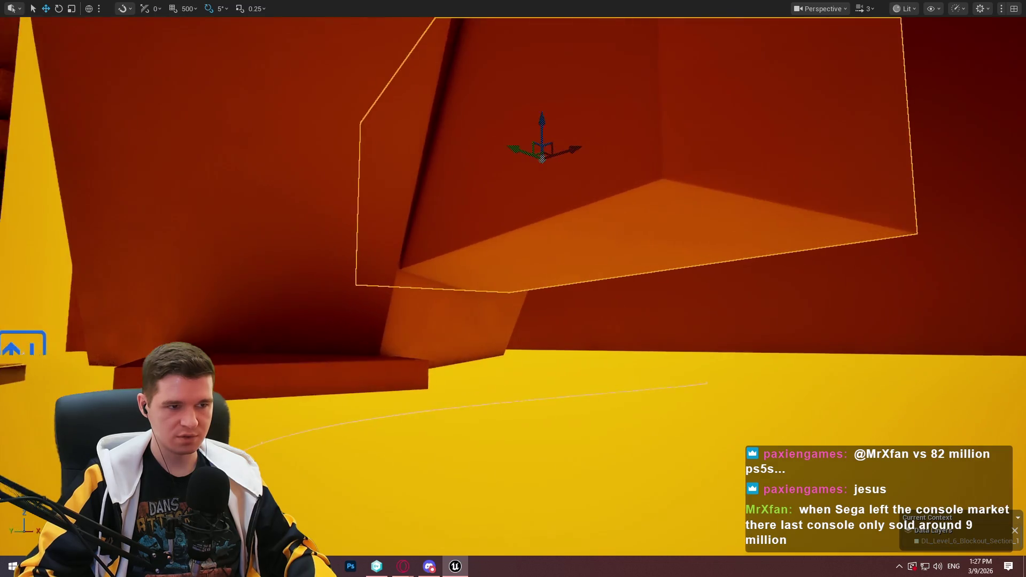
mouse_move(514, 144)
mouse_down()
mouse_move(484, 142)
mouse_move(584, 137)
mouse_move(568, 320)
mouse_move(619, 204)
mouse_up()
- Rotate the ledge by -30 degrees, then fly around to inspect it and the spline
key(e)
mouse_move(529, 220)
mouse_down()
mouse_move(548, 236)
mouse_move(577, 214)
mouse_up()
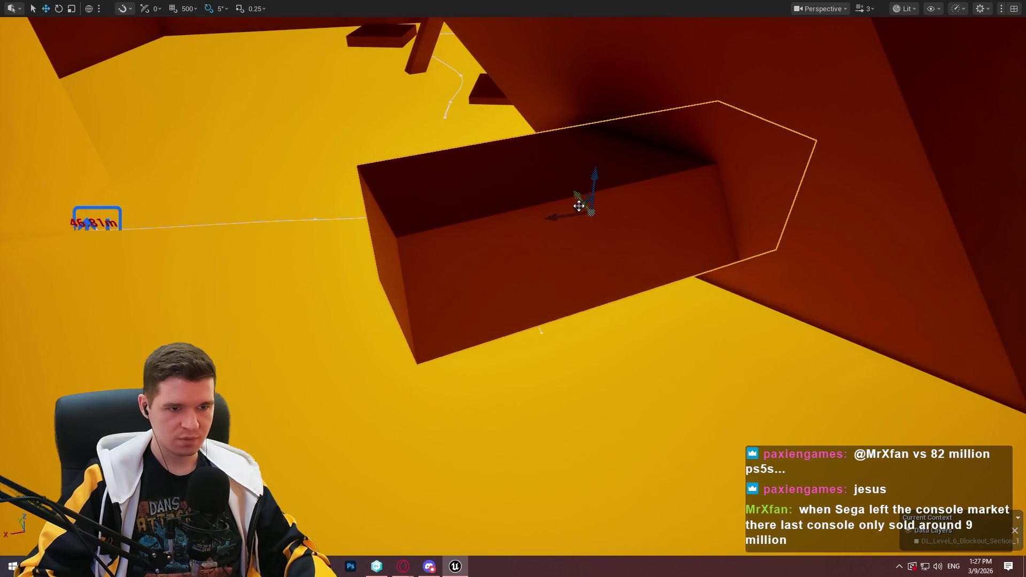
drag(540, 331, 540, 331)
mouse_move(601, 177)
mouse_down()
mouse_move(557, 200)
mouse_move(559, 171)
mouse_move(519, 270)
mouse_move(541, 292)
mouse_move(524, 284)
mouse_up()
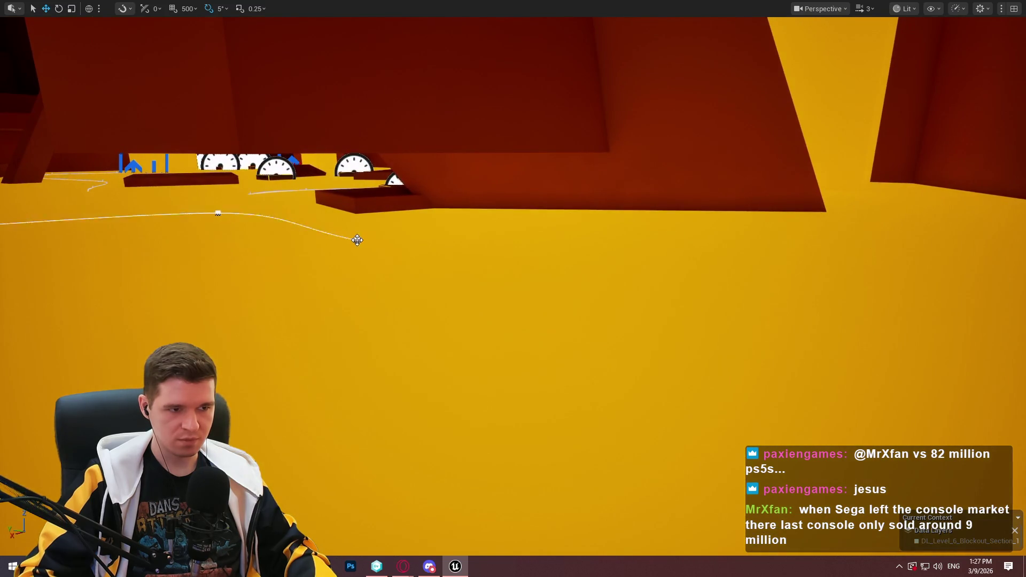
drag(360, 245, 283, 257)
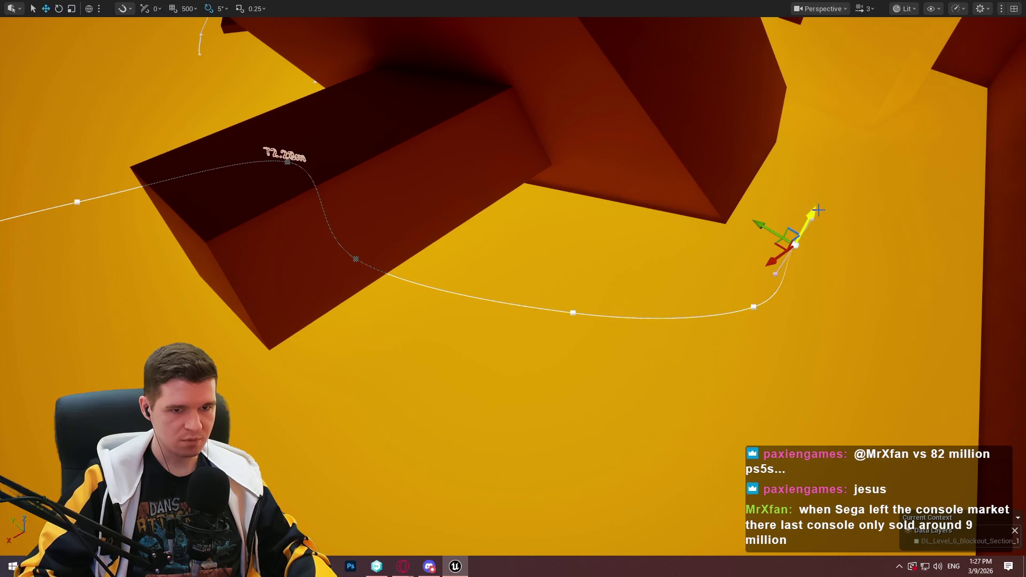
mouse_move(814, 233)
mouse_down()
mouse_move(748, 241)
mouse_move(726, 224)
mouse_move(812, 337)
mouse_up()
key(F11)
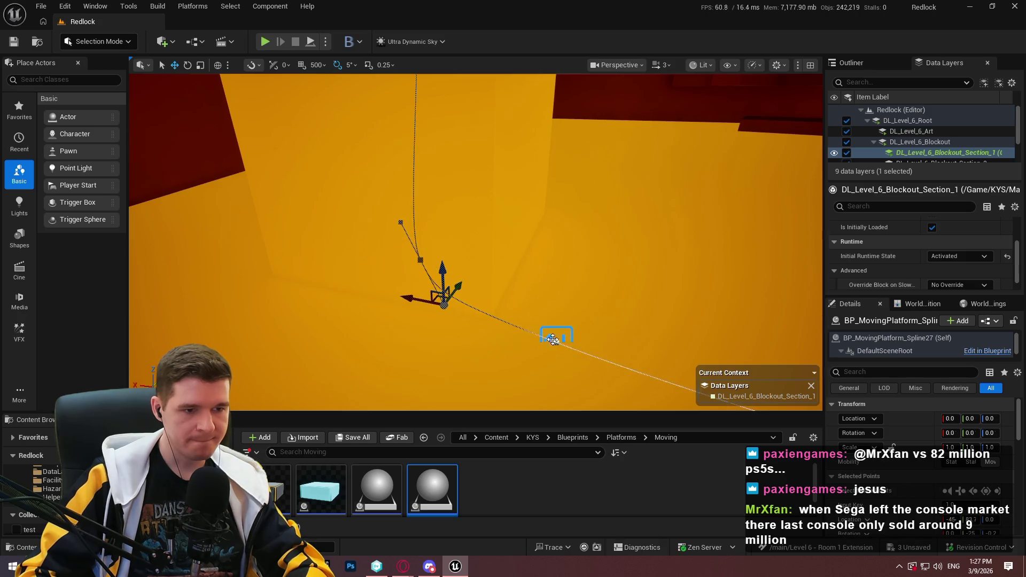
- Review the BP_MovingPlatform_Spline actor's Details, frame it, and open Cube1886's right-click actions
click(556, 342)
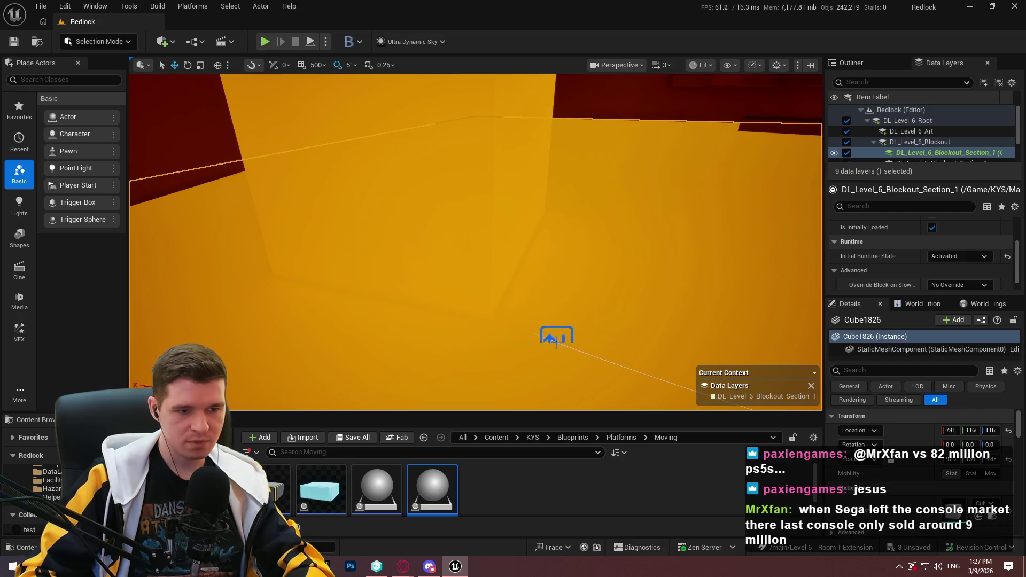
click(556, 343)
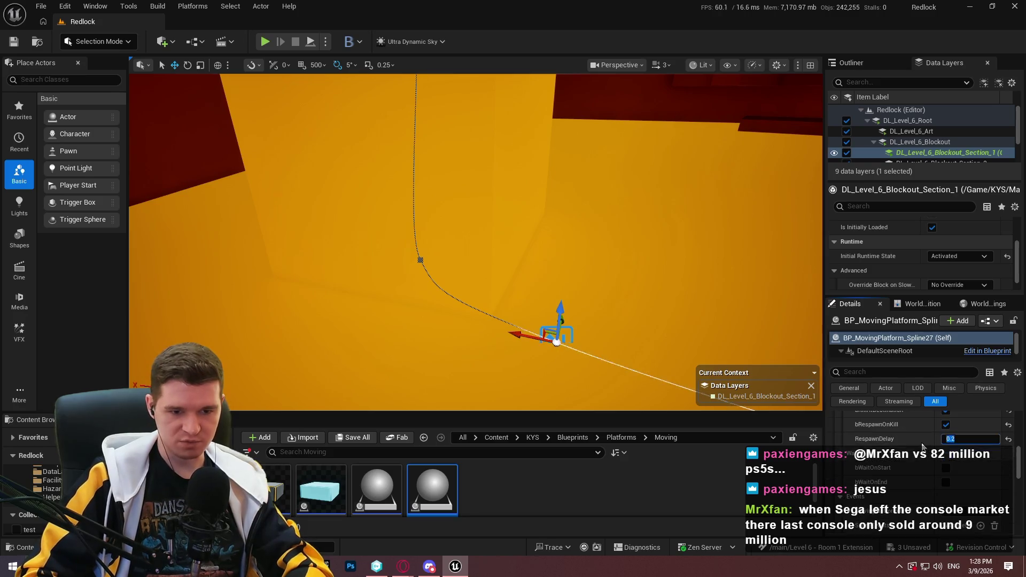
scroll(899, 476, down, 3)
key(f)
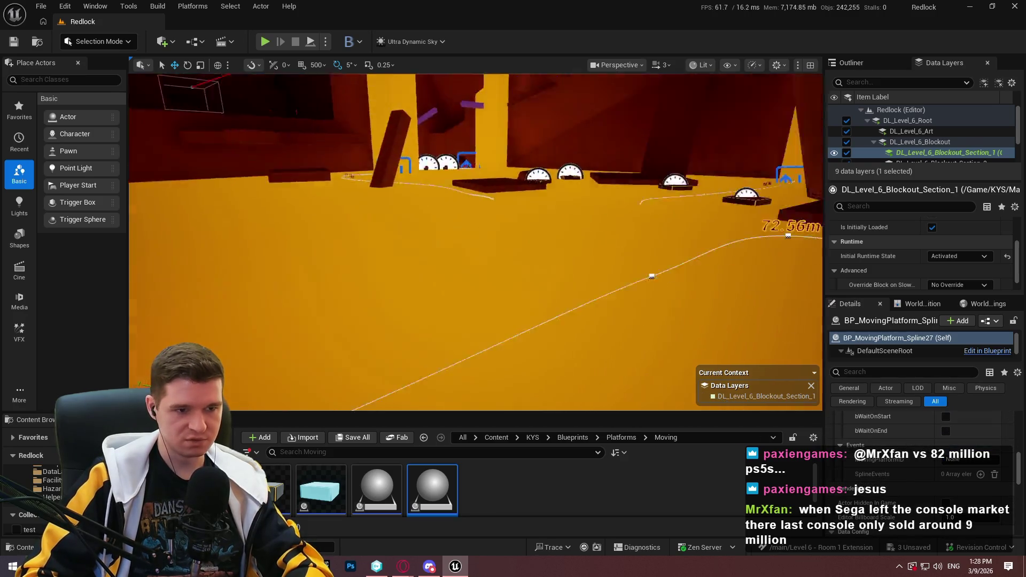
right_click(563, 243)
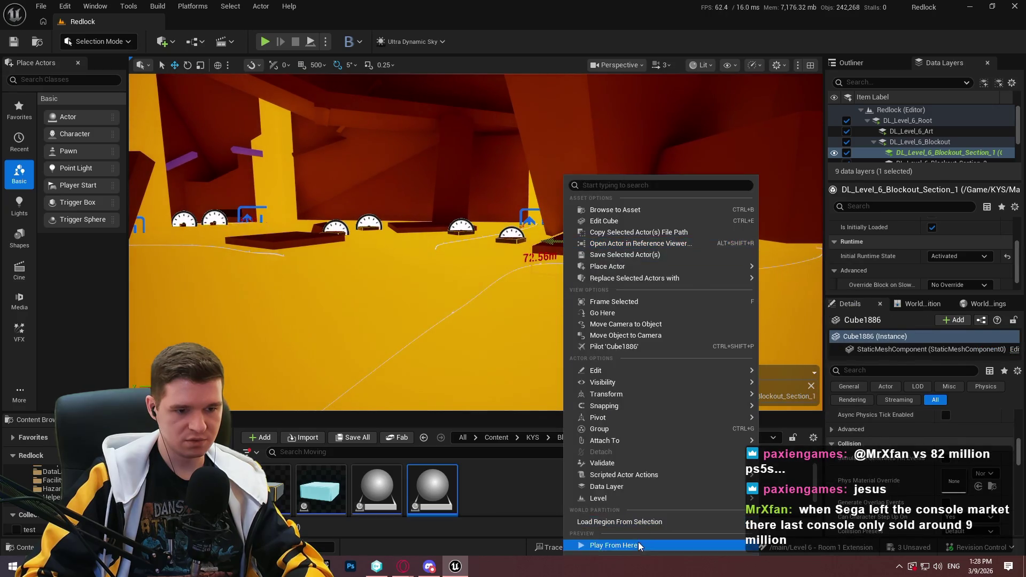
- Start a Play From Here session, dismiss the intro dialog, and go full screen
click(638, 545)
click(479, 348)
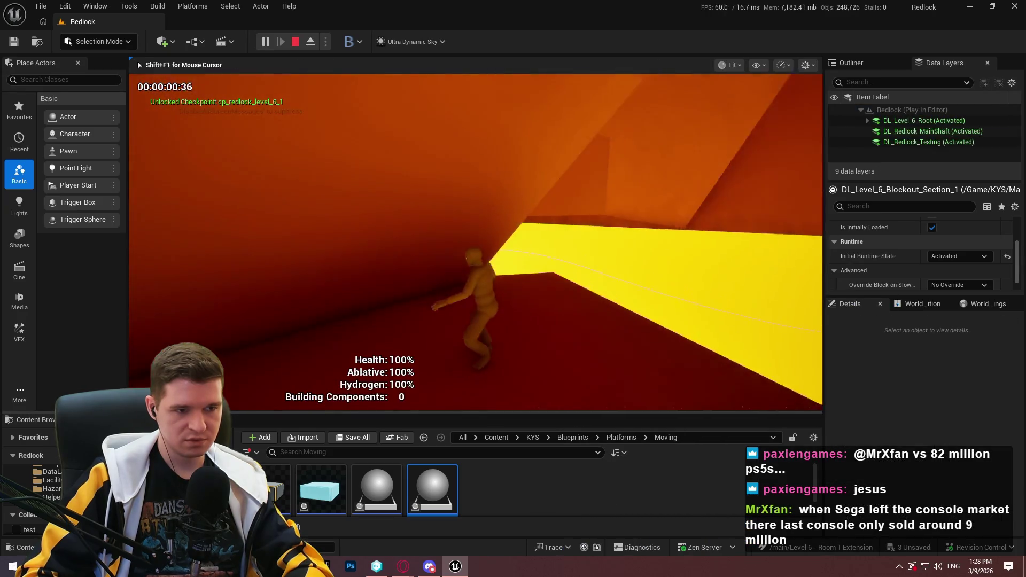
key(F11)
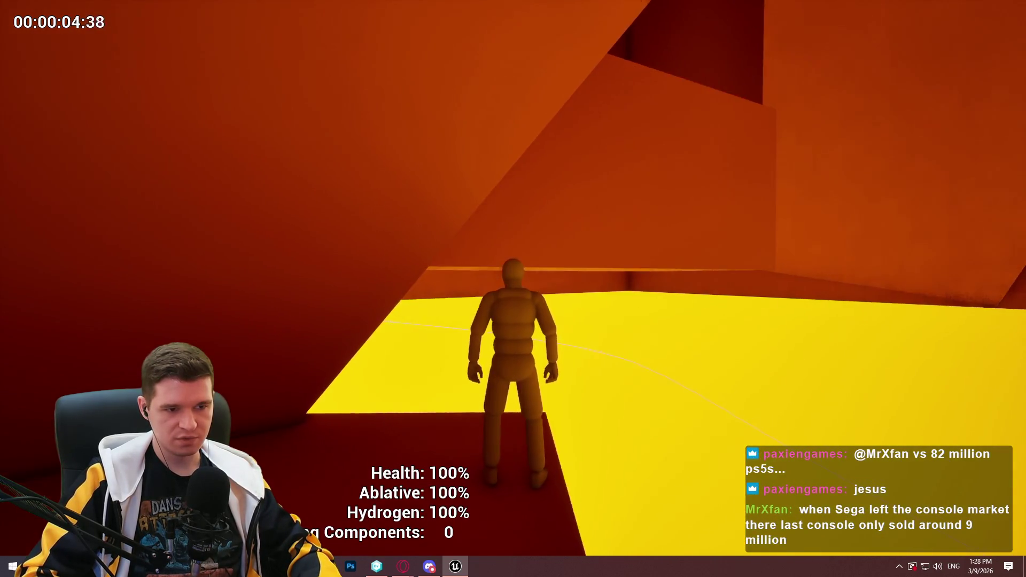
- Run across the yellow floor, jump onto the floating platform, then stop the playtest
key(w)
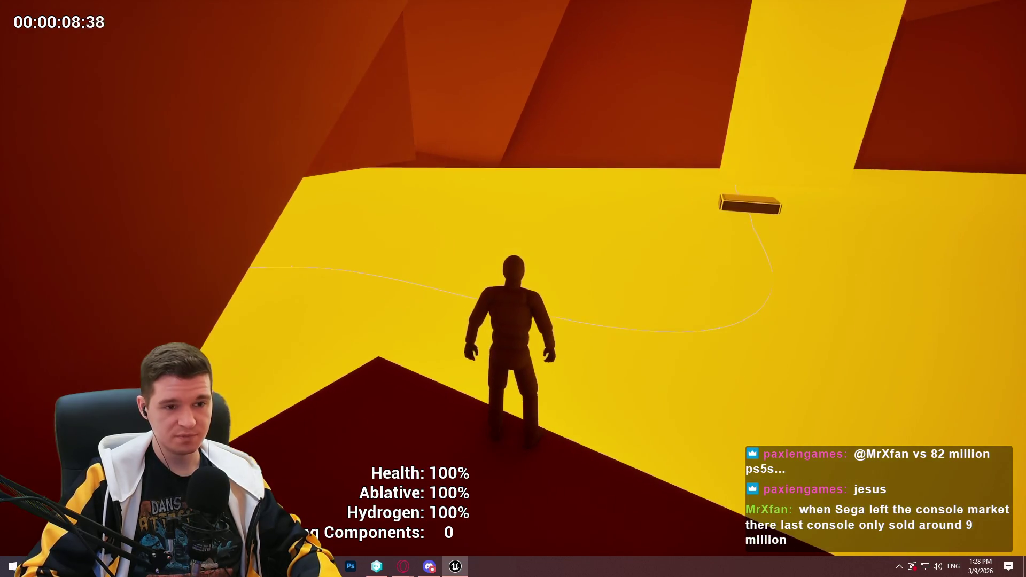
key(w)
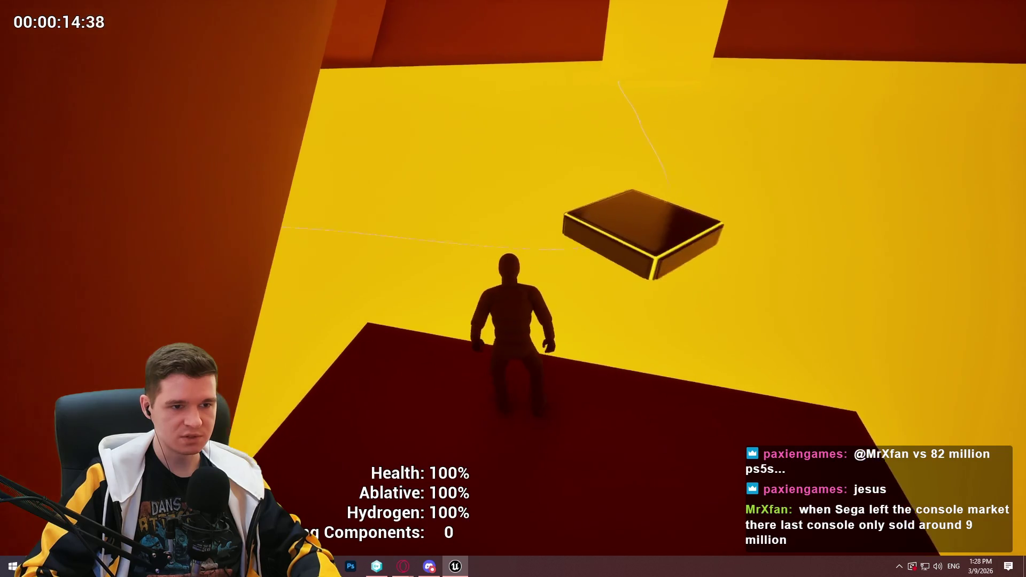
key(space)
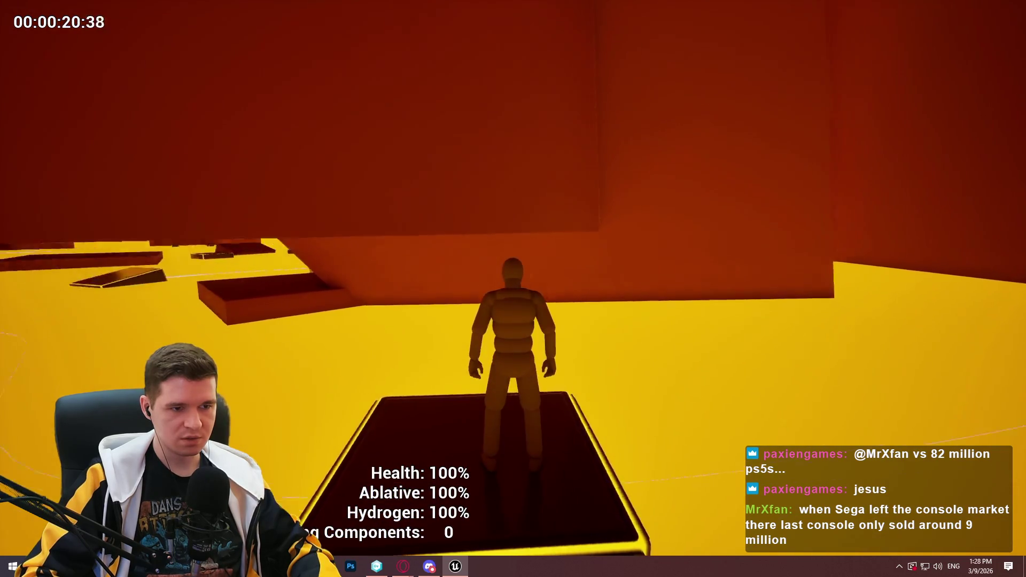
key(Escape)
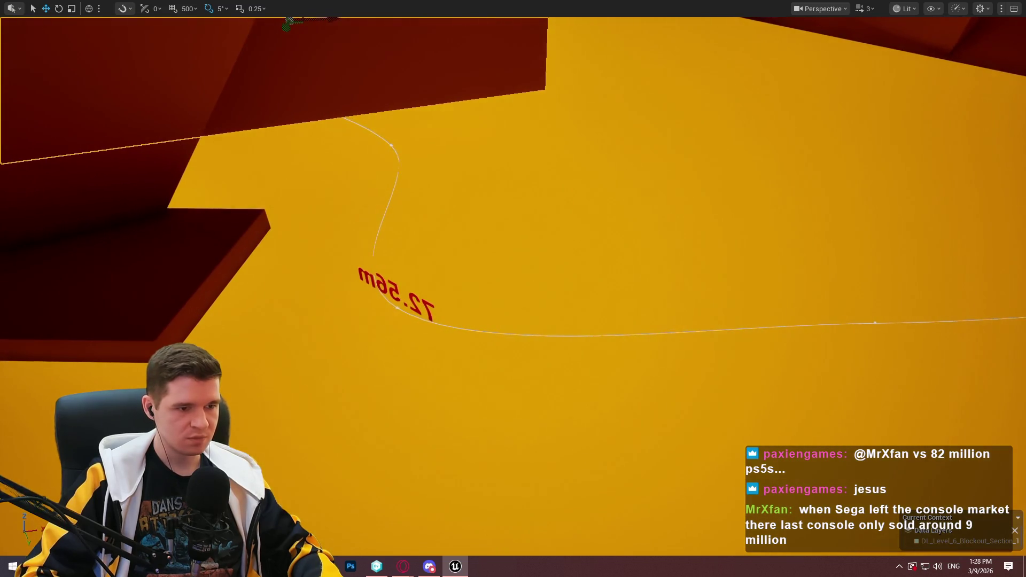
- Slide the upper-right dark-red platform sideways along Y and rotate it slightly
click(398, 308)
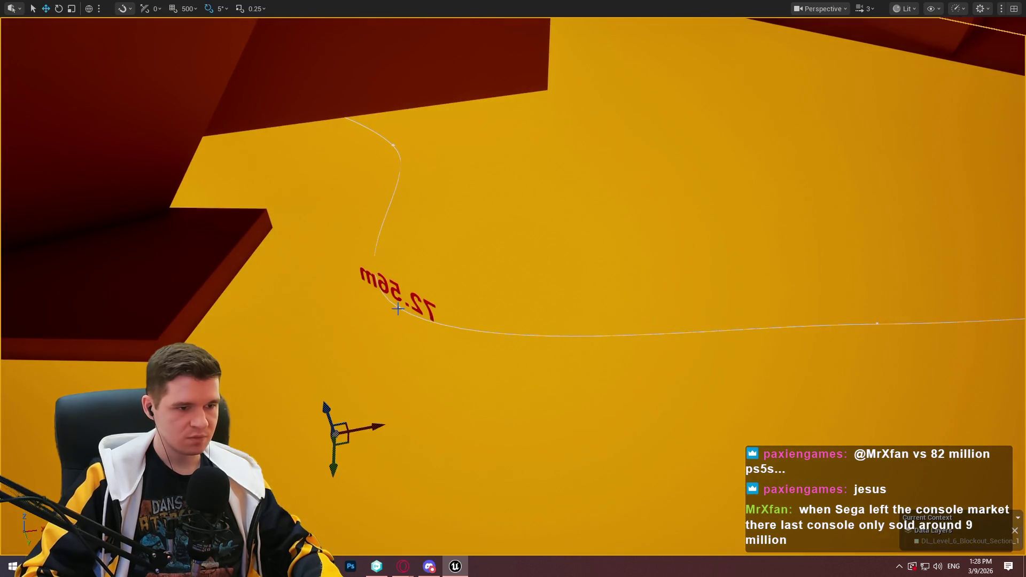
click(400, 307)
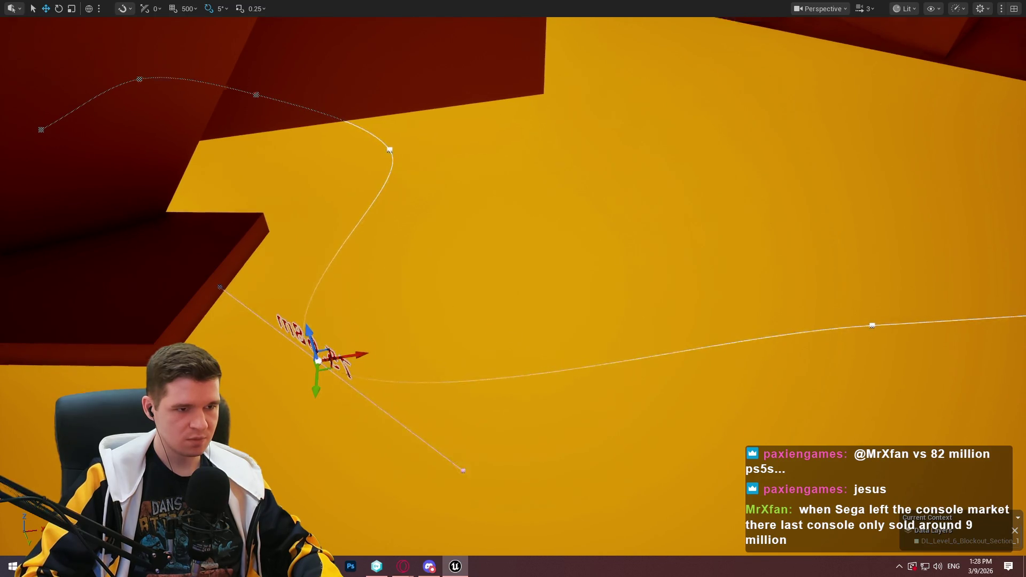
mouse_move(437, 331)
mouse_down()
mouse_move(380, 416)
mouse_move(427, 417)
mouse_move(497, 393)
mouse_move(170, 249)
mouse_up()
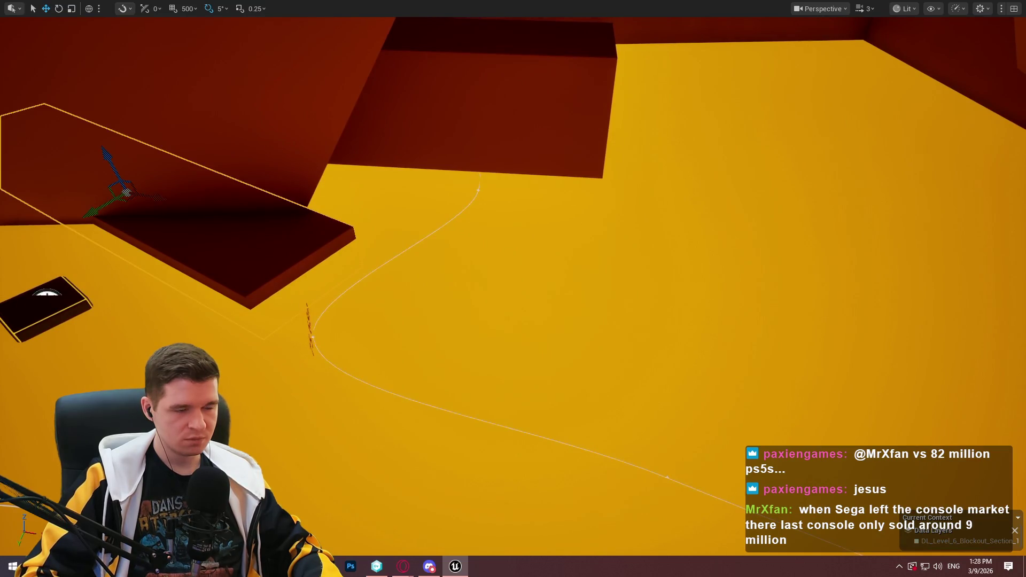
mouse_move(301, 241)
mouse_down()
mouse_move(278, 243)
mouse_move(301, 241)
mouse_up()
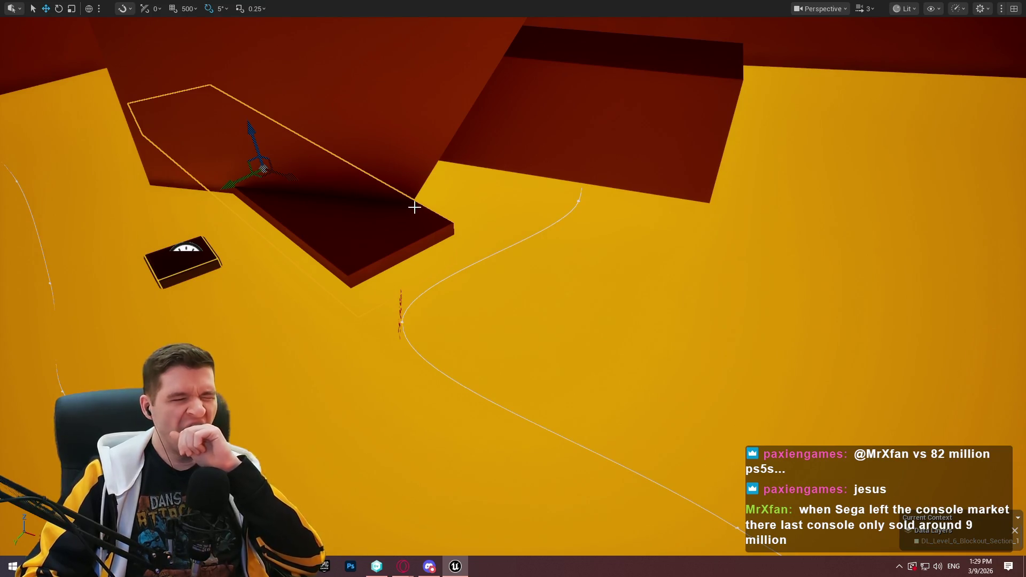
click(531, 89)
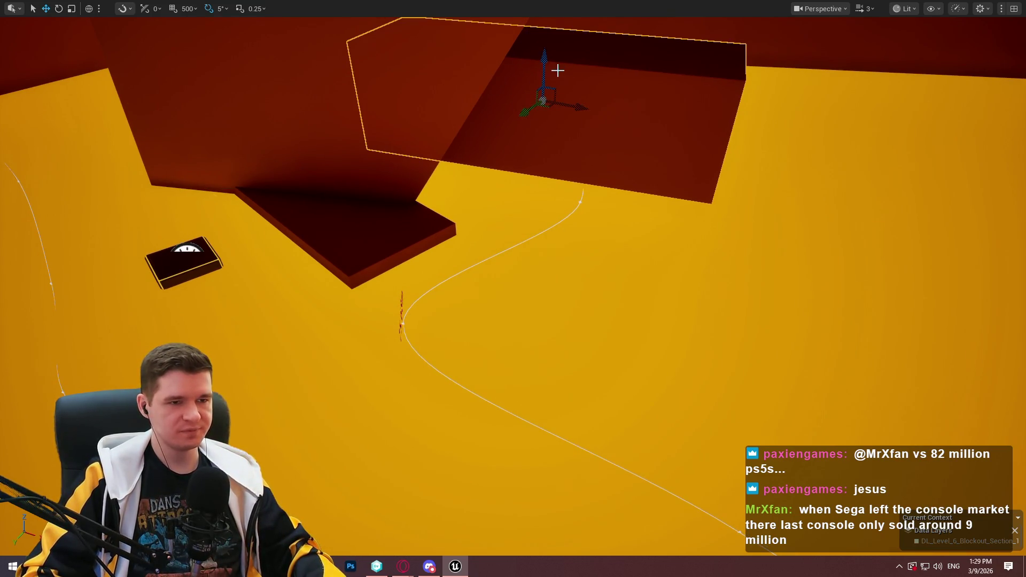
mouse_move(586, 111)
mouse_down()
mouse_move(773, 127)
mouse_move(761, 121)
mouse_move(761, 132)
mouse_up()
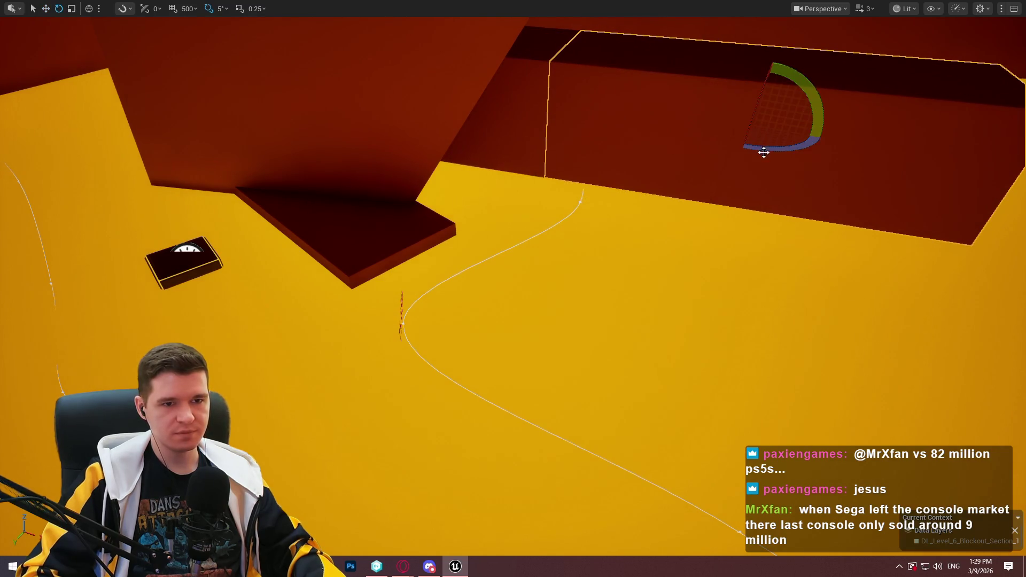
mouse_move(823, 110)
mouse_down()
mouse_move(790, 174)
mouse_move(816, 98)
mouse_move(762, 128)
mouse_move(784, 161)
mouse_move(784, 192)
mouse_move(812, 182)
mouse_move(788, 206)
mouse_move(812, 187)
mouse_up()
drag(397, 288, 397, 287)
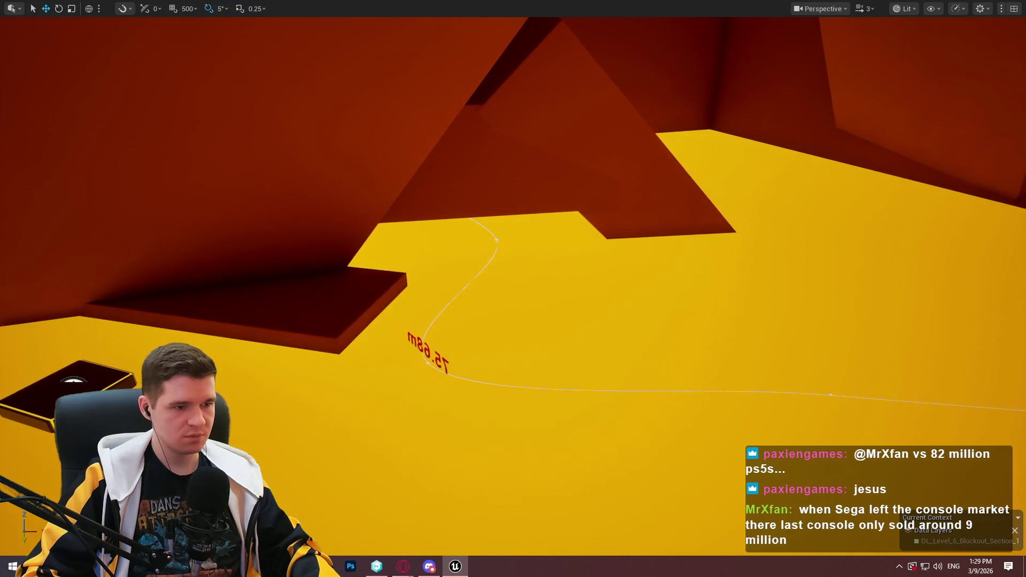
right_click(329, 305)
click(426, 551)
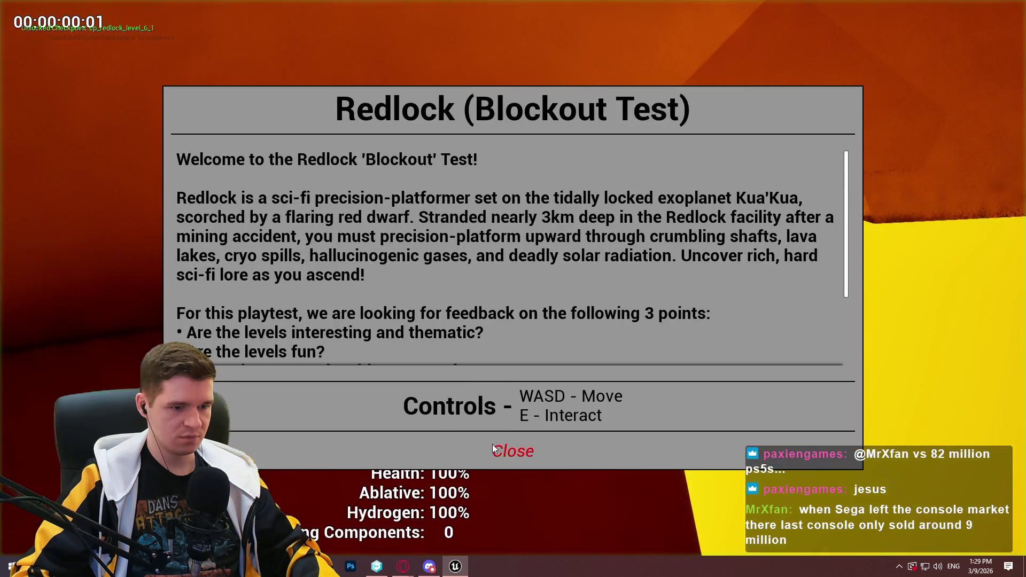
click(499, 447)
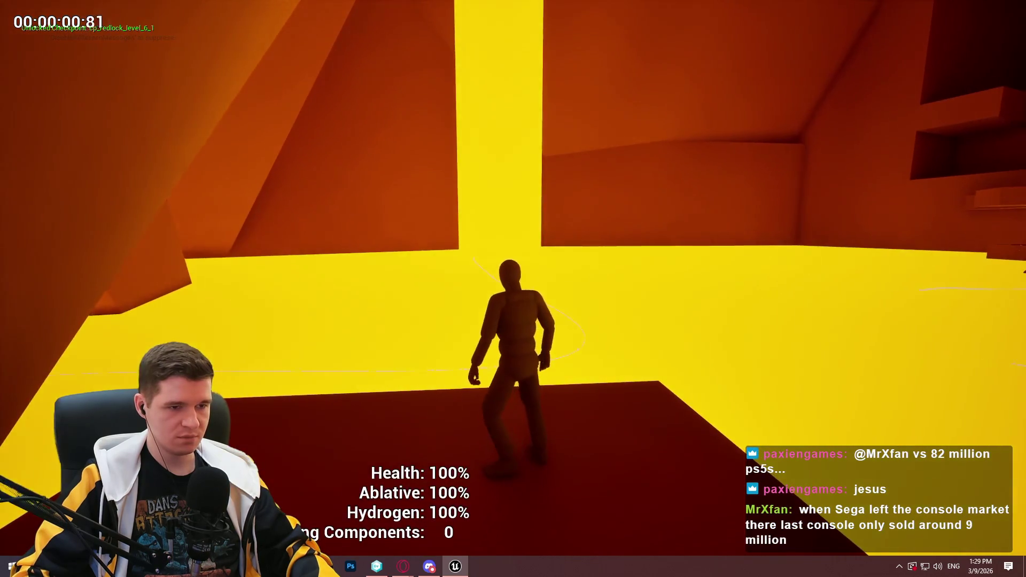
key(w)
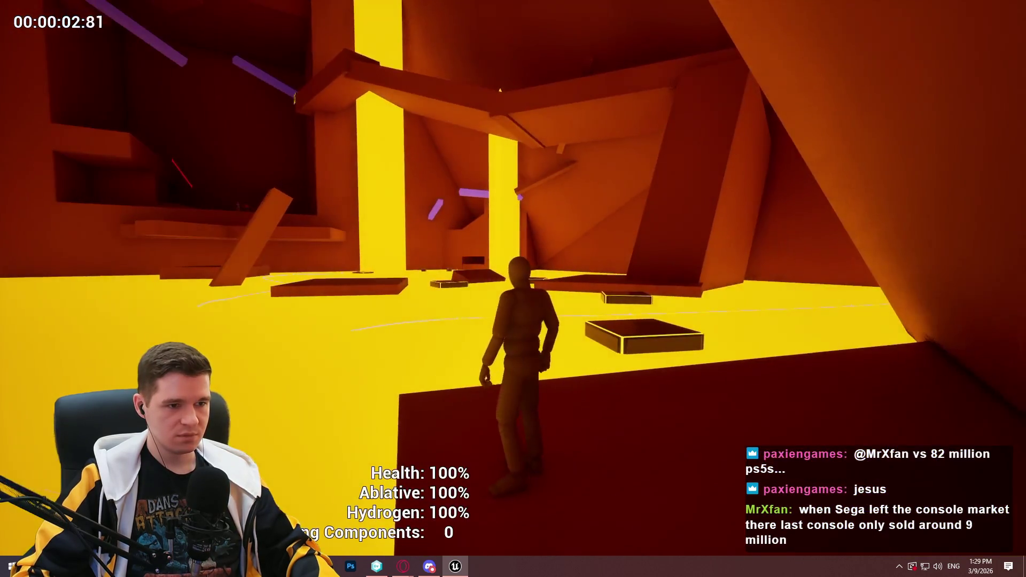
key(w)
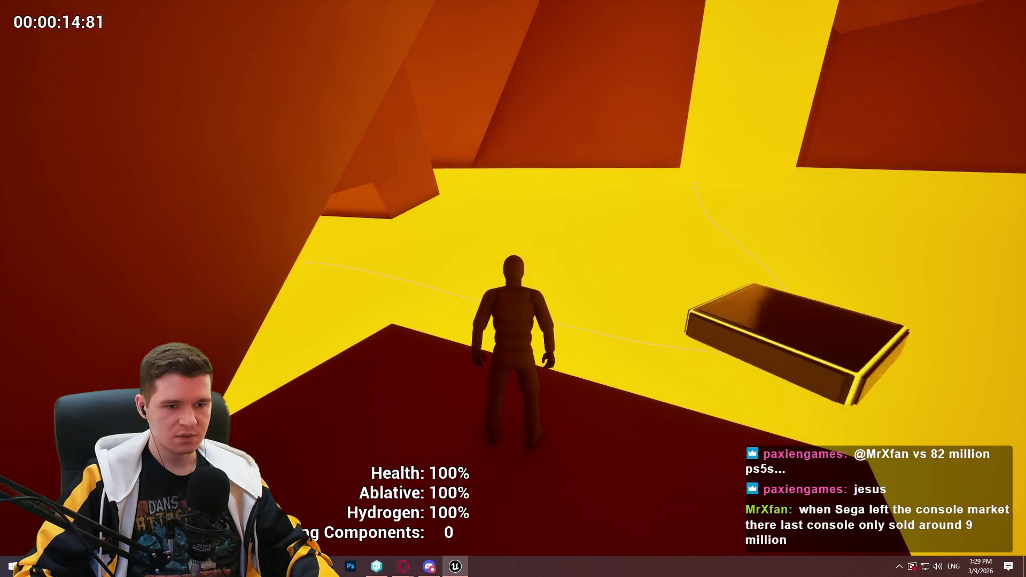
key(w)
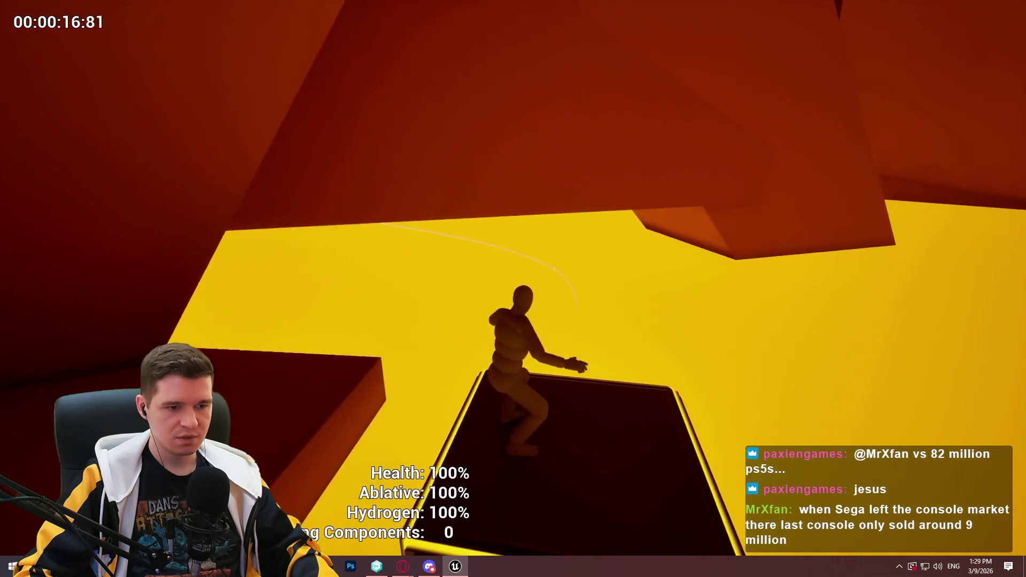
key(space)
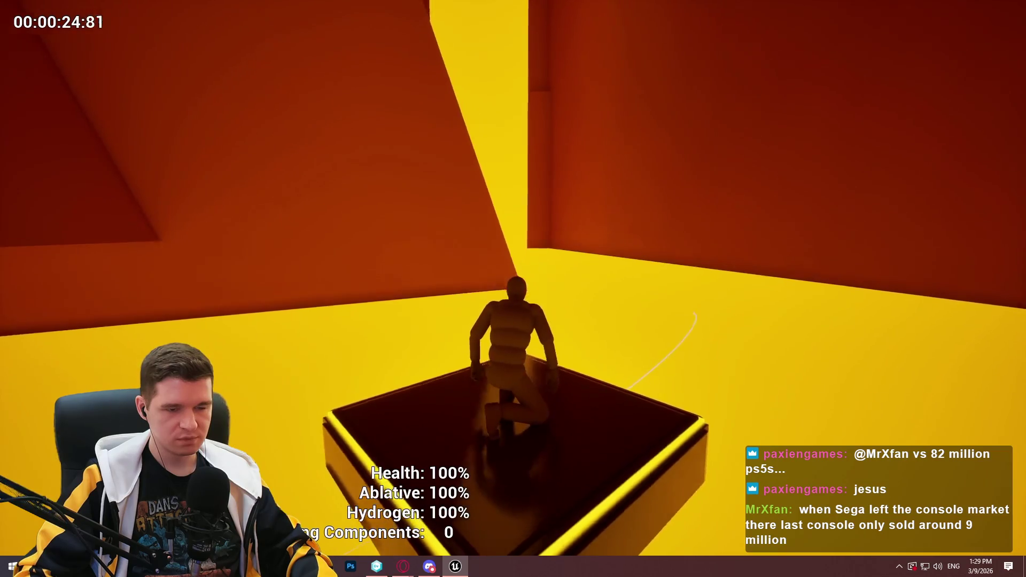
key(Escape)
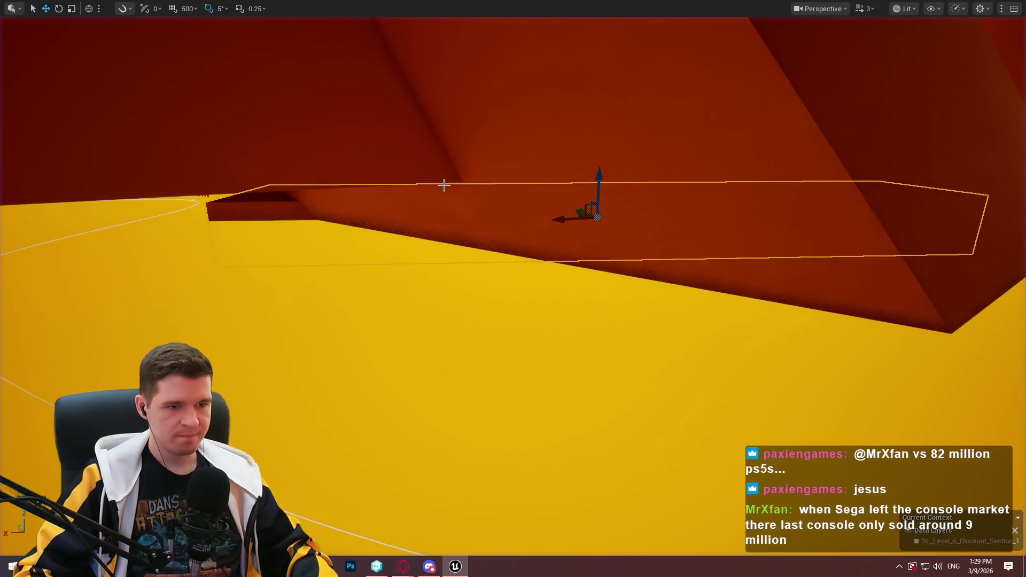
- Rotate the overhead ledge block around its vertical axis, then back about 20°
drag(444, 185, 496, 200)
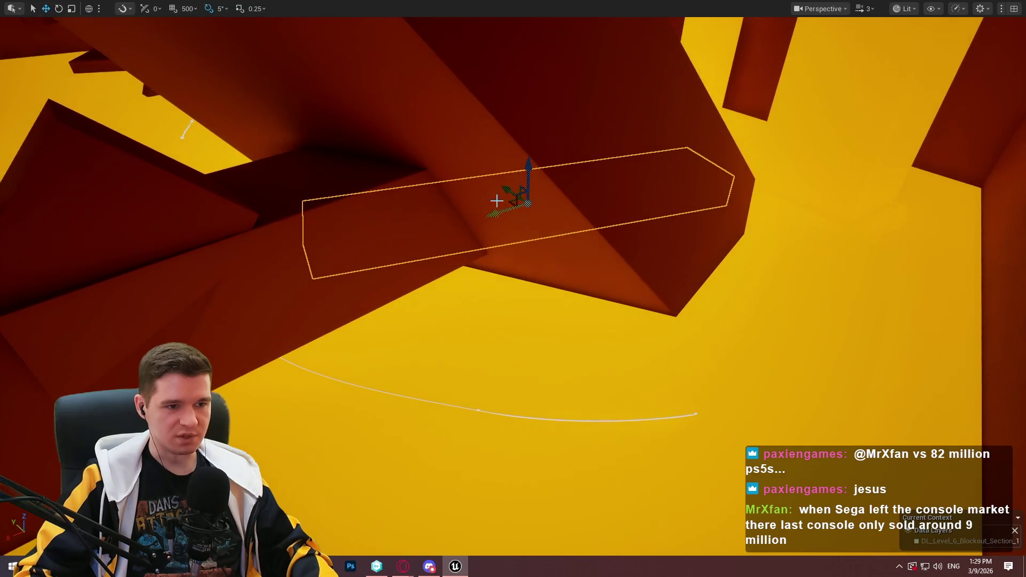
key(e)
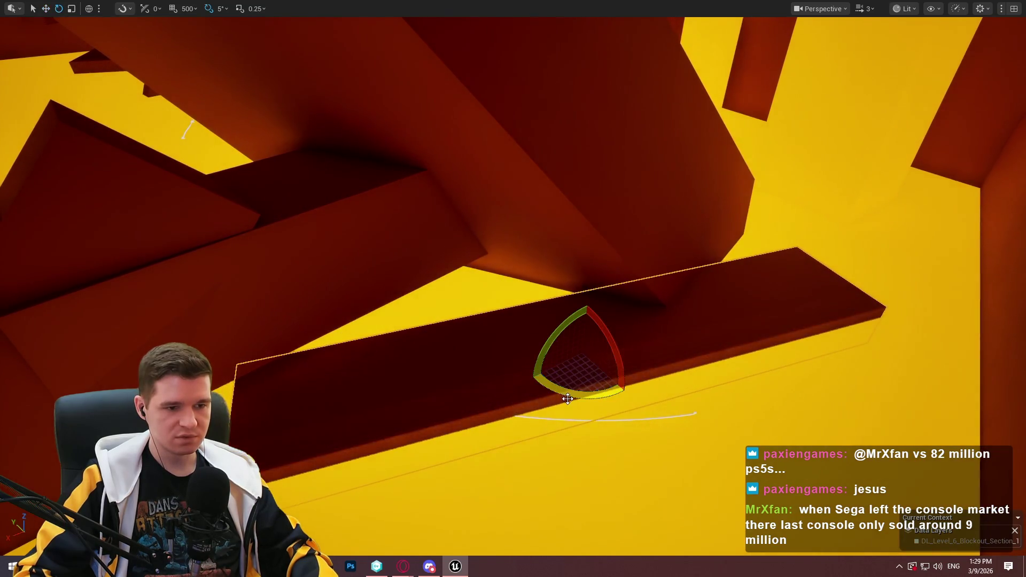
mouse_move(540, 339)
mouse_down()
mouse_move(571, 345)
mouse_move(561, 352)
mouse_up()
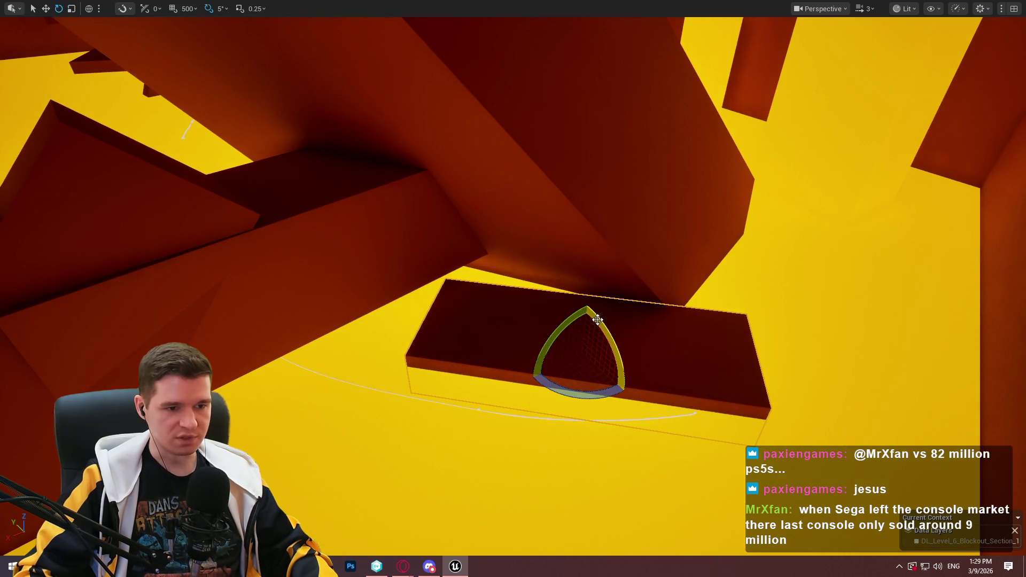
drag(601, 311, 611, 308)
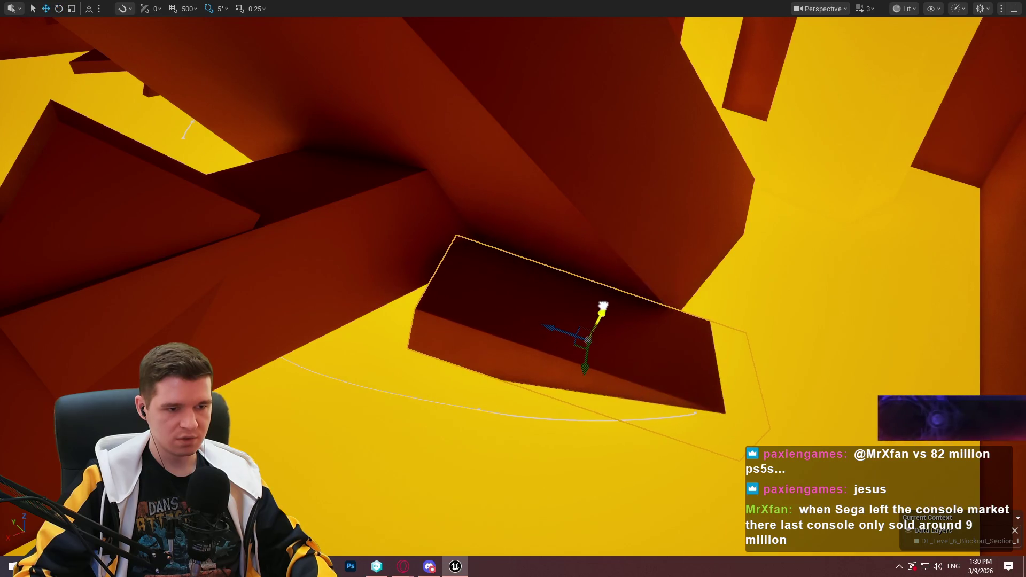
- Raise the ledge block and shift it up and to the left
drag(603, 306, 622, 283)
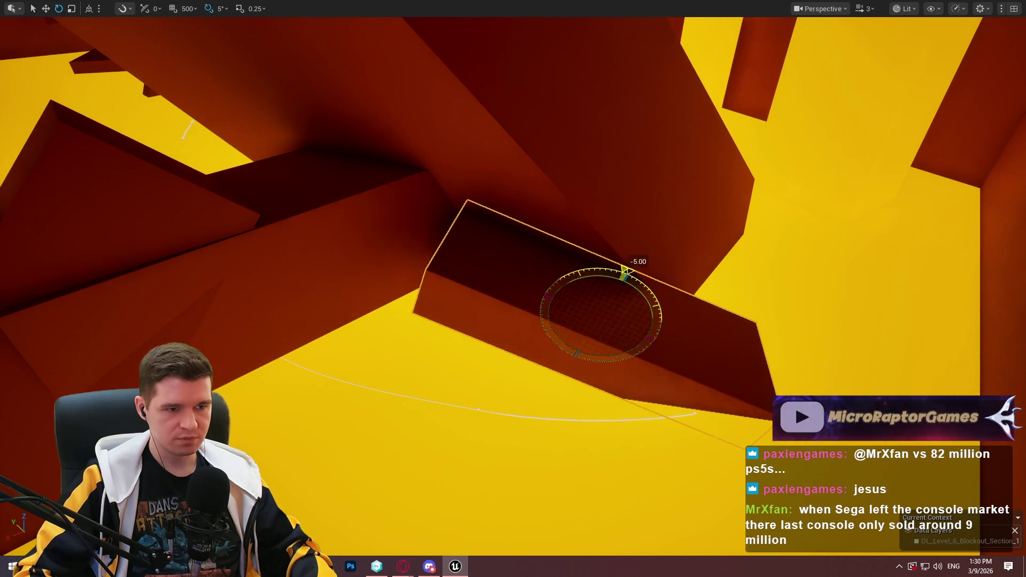
drag(582, 305, 416, 280)
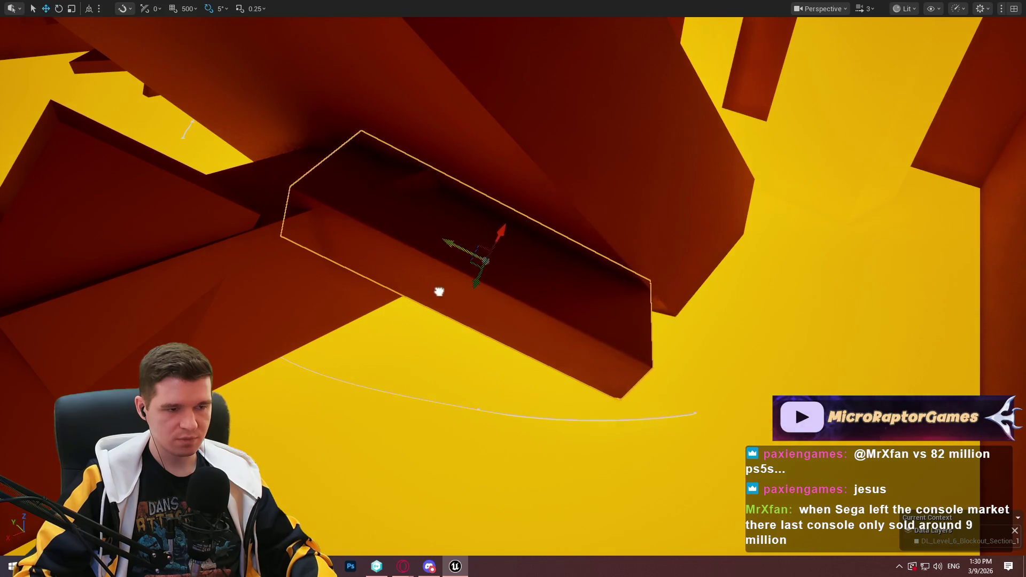
mouse_move(469, 314)
mouse_down()
mouse_move(618, 332)
mouse_move(235, 339)
mouse_up()
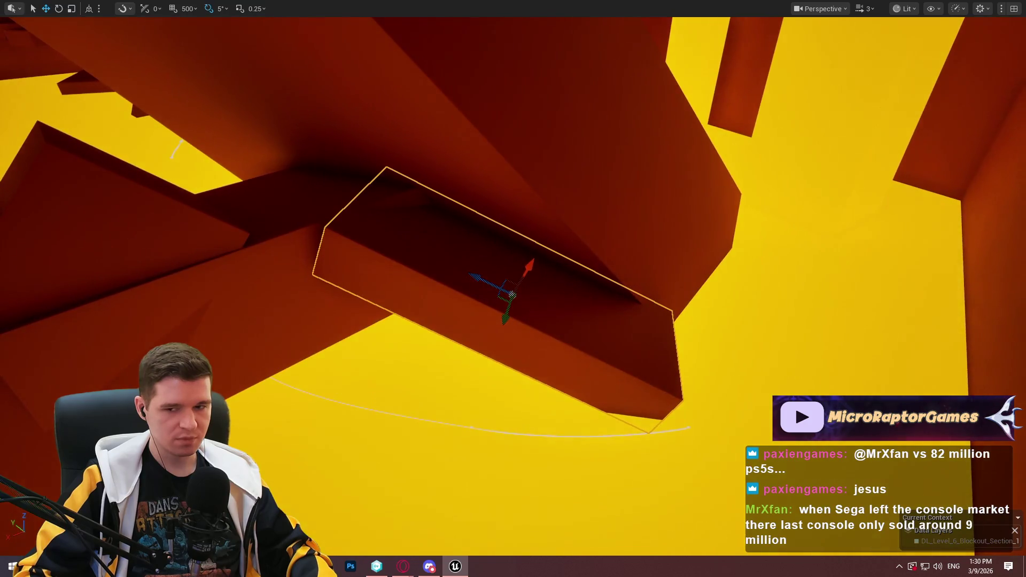
mouse_move(510, 298)
mouse_down()
mouse_move(446, 178)
mouse_move(527, 79)
mouse_up()
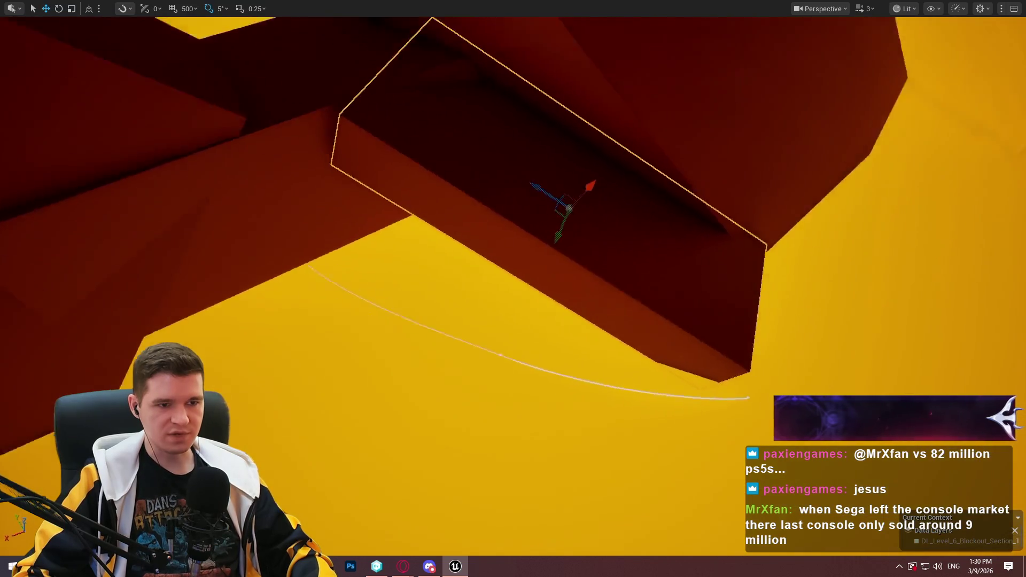
drag(402, 148, 403, 148)
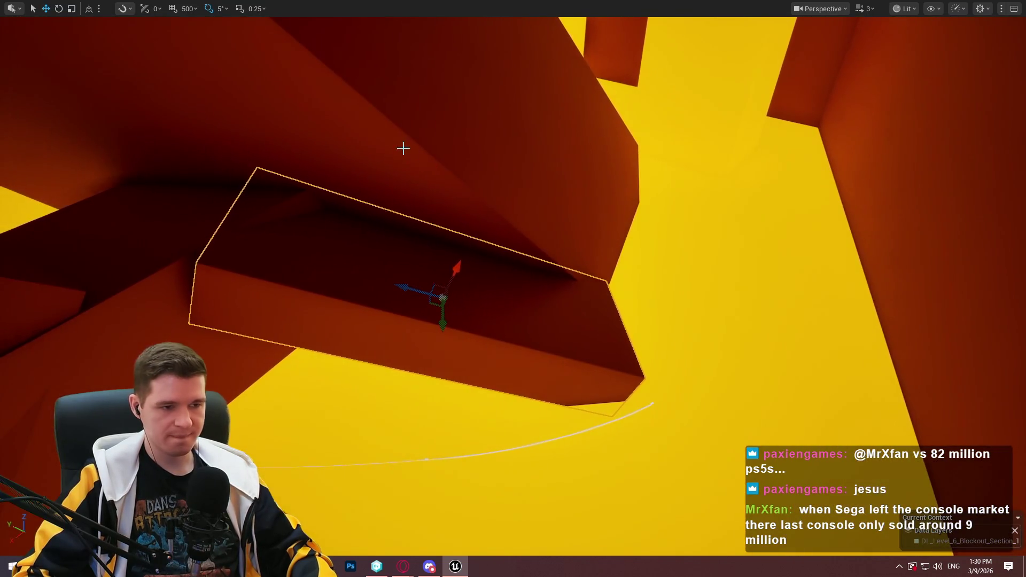
- Turn the block 25° and stretch it longer along Y
mouse_move(466, 250)
mouse_down()
mouse_move(437, 246)
mouse_move(447, 324)
mouse_up()
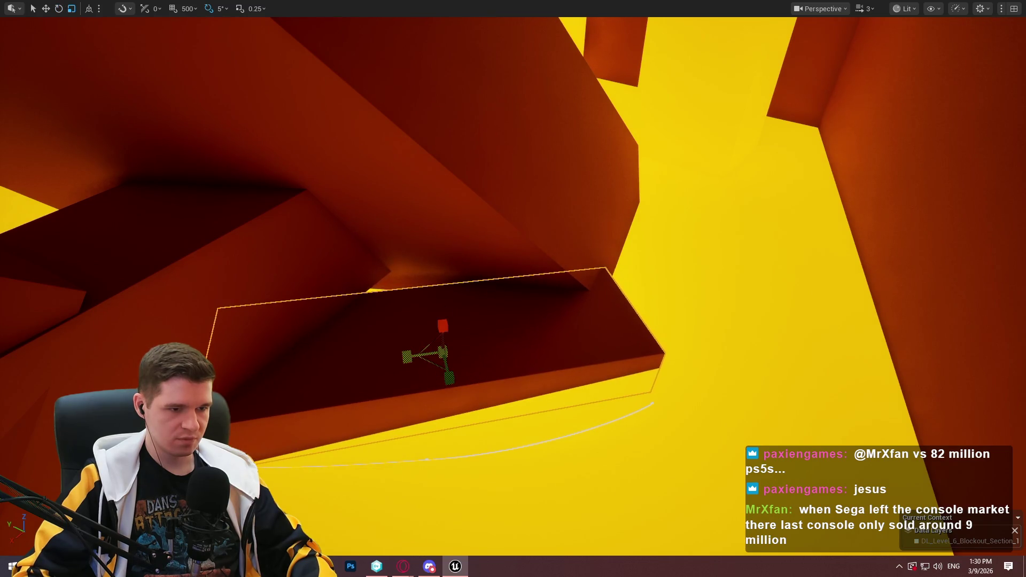
mouse_move(454, 373)
mouse_down()
mouse_move(452, 387)
mouse_move(476, 283)
mouse_move(480, 320)
mouse_move(525, 170)
mouse_move(551, 126)
mouse_move(563, 147)
mouse_up()
drag(606, 220, 605, 220)
drag(656, 303, 656, 302)
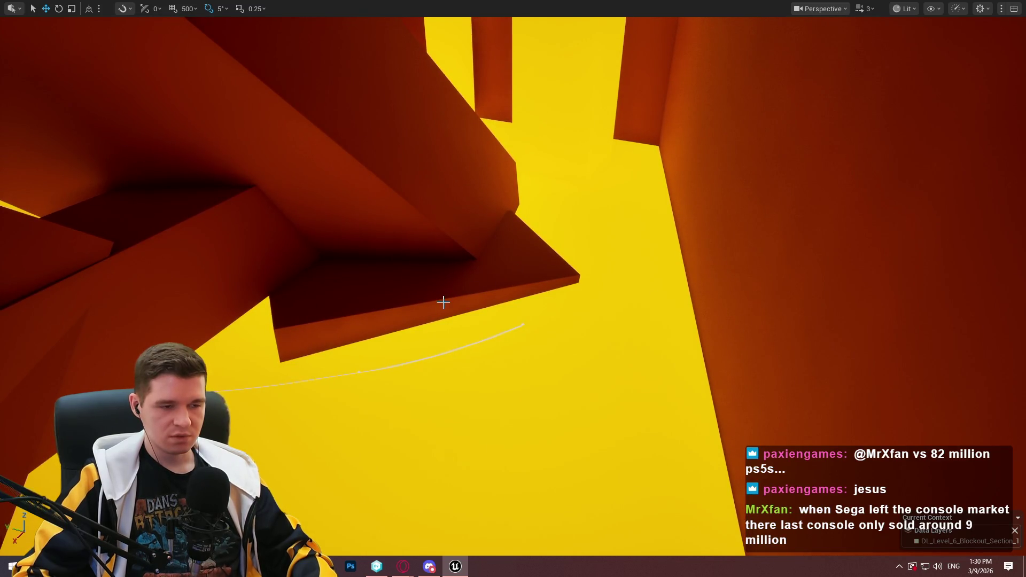
drag(428, 291, 428, 291)
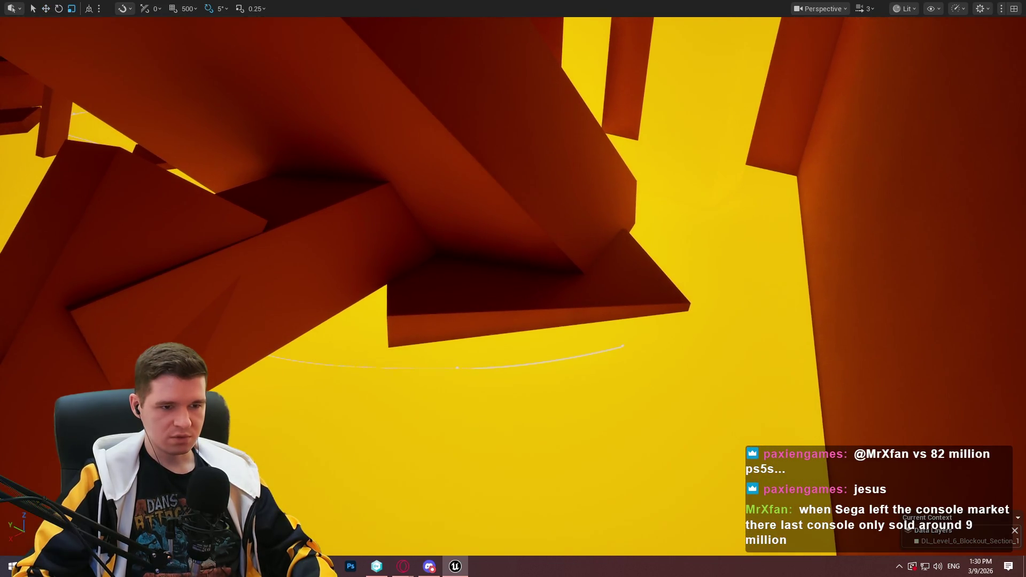
drag(495, 382, 652, 184)
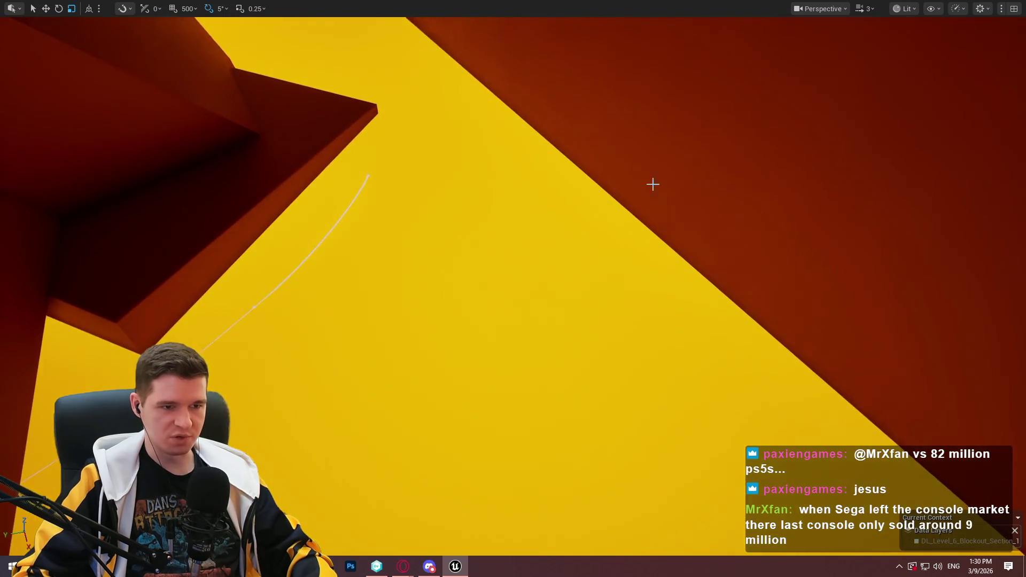
drag(600, 75, 600, 75)
drag(427, 75, 443, 90)
- Fly up to the dark-red ledge block and slide it further left
drag(402, 203, 401, 204)
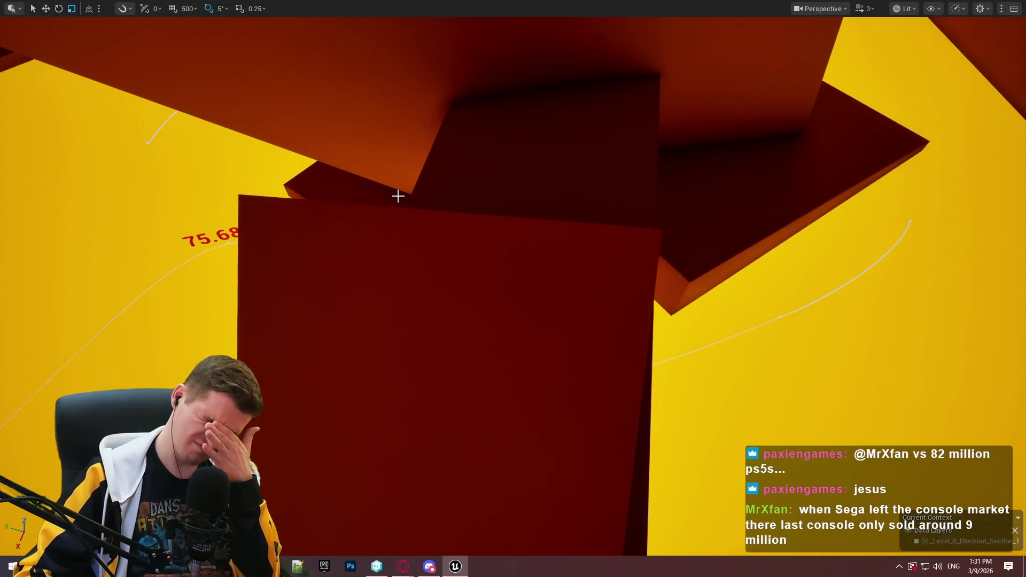
mouse_move(533, 161)
mouse_down()
mouse_move(711, 91)
mouse_move(609, 87)
mouse_move(570, 130)
mouse_up()
mouse_move(667, 437)
mouse_down()
mouse_move(538, 412)
mouse_move(521, 387)
mouse_up()
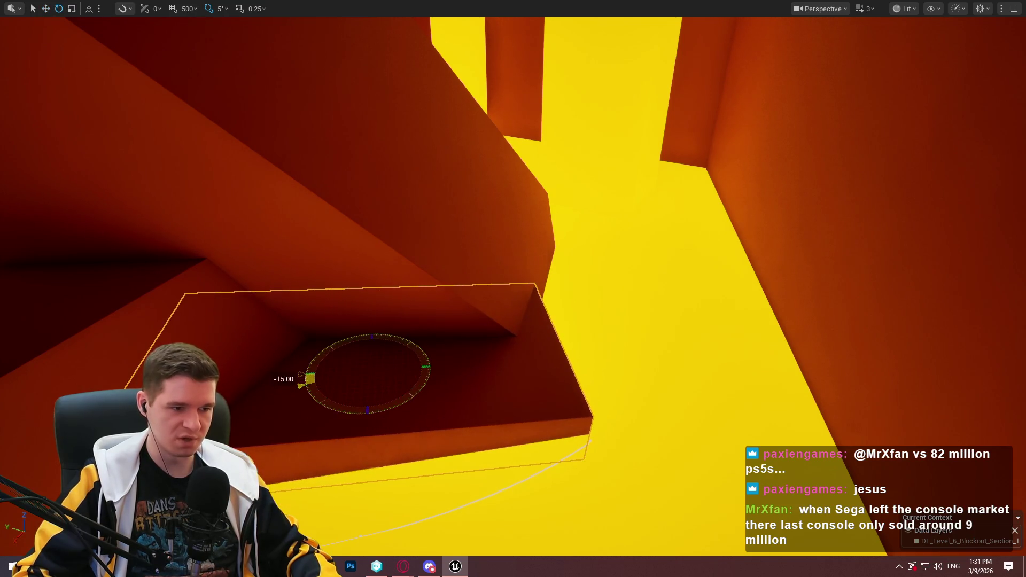
mouse_move(357, 381)
mouse_down()
mouse_move(320, 379)
mouse_move(331, 358)
mouse_move(299, 310)
mouse_move(312, 297)
mouse_move(475, 449)
mouse_move(502, 314)
mouse_move(507, 398)
mouse_up()
- Play From Here at a yellow-floor spot near the ledges and dismiss the Redlock welcome dialog
right_click(507, 398)
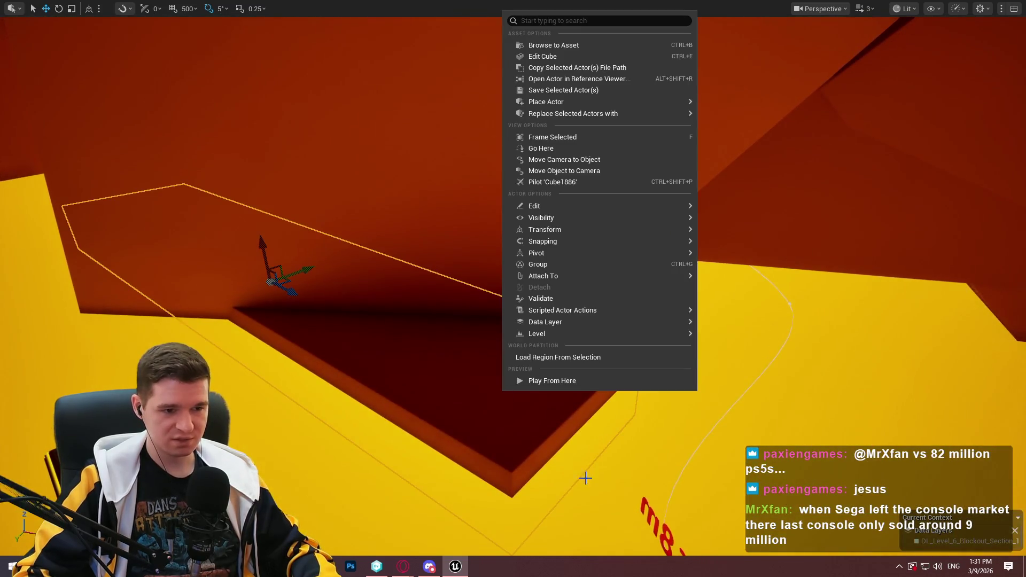
click(572, 380)
click(513, 451)
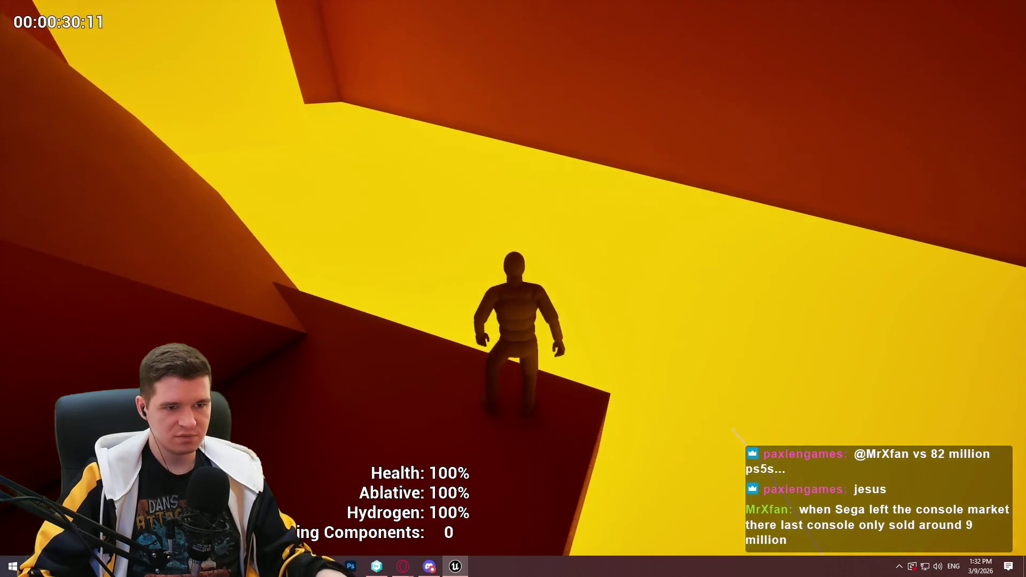
- End the Play In Editor session with Esc
key(Escape)
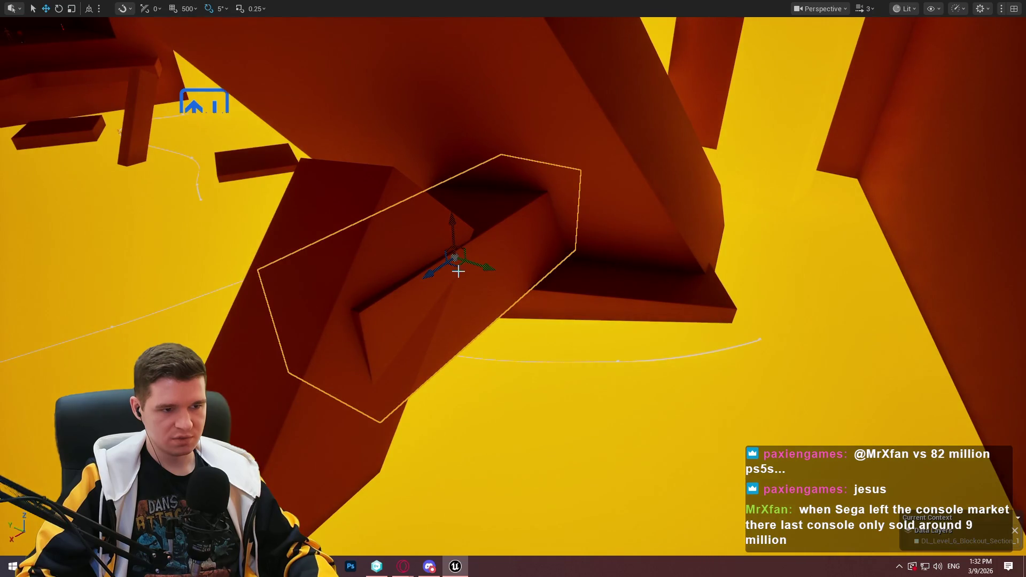
- Move the hollow red block higher and further right among the purple beams
mouse_move(460, 268)
mouse_down()
mouse_move(759, 291)
mouse_move(772, 316)
mouse_up()
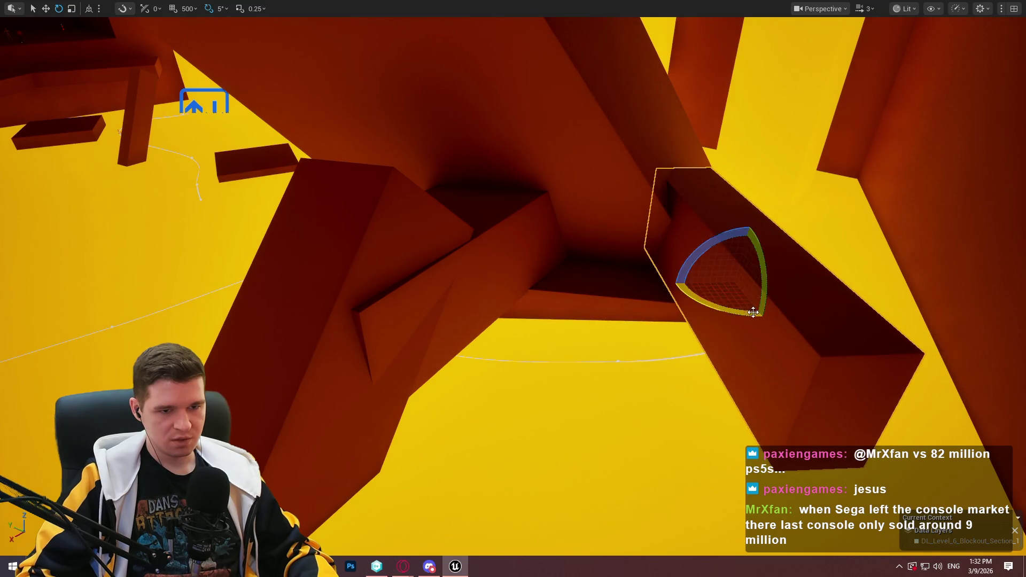
key(Right)
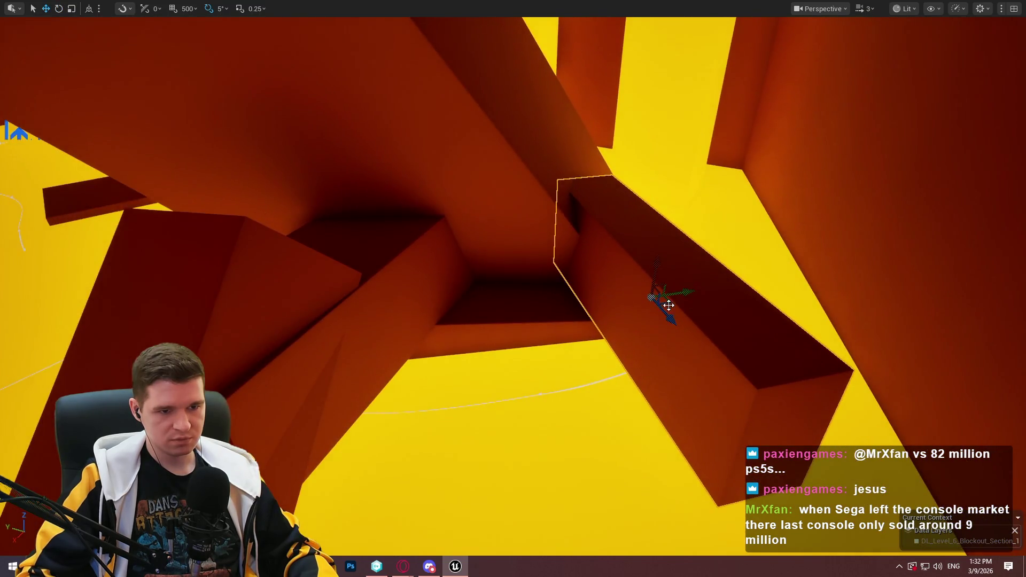
mouse_move(668, 305)
mouse_down()
mouse_move(710, 248)
mouse_move(702, 174)
mouse_up()
key(r)
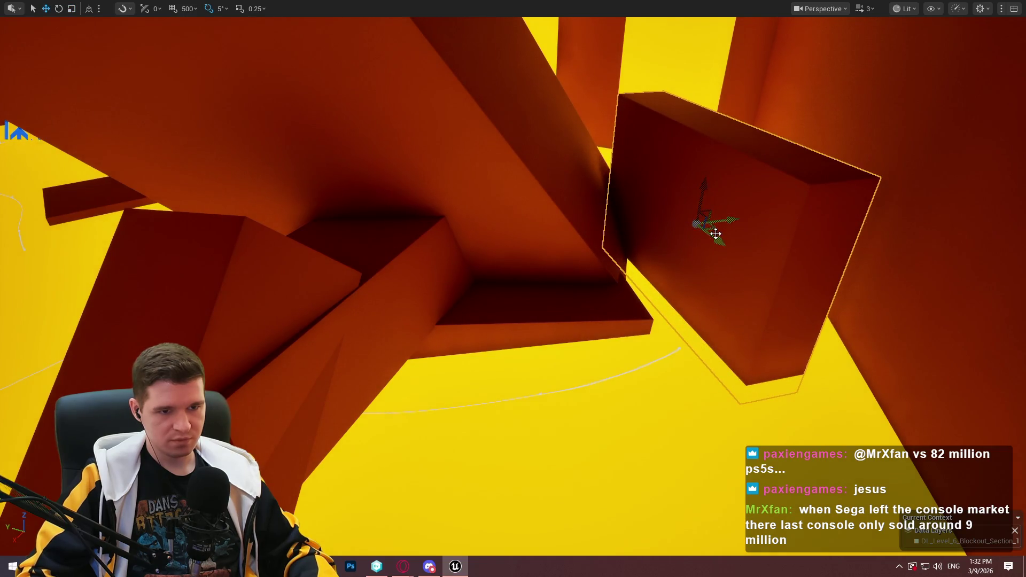
mouse_move(716, 233)
mouse_down()
mouse_move(699, 294)
mouse_move(676, 229)
mouse_up()
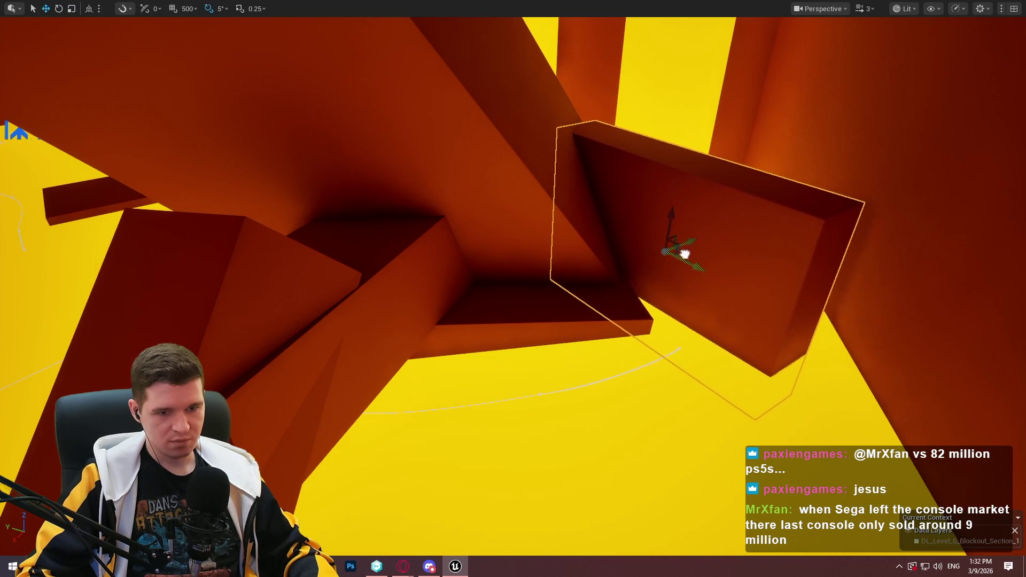
drag(698, 260, 709, 264)
drag(492, 192, 482, 180)
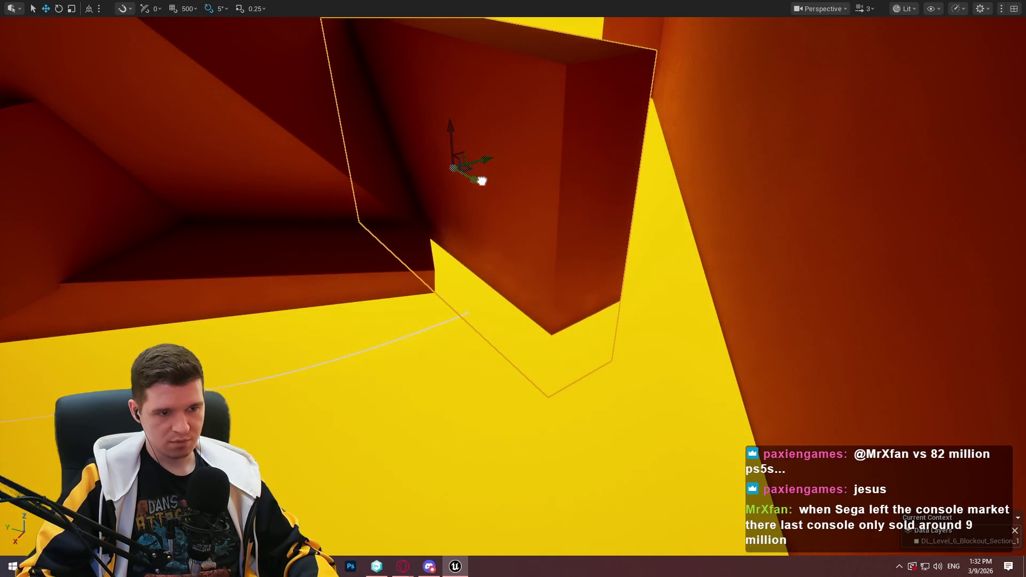
- Fly through the level to check the block, then restore the full editor layout
drag(513, 289, 513, 288)
drag(534, 203, 534, 202)
key(F11)
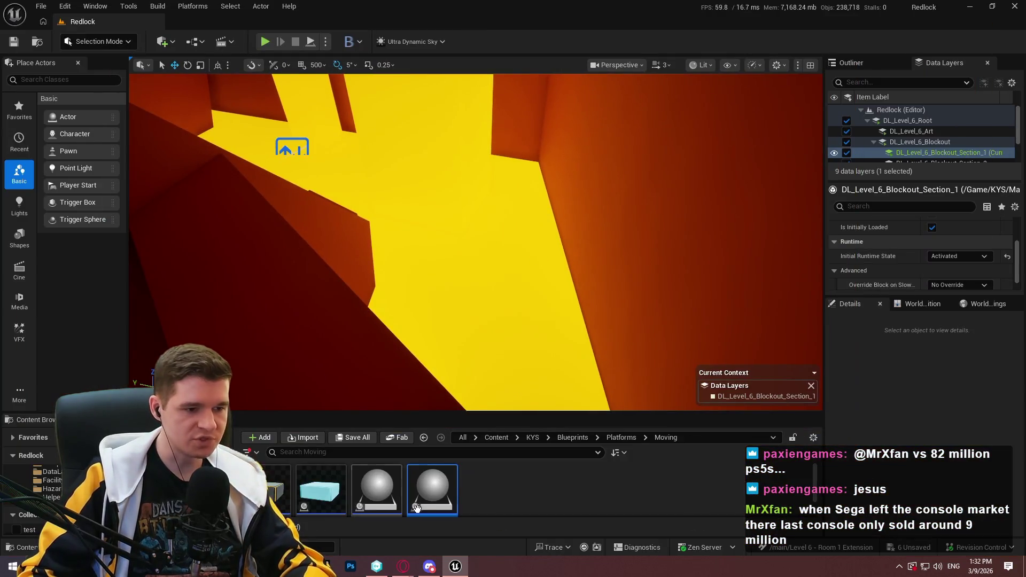
- Bend the platform's spline path by sliding a point and pulling out a new one
drag(512, 280, 538, 307)
key(F11)
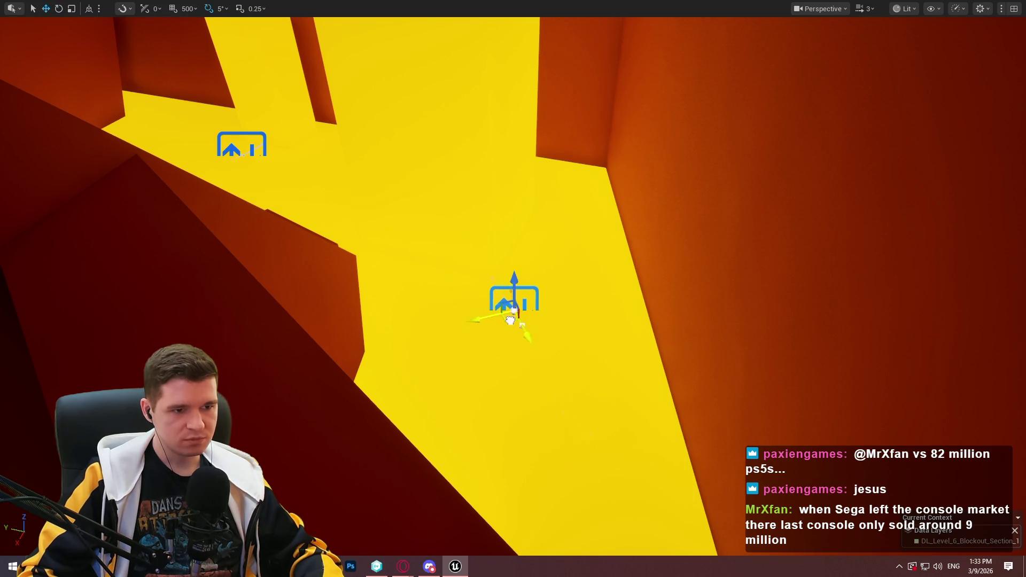
drag(510, 320, 511, 320)
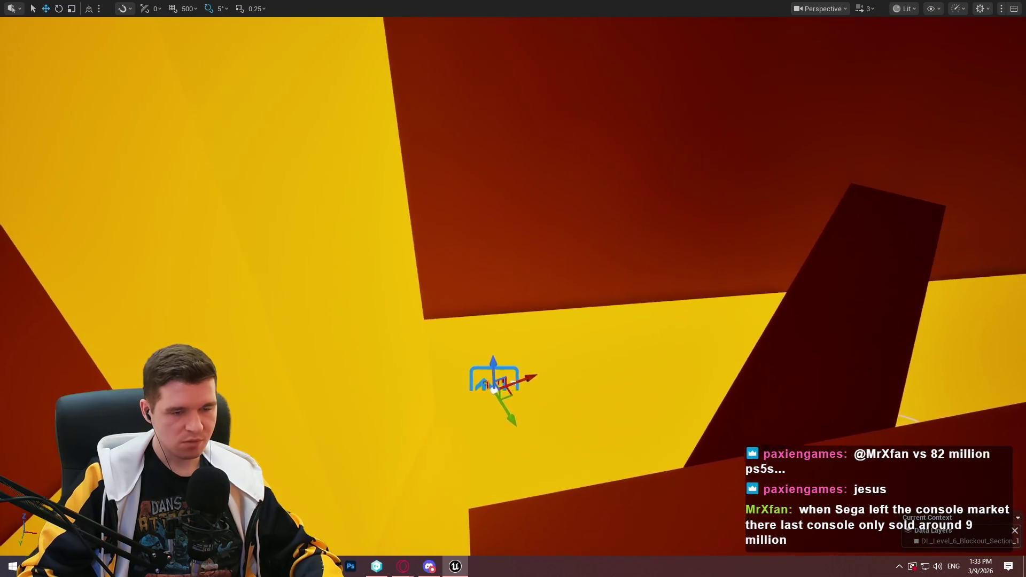
drag(449, 345, 449, 345)
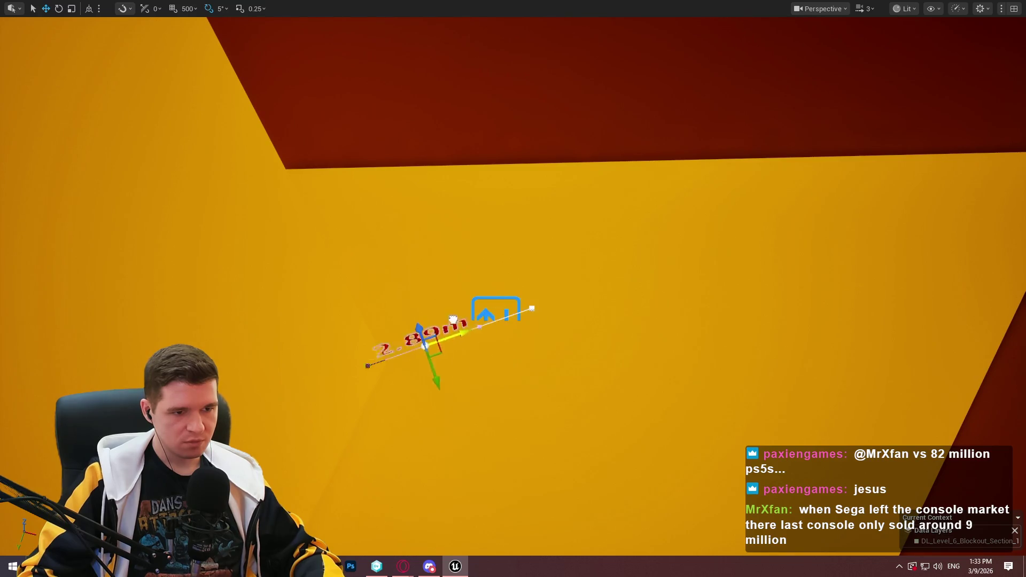
drag(285, 357, 300, 358)
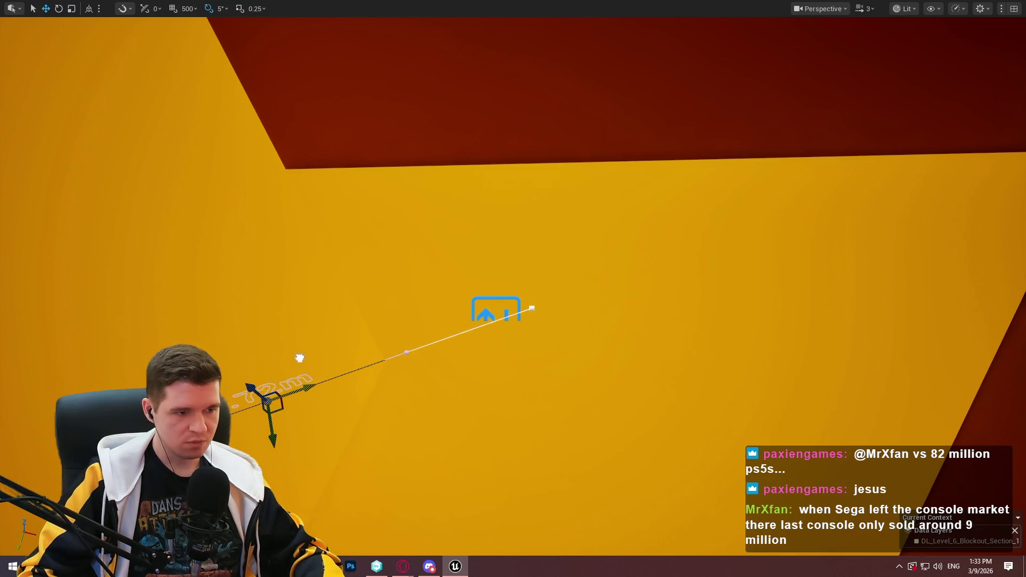
mouse_move(251, 390)
mouse_down()
mouse_move(187, 254)
mouse_move(147, 199)
mouse_up()
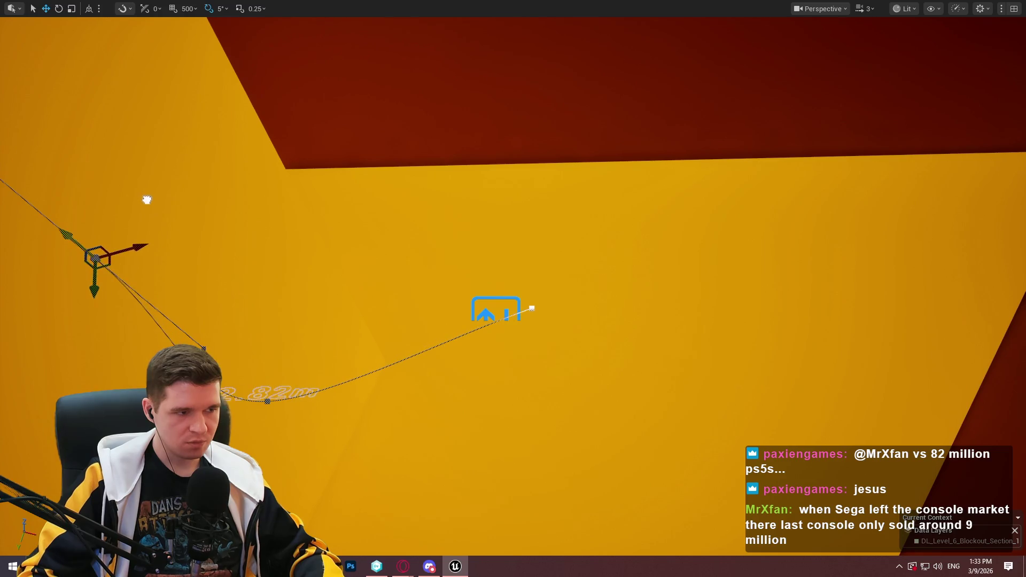
- Stretch the path by dragging its end point, then lower and fine-tune the spline points
click(539, 309)
click(539, 309)
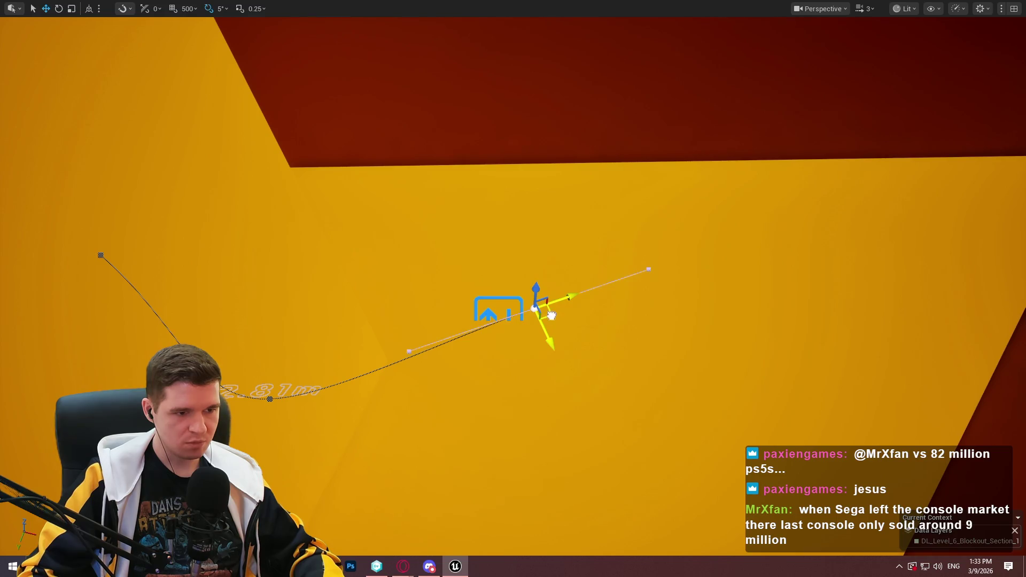
mouse_move(551, 315)
mouse_down()
mouse_move(708, 278)
mouse_move(753, 236)
mouse_move(691, 229)
mouse_move(892, 212)
mouse_move(1023, 185)
mouse_up()
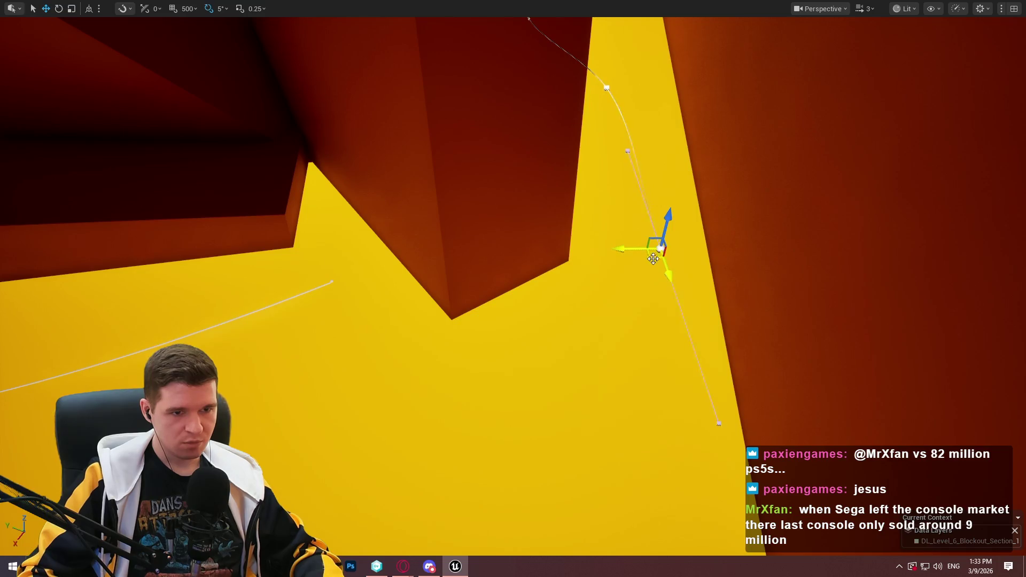
mouse_move(653, 259)
mouse_down()
mouse_move(664, 441)
mouse_move(675, 450)
mouse_up()
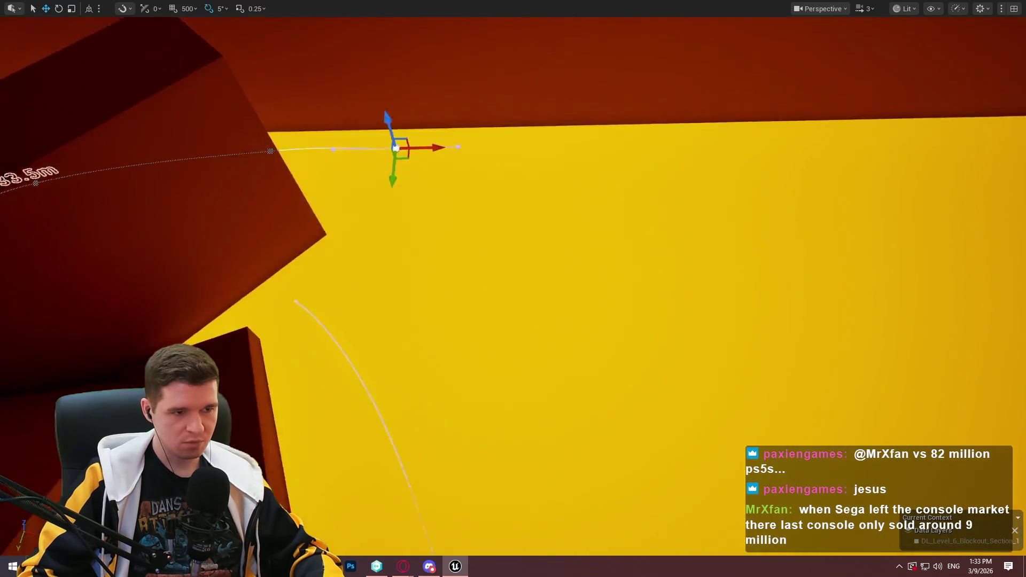
mouse_move(337, 116)
mouse_down()
mouse_move(407, 116)
mouse_move(337, 116)
mouse_move(480, 348)
mouse_move(506, 359)
mouse_move(481, 367)
mouse_up()
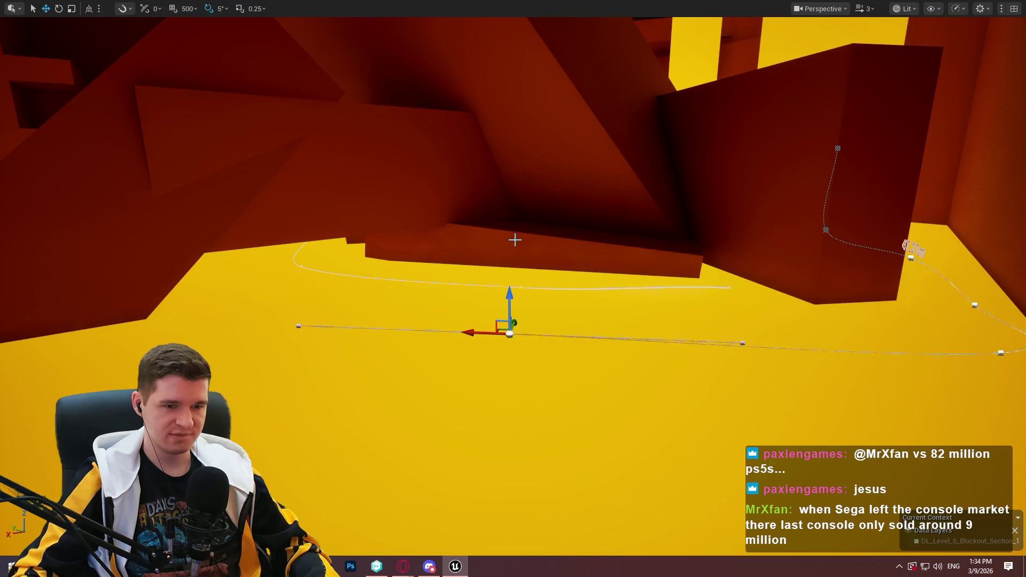
- Select the spline platform and show BP_MovingPlatform_Spline28 (Self) settings in Details
key(F11)
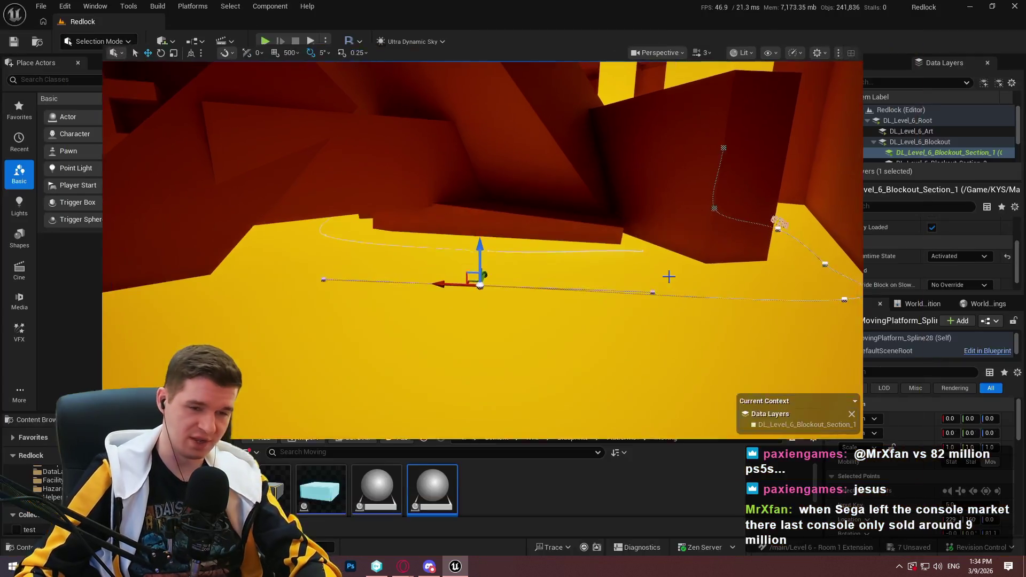
drag(682, 227, 542, 229)
click(542, 229)
scroll(897, 431, down, 5)
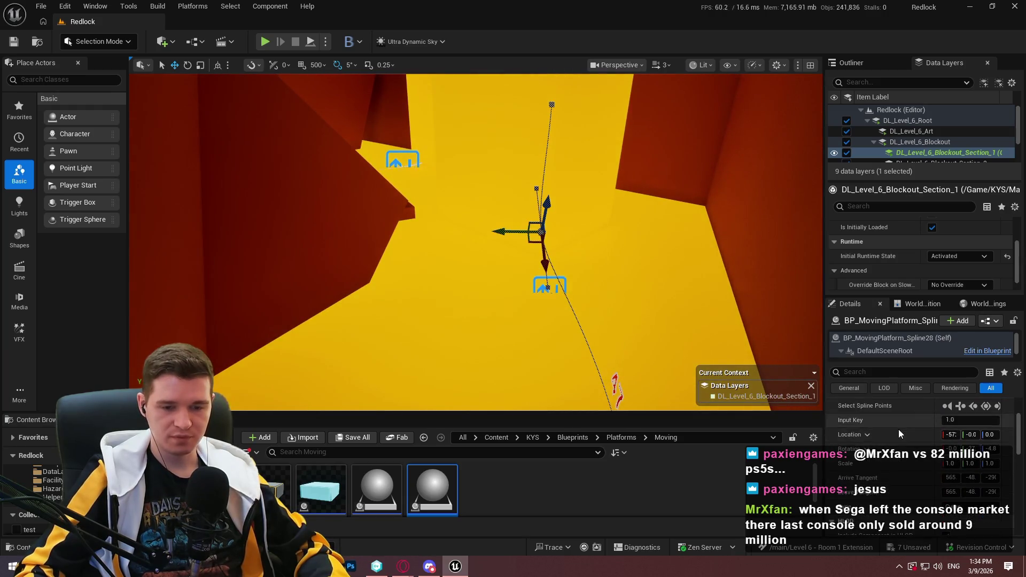
scroll(911, 435, down, 1)
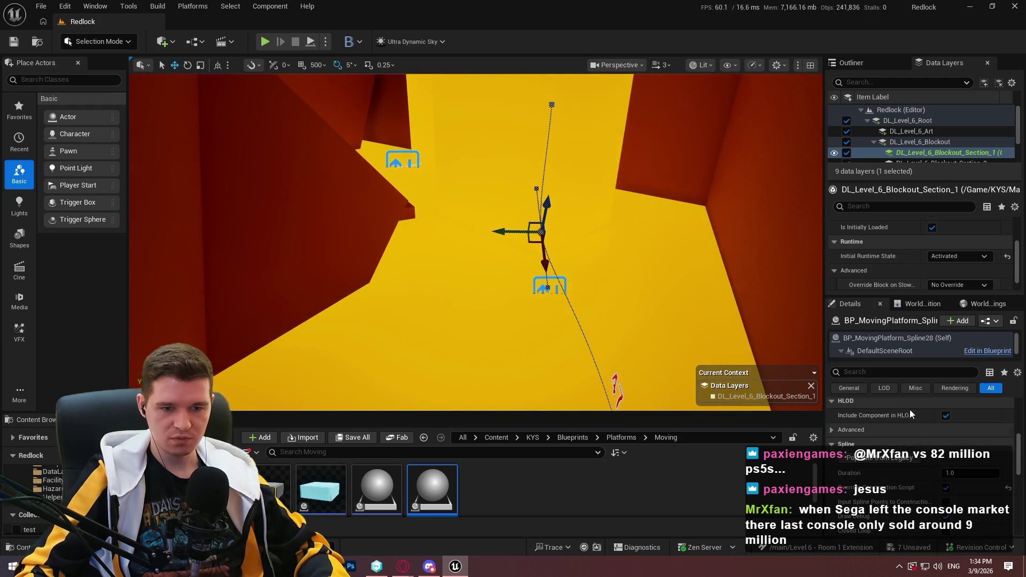
click(868, 336)
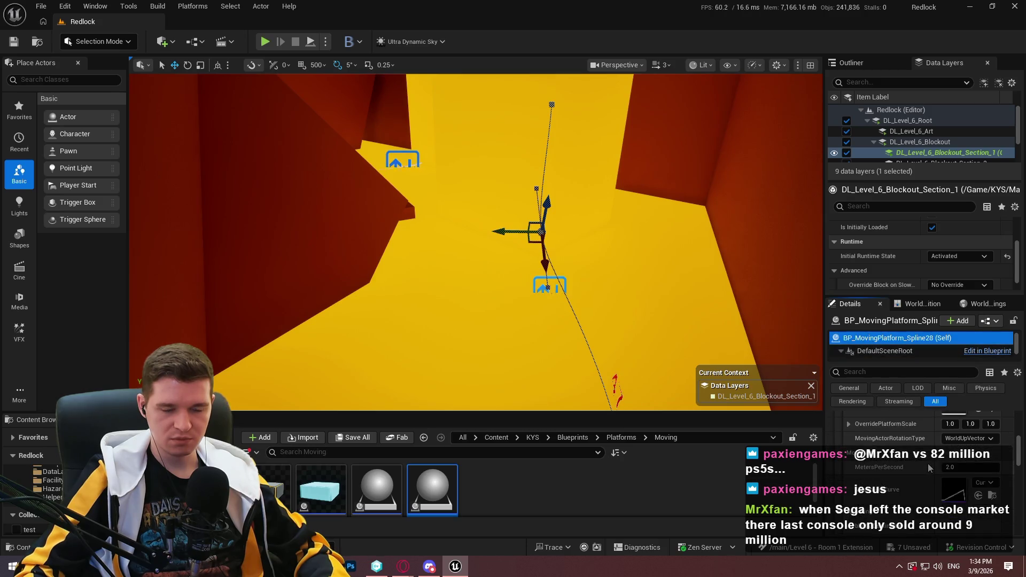
- Set the platform's RespawnDelay to 0.1
scroll(930, 462, down, 5)
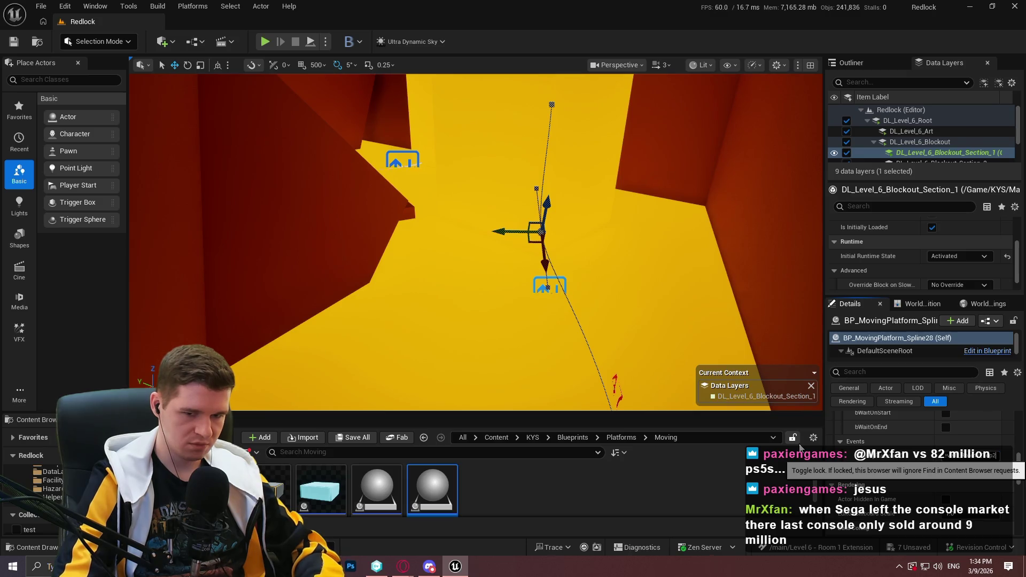
scroll(894, 468, up, 3)
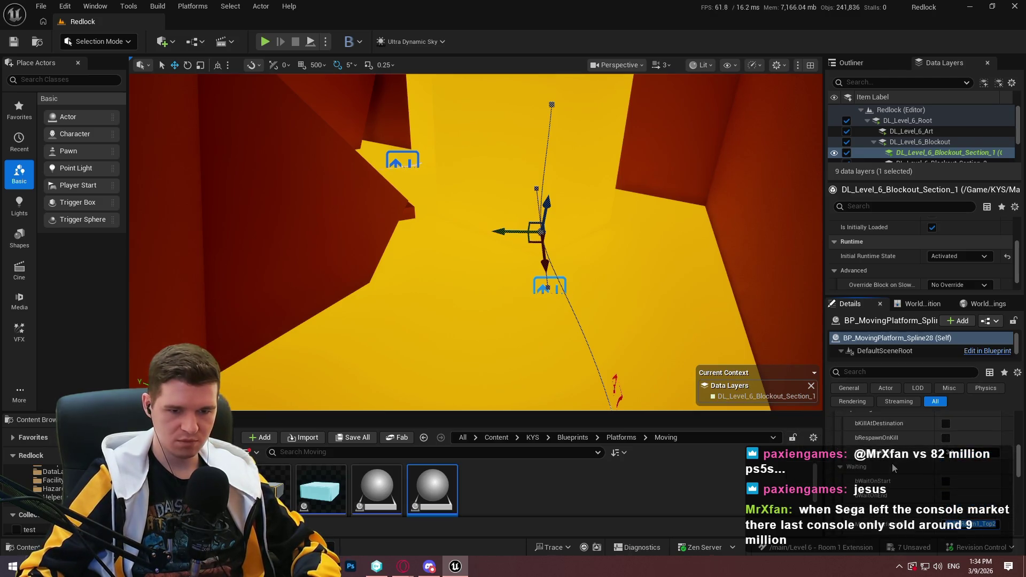
scroll(893, 469, up, 1)
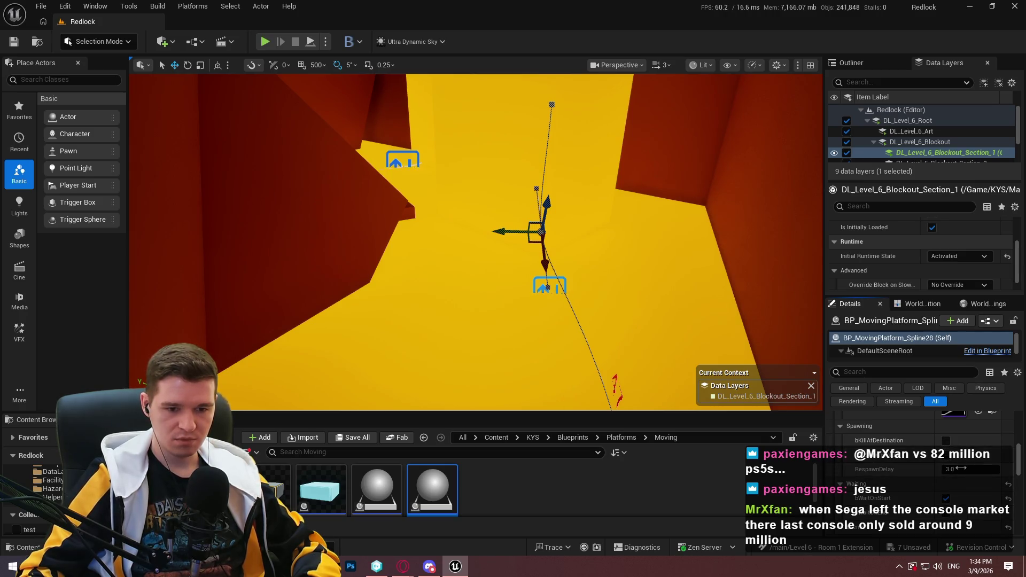
click(960, 468)
text(0.1)
key(Return)
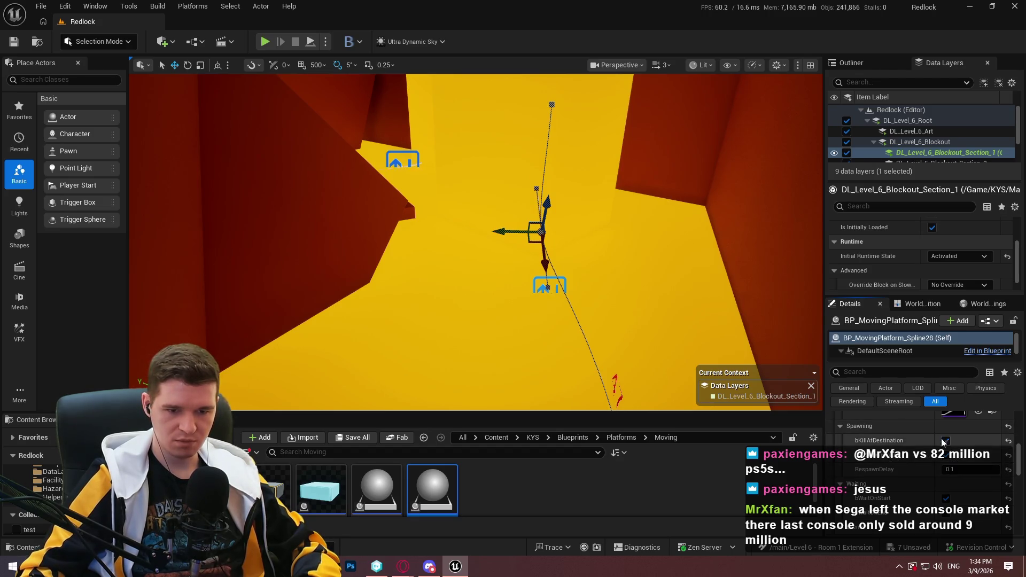
- Set MovingActorRotationType to FollowSplineDirectly
scroll(948, 459, up, 5)
click(959, 456)
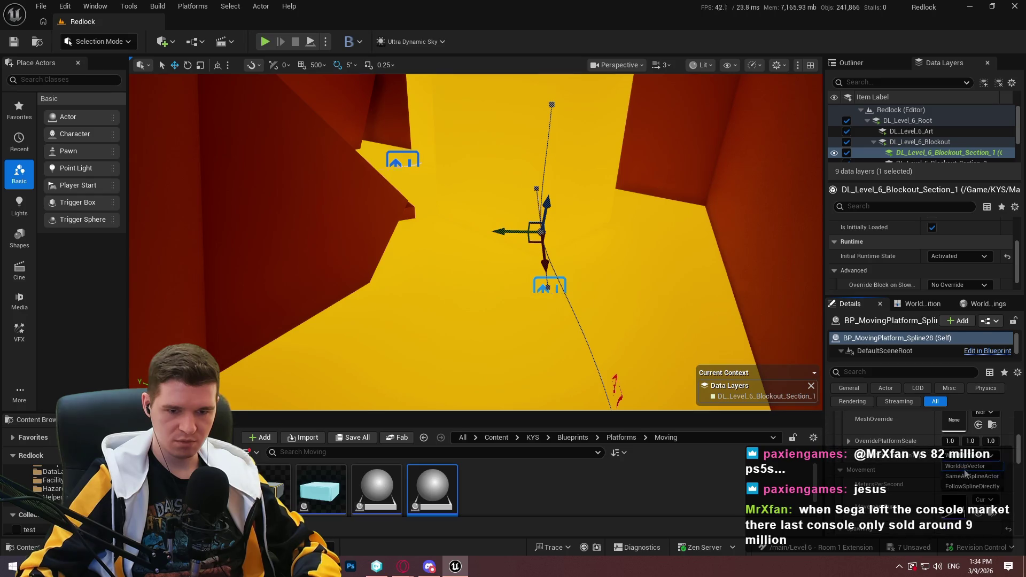
click(969, 487)
scroll(969, 489, up, 2)
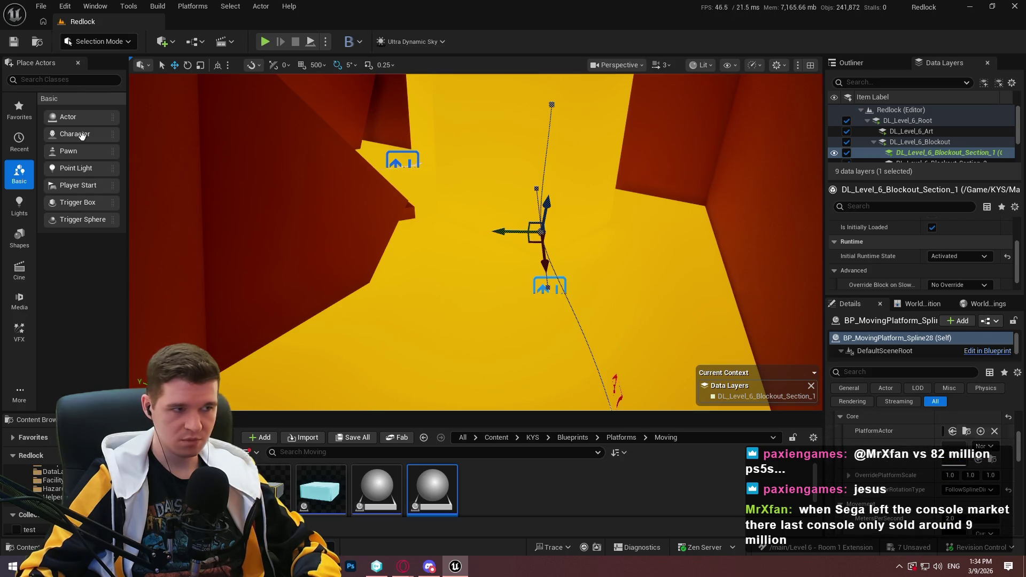
mouse_move(297, 164)
mouse_down()
mouse_move(354, 252)
mouse_move(339, 240)
mouse_move(534, 305)
mouse_up()
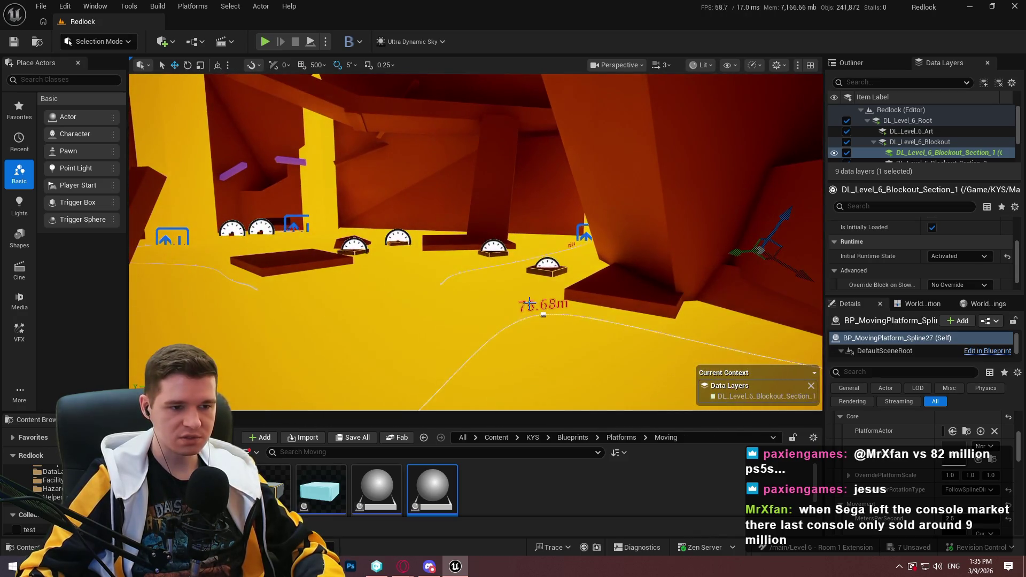
- Add a ChildrenIDs entry holding the pasted name of the linked platform
scroll(917, 476, down, 5)
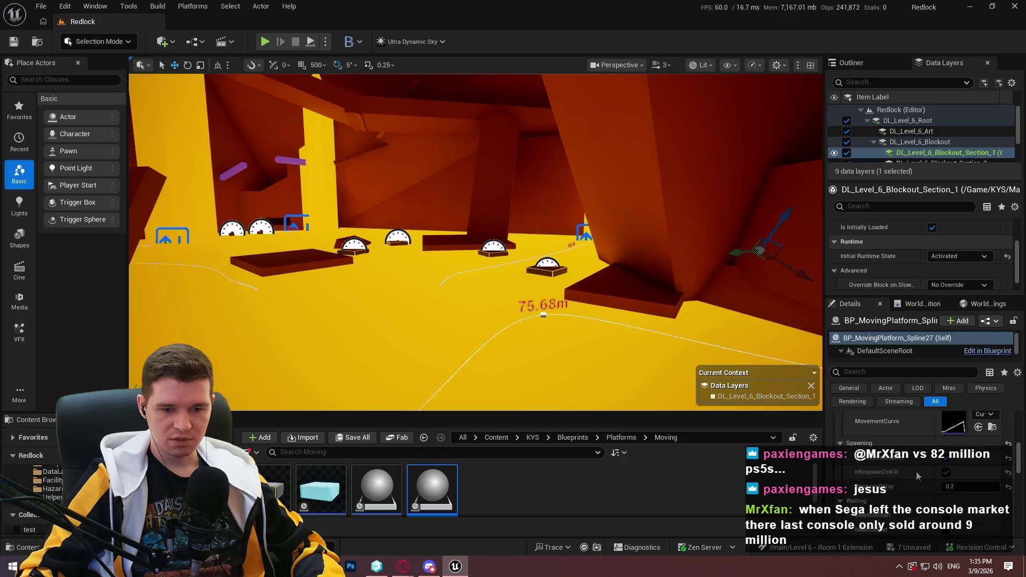
scroll(917, 476, down, 5)
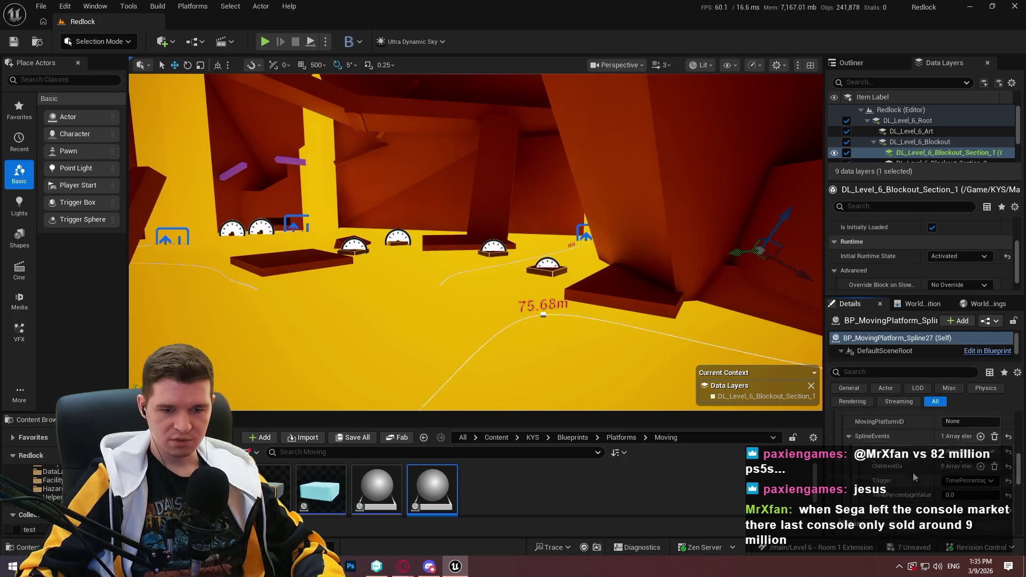
scroll(914, 477, down, 1)
click(980, 449)
key(ctrl+v)
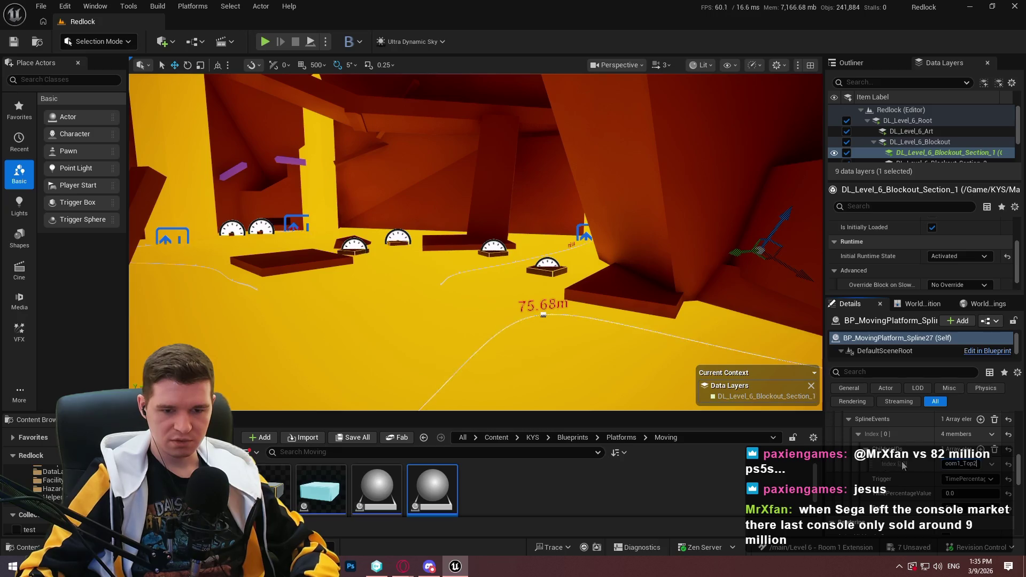
- Set the SplineEvents Index[0] Trigger to OnDestroy
click(963, 479)
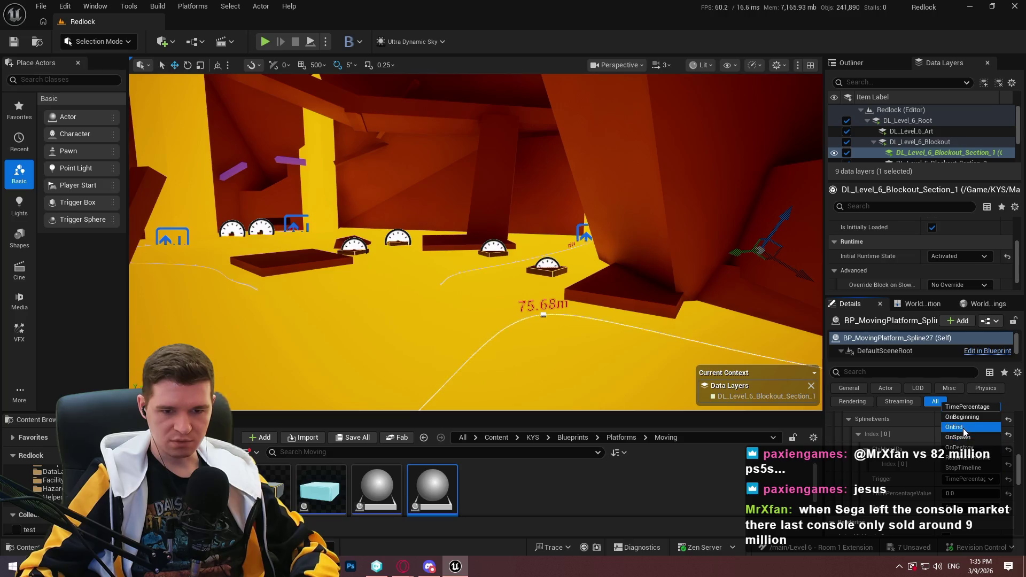
click(957, 447)
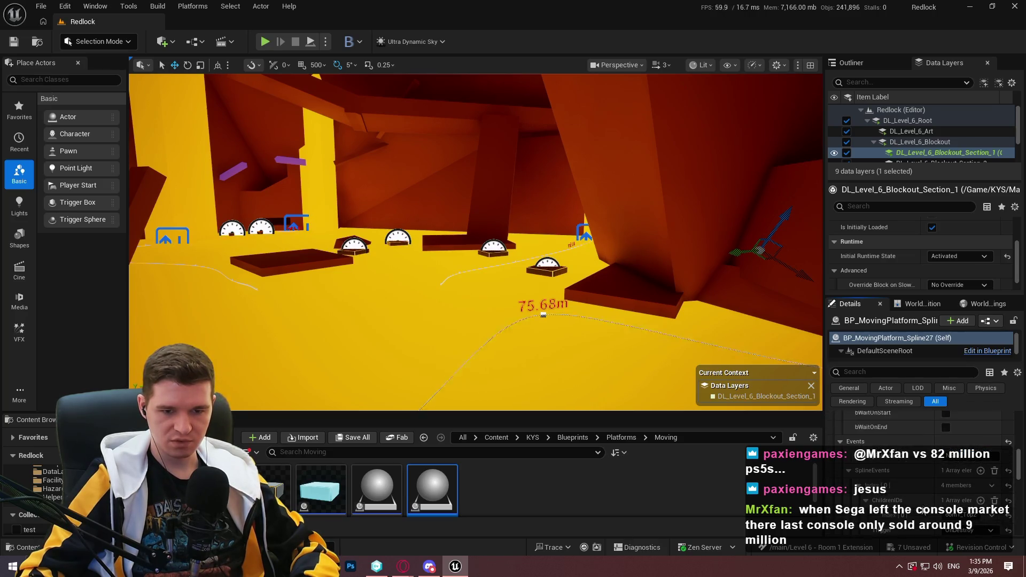
scroll(919, 503, up, 2)
scroll(913, 503, up, 4)
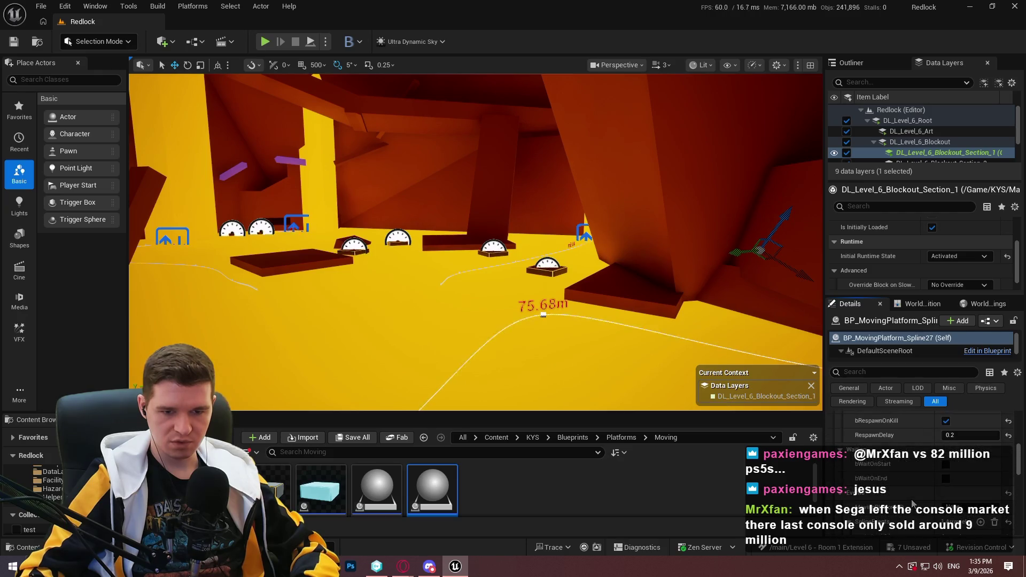
scroll(903, 497, down, 5)
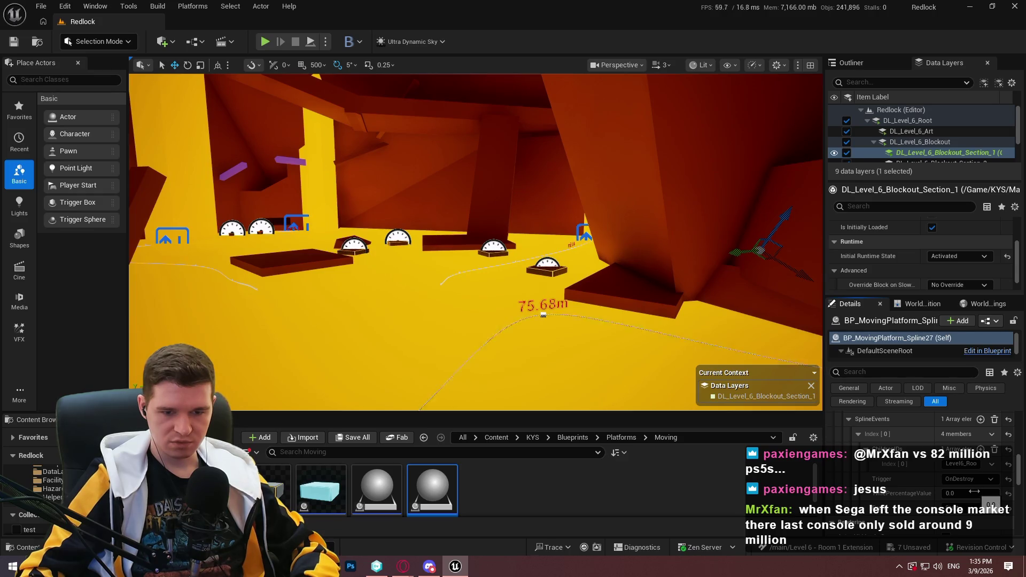
scroll(946, 475, up, 2)
scroll(946, 475, up, 1)
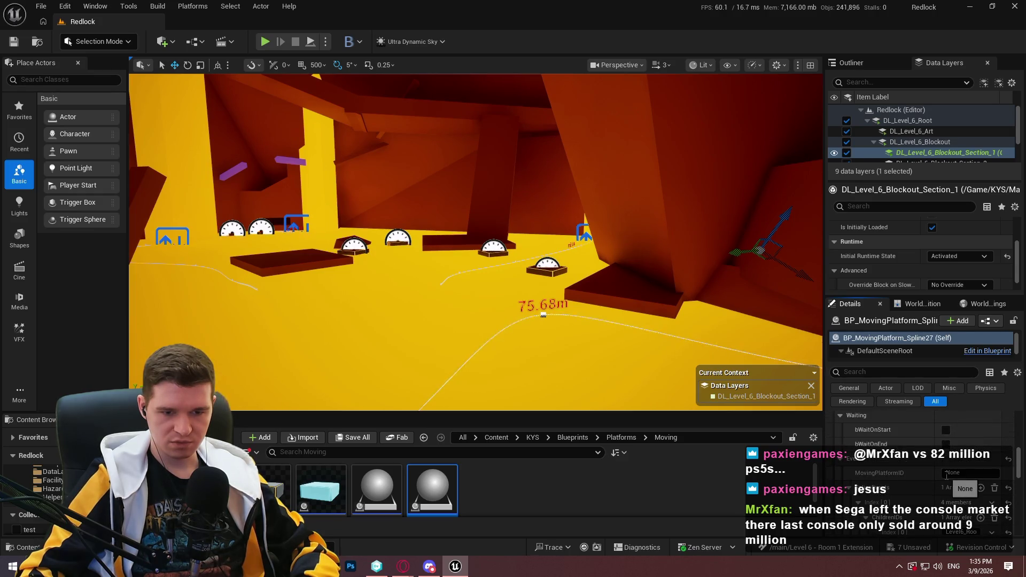
- Start a Play From Here playtest at the dark red wall block and dismiss the welcome message
drag(513, 374, 530, 352)
right_click(530, 352)
click(590, 548)
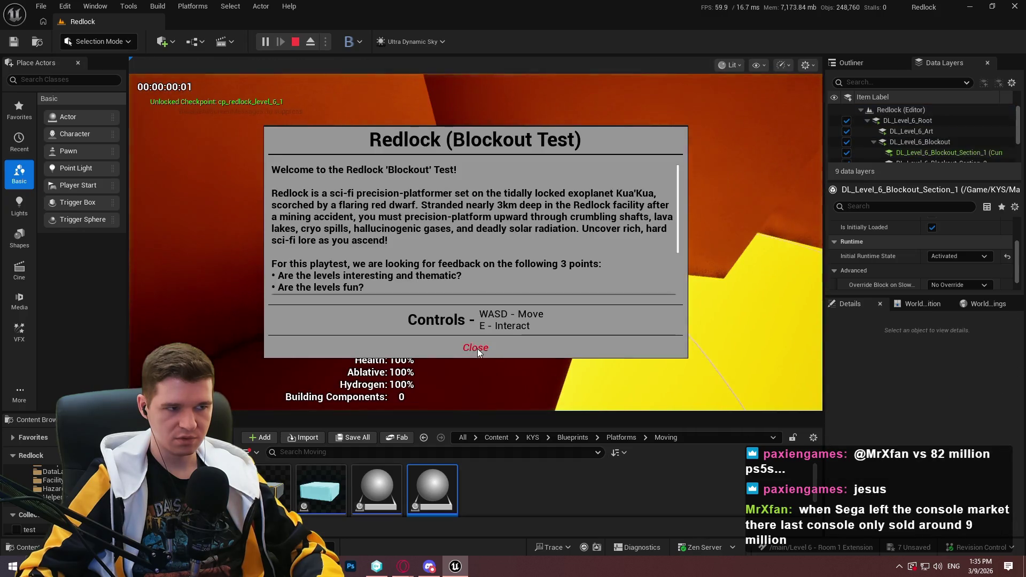
click(474, 346)
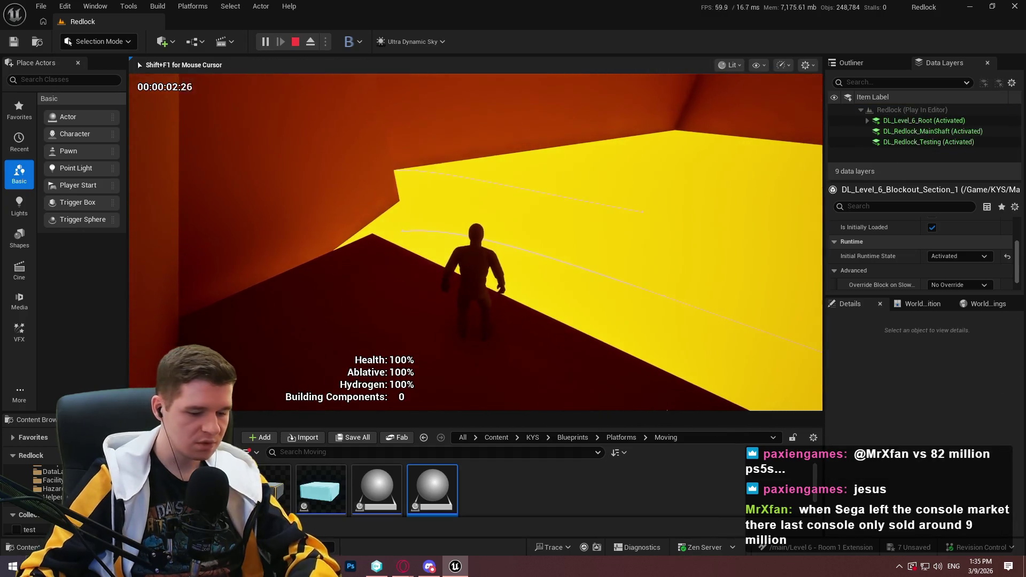
- Walk across the yellow floor, jump onto the dark red ledge, then stop the playtest
key(F11)
key(w)
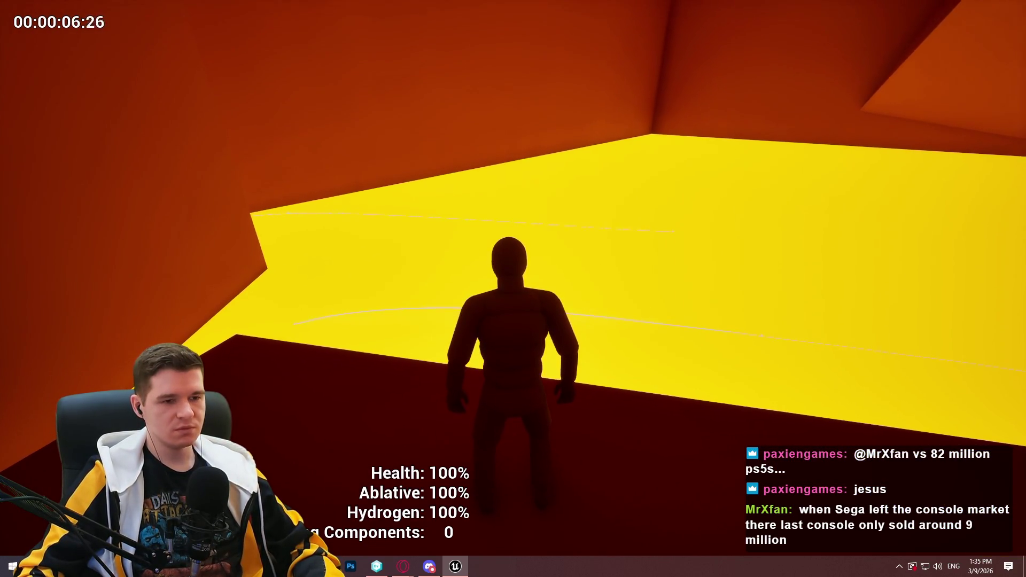
key(a)
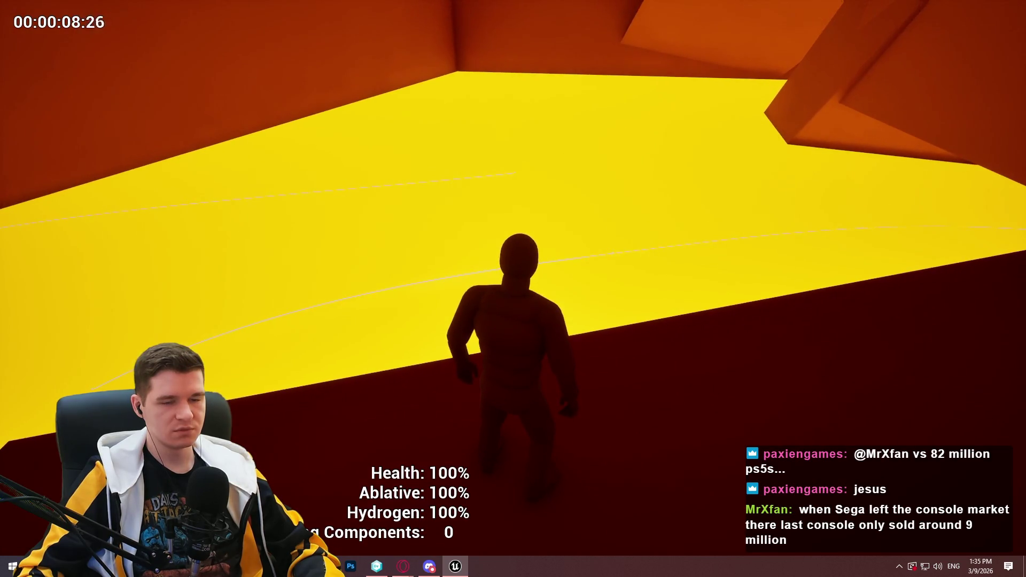
key(space)
key(w)
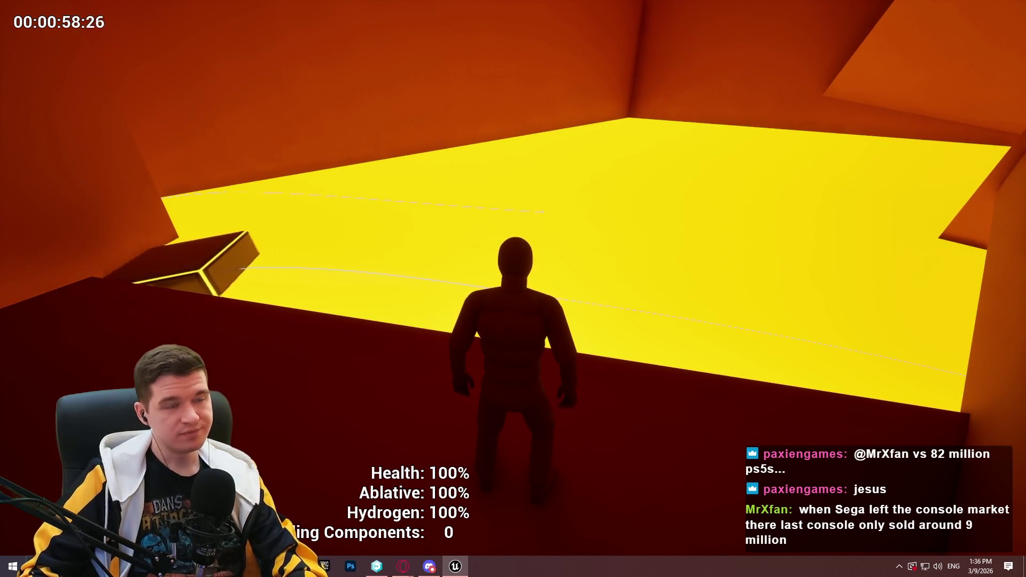
key(F11)
key(Escape)
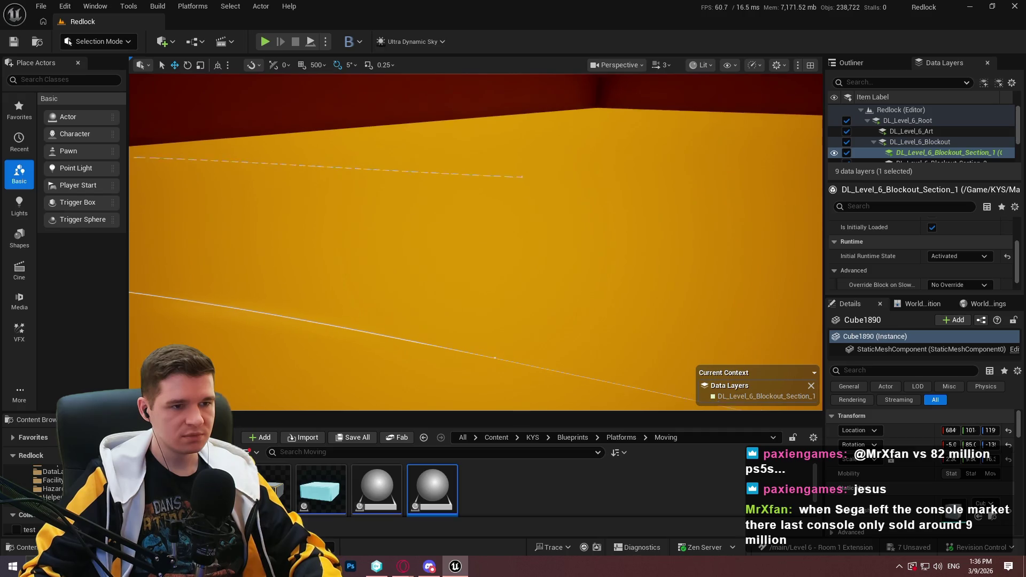
- Select BP_MovingPlatform_Spline28's spline, focus a point and shift it down-left on the floor
mouse_move(516, 173)
mouse_down()
mouse_move(499, 224)
mouse_move(507, 162)
mouse_up()
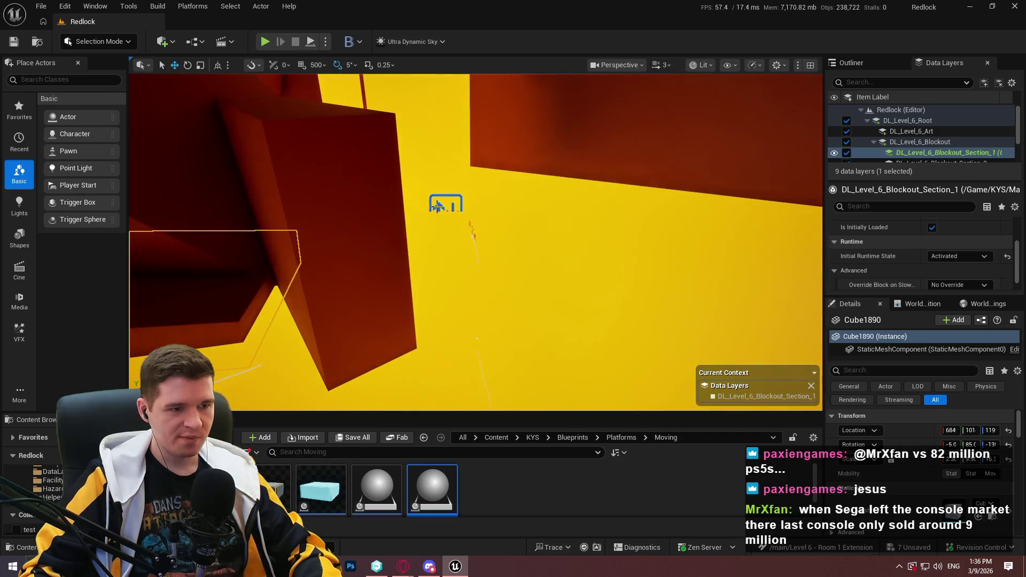
click(444, 204)
scroll(915, 456, down, 5)
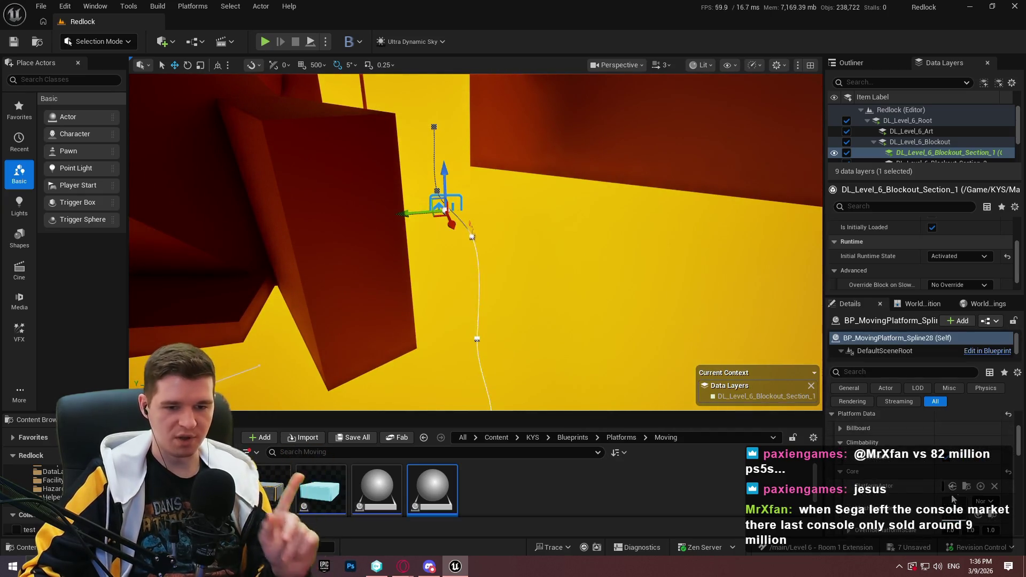
click(948, 503)
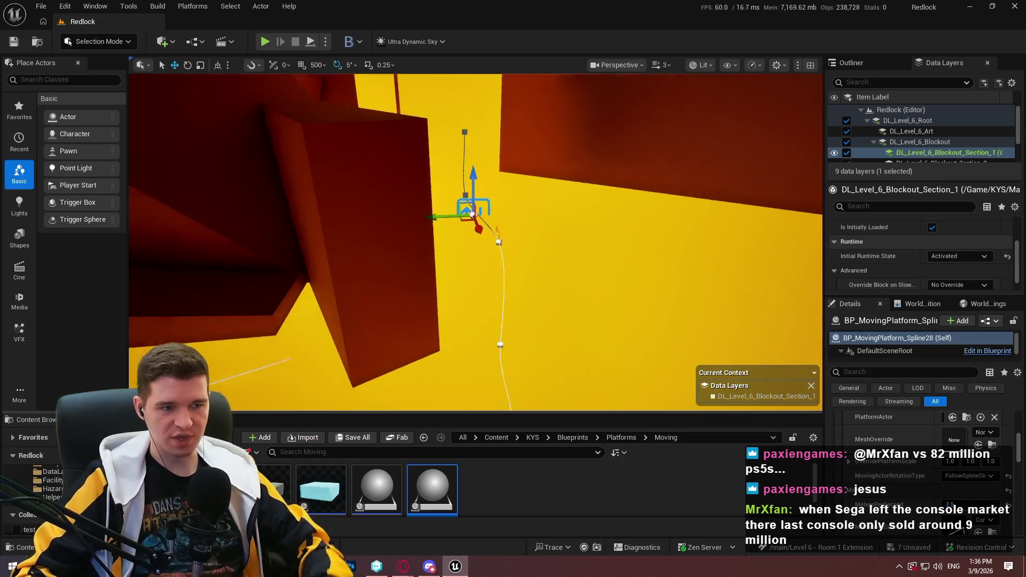
mouse_move(531, 222)
mouse_down()
mouse_move(457, 293)
mouse_move(417, 256)
mouse_up()
click(462, 290)
key(f)
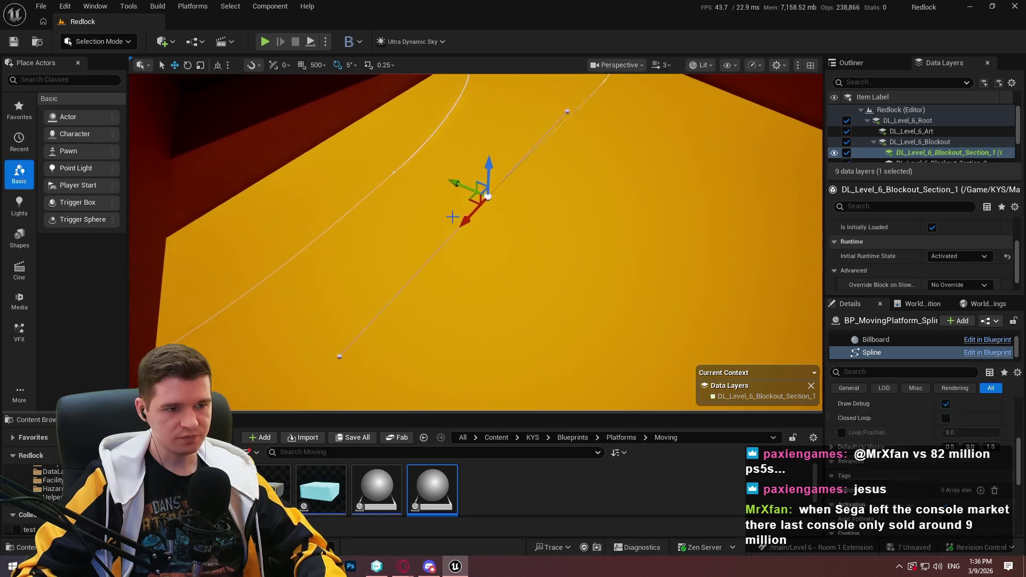
mouse_move(466, 202)
mouse_down()
mouse_move(407, 315)
mouse_move(320, 254)
mouse_move(406, 244)
mouse_up()
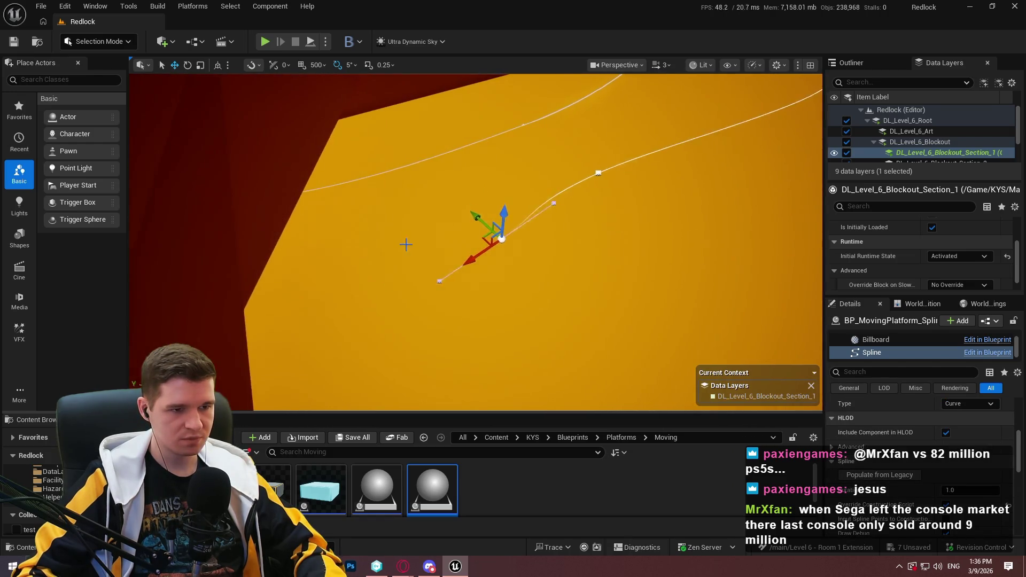
- Add two new spline points extending the path down-left across the floor
mouse_move(484, 239)
mouse_down()
mouse_move(454, 321)
mouse_move(413, 355)
mouse_move(425, 365)
mouse_move(419, 383)
mouse_up()
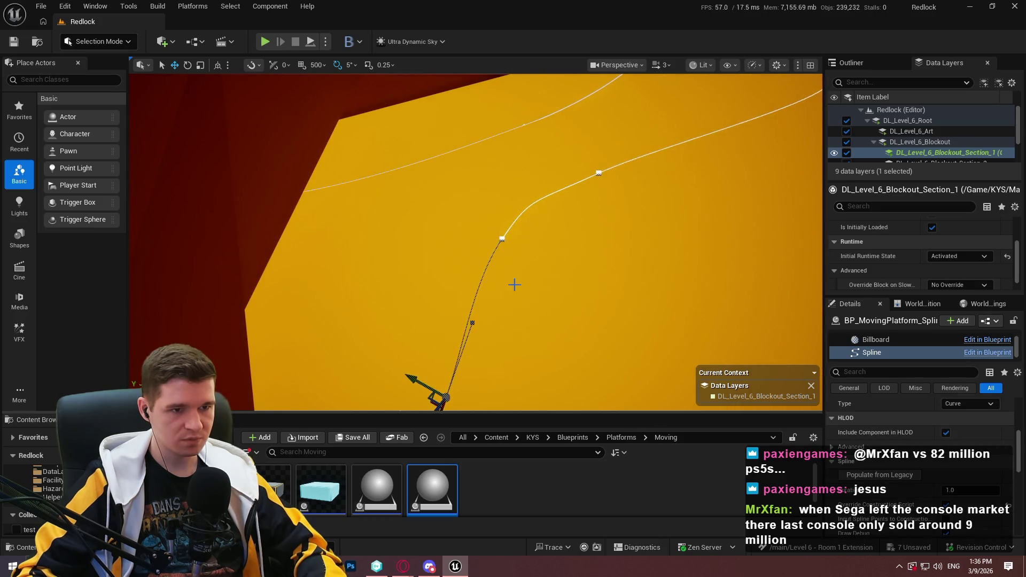
drag(515, 286, 534, 278)
drag(587, 251, 601, 249)
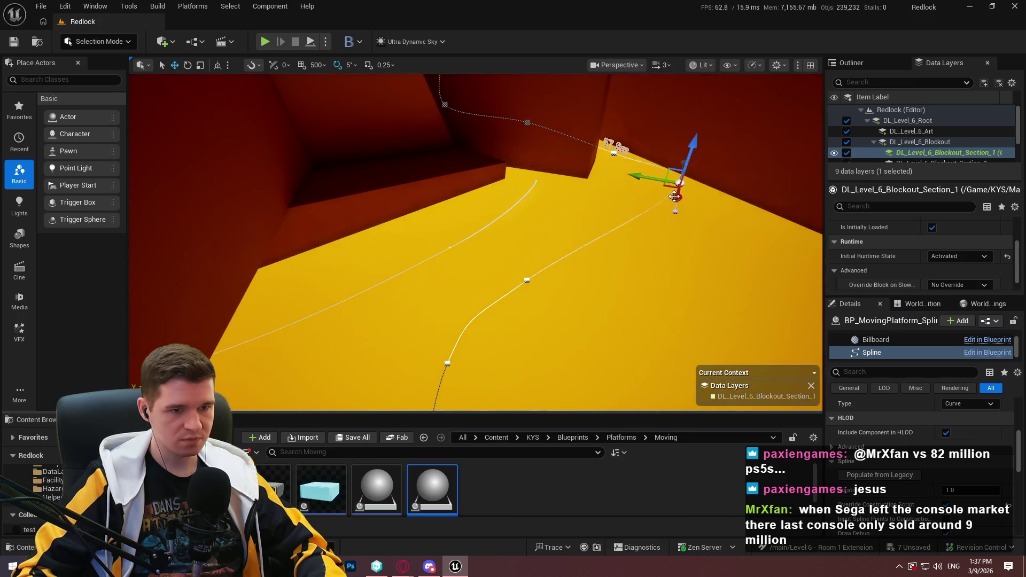
mouse_move(667, 188)
mouse_down()
mouse_move(609, 230)
mouse_move(591, 219)
mouse_move(602, 215)
mouse_move(447, 331)
mouse_move(648, 298)
mouse_move(526, 273)
mouse_move(436, 227)
mouse_move(321, 218)
mouse_move(515, 293)
mouse_move(711, 406)
mouse_move(641, 374)
mouse_move(665, 367)
mouse_move(711, 323)
mouse_move(700, 352)
mouse_move(710, 347)
mouse_move(714, 382)
mouse_up()
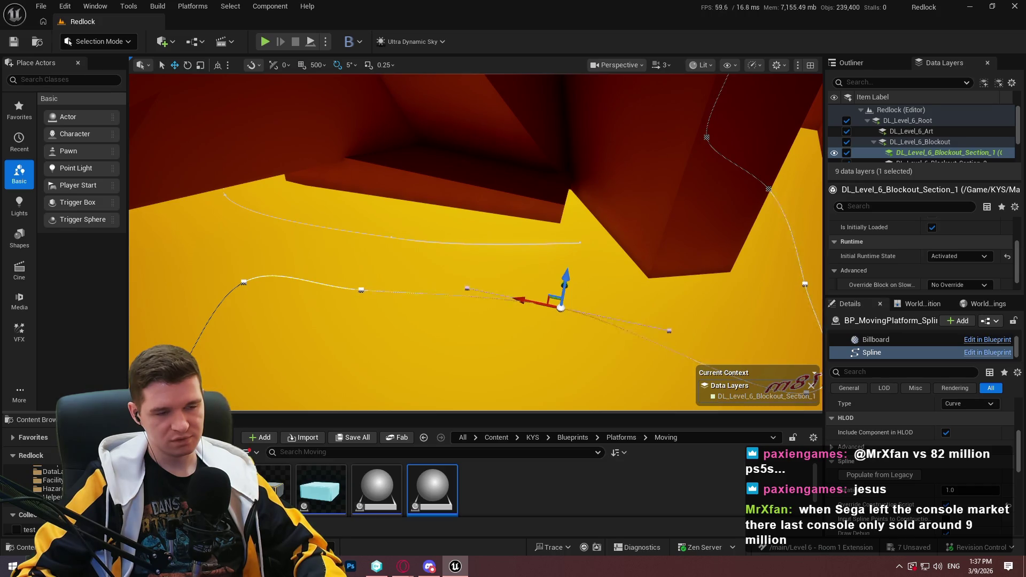
- Extend the spline's end point so the path curves into the dark red wall corner
click(580, 243)
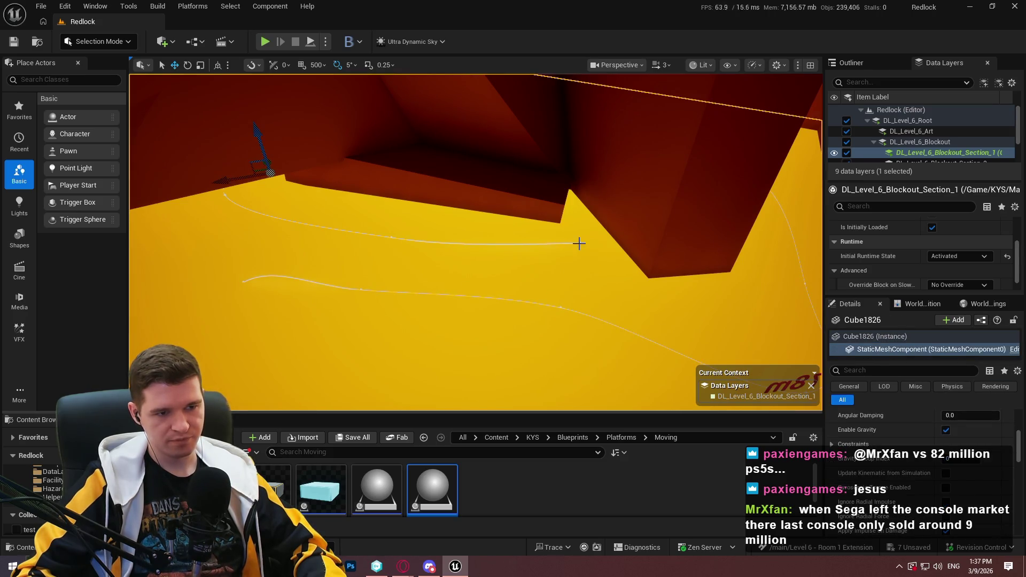
click(580, 244)
click(580, 244)
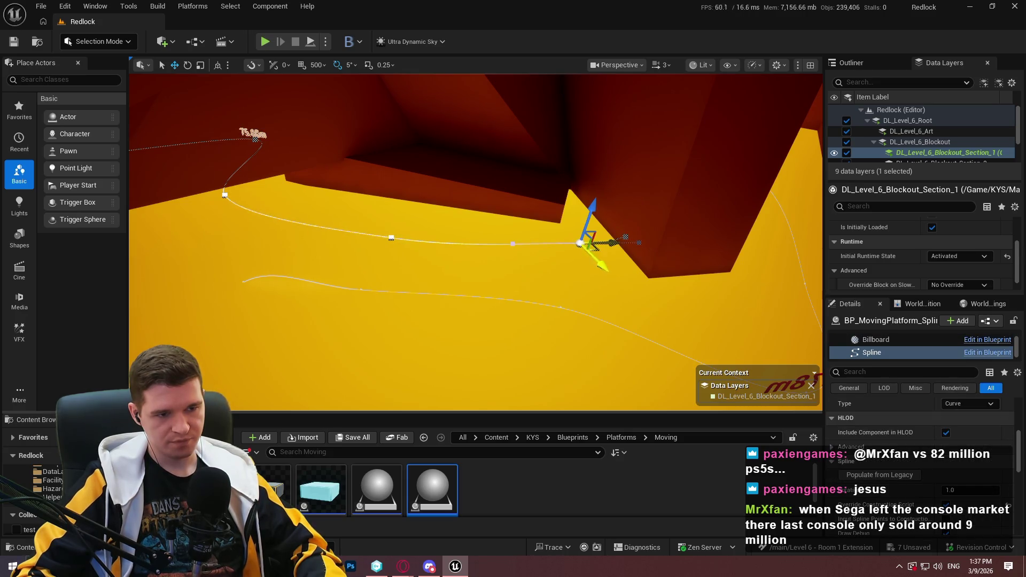
mouse_move(580, 244)
mouse_down()
mouse_move(569, 262)
mouse_move(625, 232)
mouse_move(632, 239)
mouse_move(609, 213)
mouse_move(602, 225)
mouse_up()
key(f)
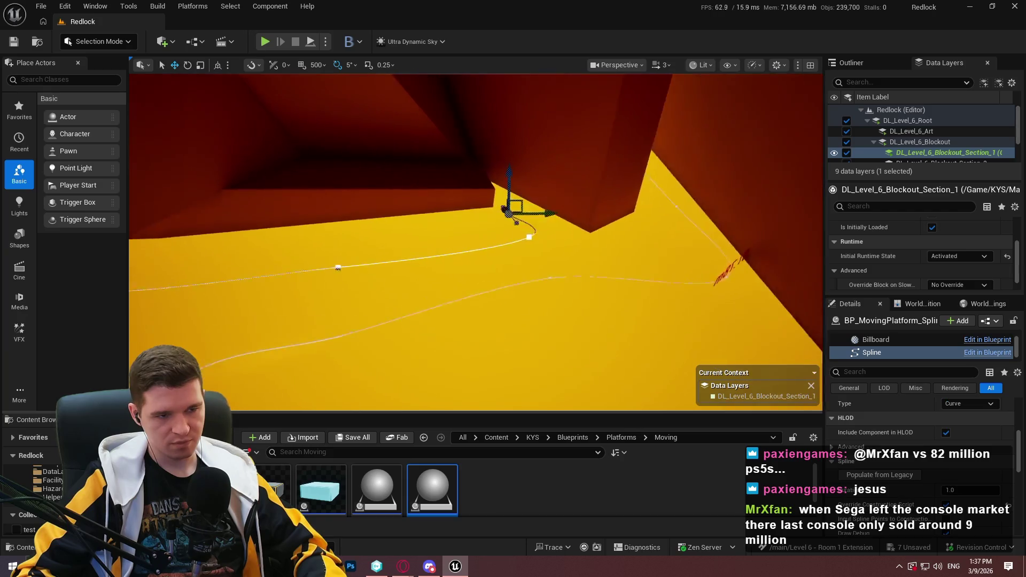
right_click(392, 176)
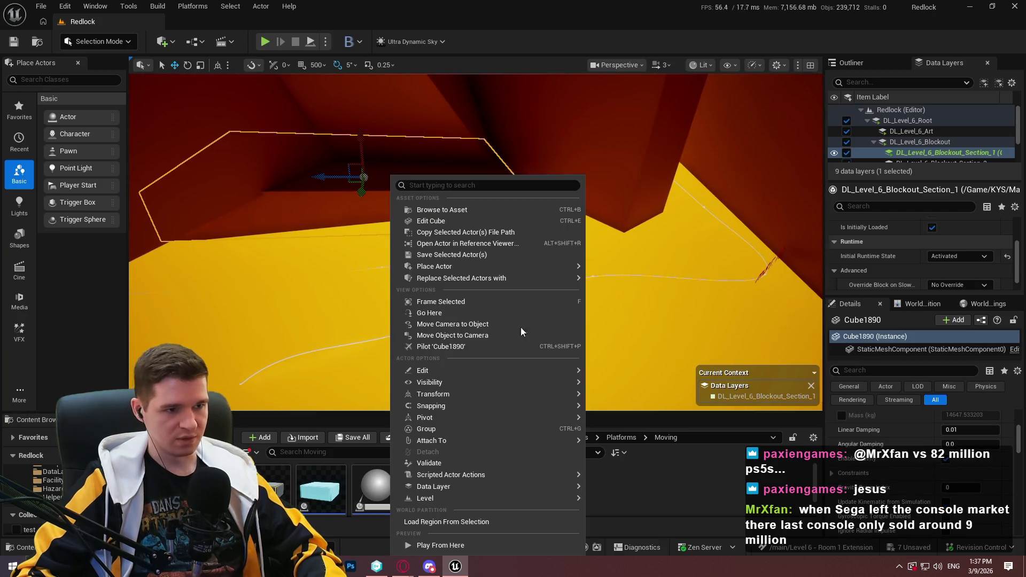
- Play from the wall block, walk to the ledge edge, look over the yellow floor, then end play
click(477, 543)
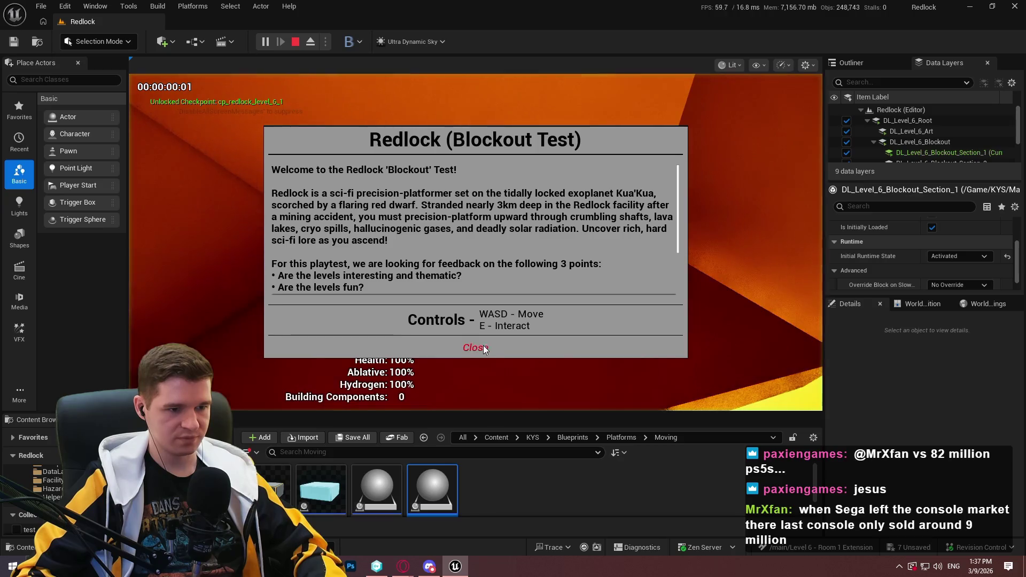
click(483, 346)
key(F11)
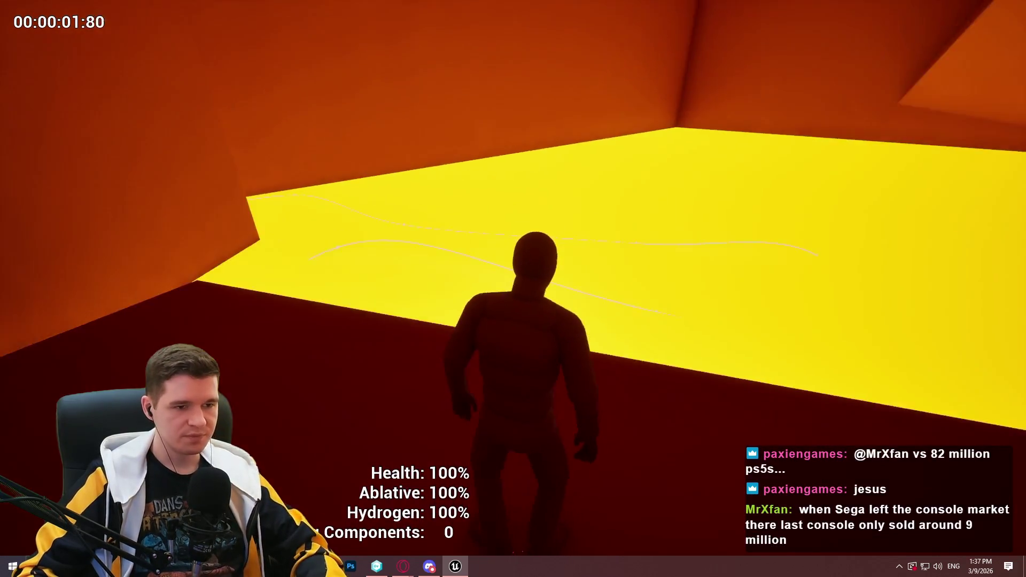
key(w)
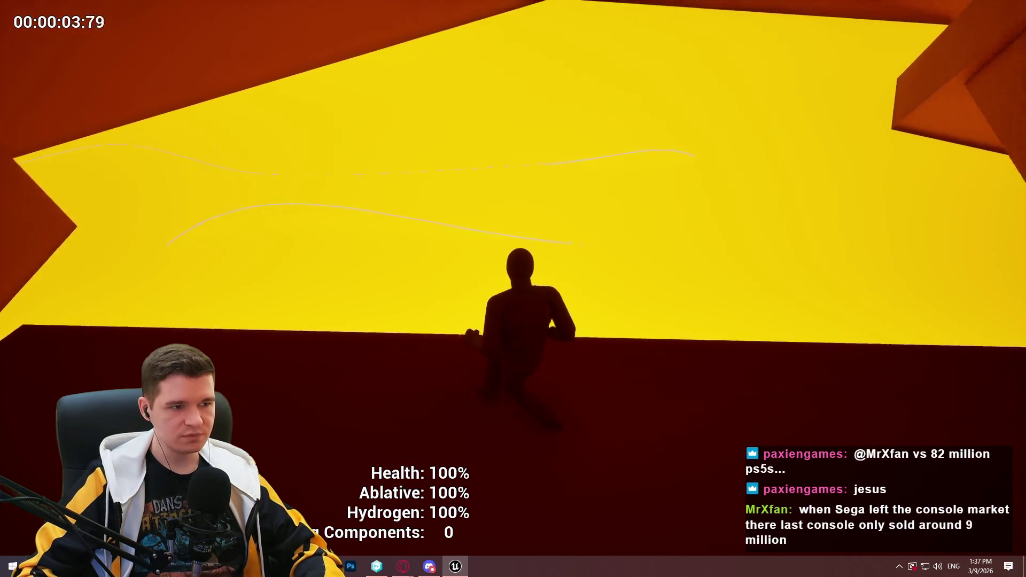
key(a)
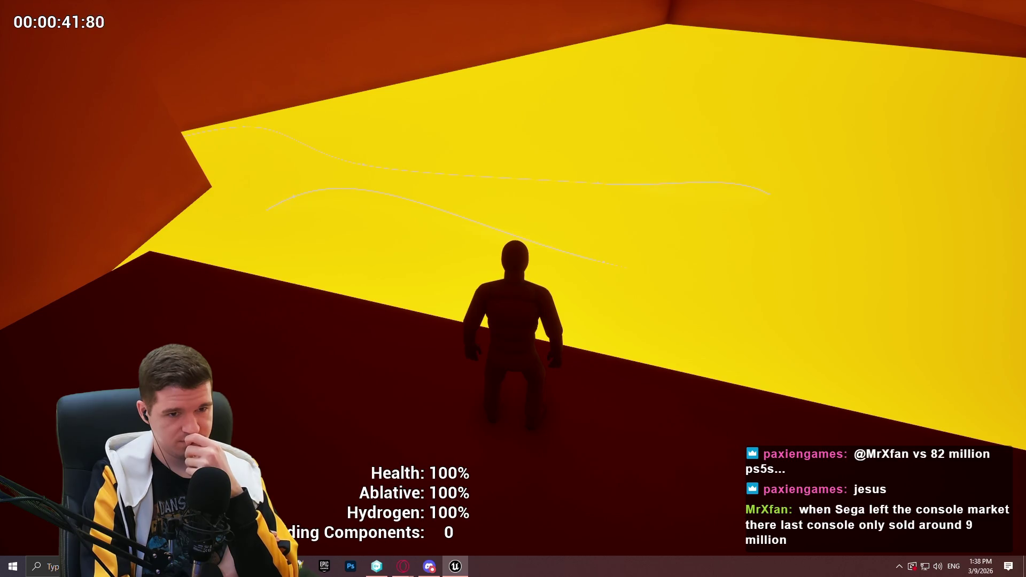
key(Escape)
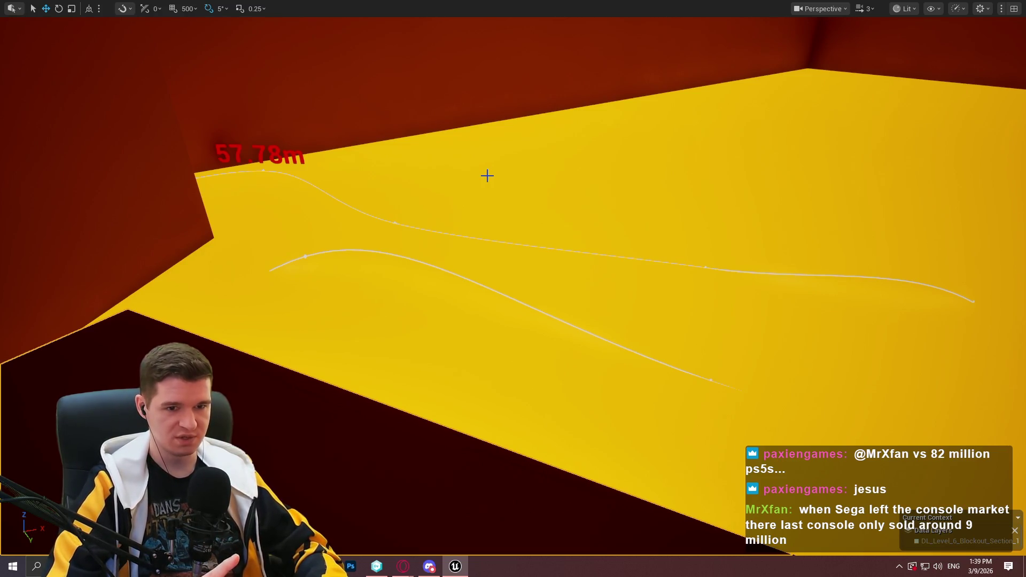
- Pull a tangent handle of the platform's spline down to reshape its curve
mouse_move(741, 245)
mouse_down()
mouse_move(833, 214)
mouse_move(639, 242)
mouse_up()
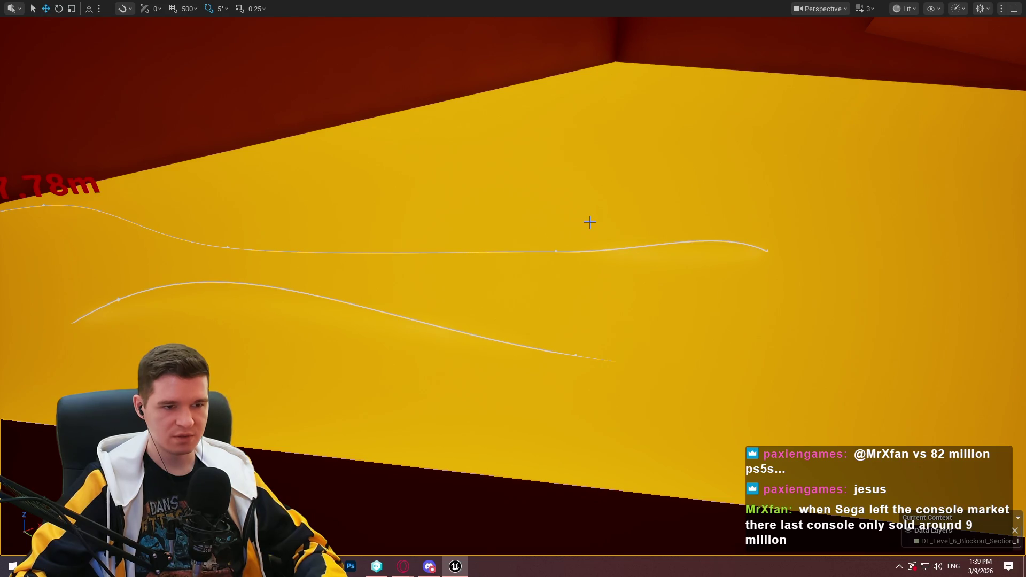
mouse_move(590, 222)
mouse_down()
mouse_move(332, 238)
mouse_move(219, 286)
mouse_move(692, 321)
mouse_up()
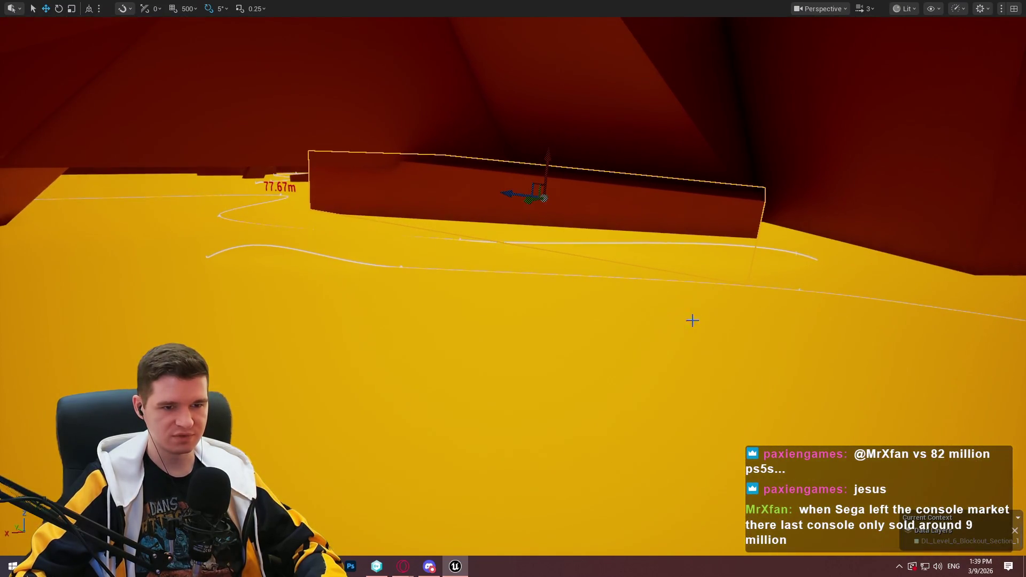
click(796, 253)
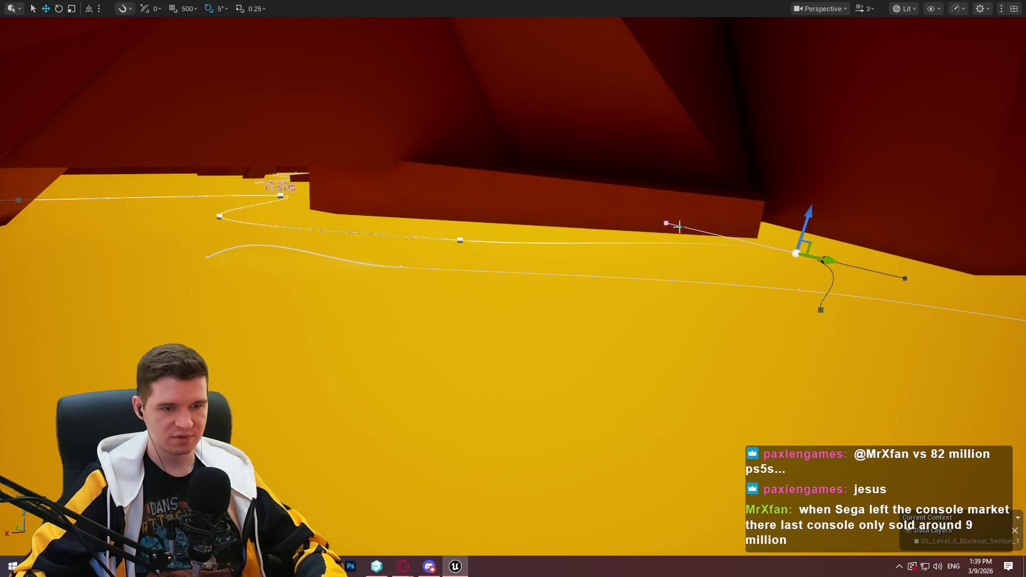
click(666, 223)
drag(673, 190, 668, 210)
click(820, 310)
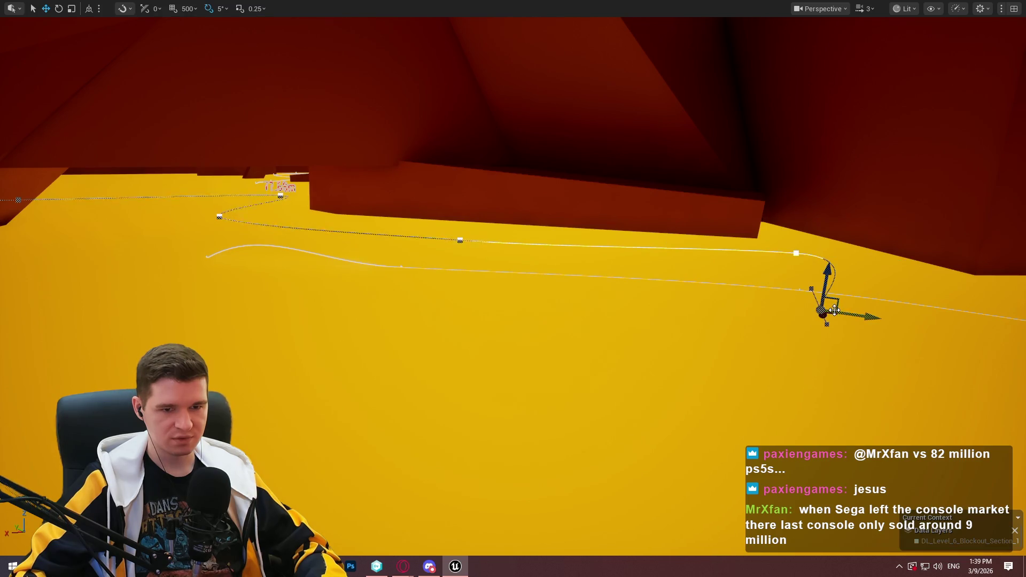
mouse_move(834, 310)
mouse_down()
mouse_move(663, 305)
mouse_move(664, 337)
mouse_move(641, 350)
mouse_move(563, 276)
mouse_up()
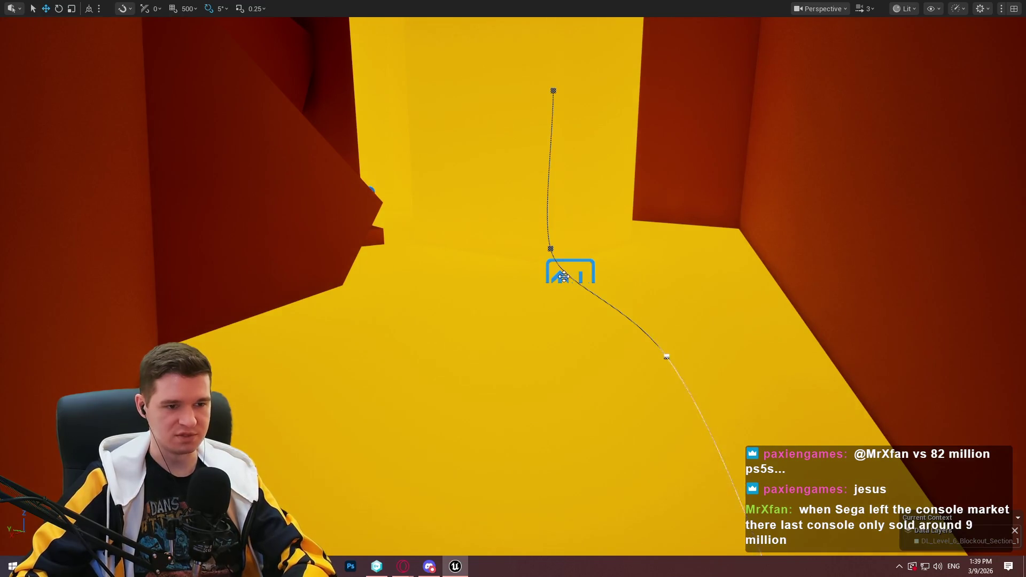
- Delete a middle point from the platform's path and reselect the path
click(551, 248)
key(Delete)
click(583, 288)
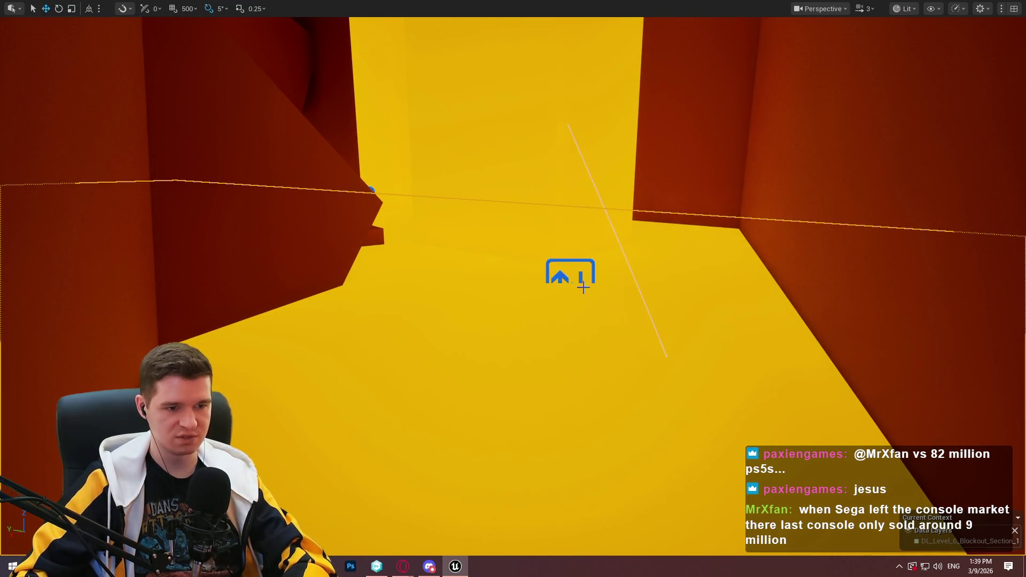
click(583, 287)
key(Escape)
mouse_move(588, 282)
mouse_down()
mouse_move(508, 262)
mouse_move(507, 299)
mouse_move(529, 252)
mouse_move(513, 283)
mouse_move(518, 245)
mouse_up()
click(510, 242)
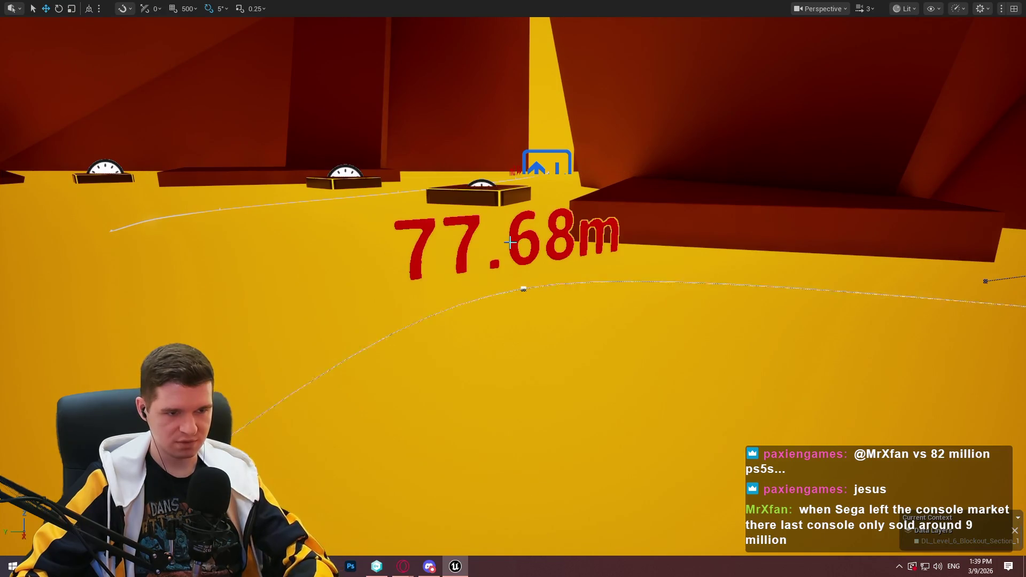
key(F11)
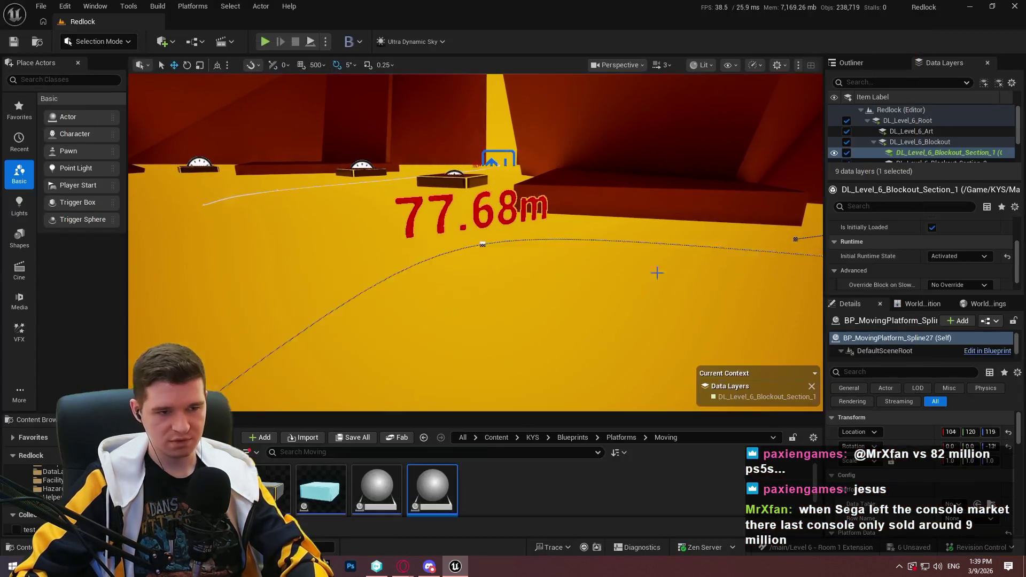
scroll(902, 468, down, 3)
scroll(908, 467, down, 5)
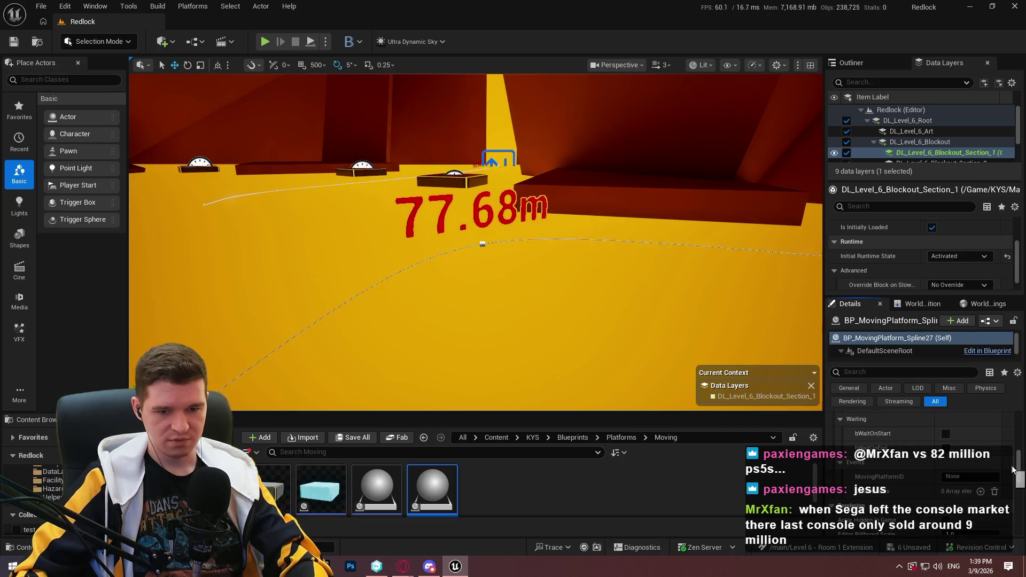
key(f)
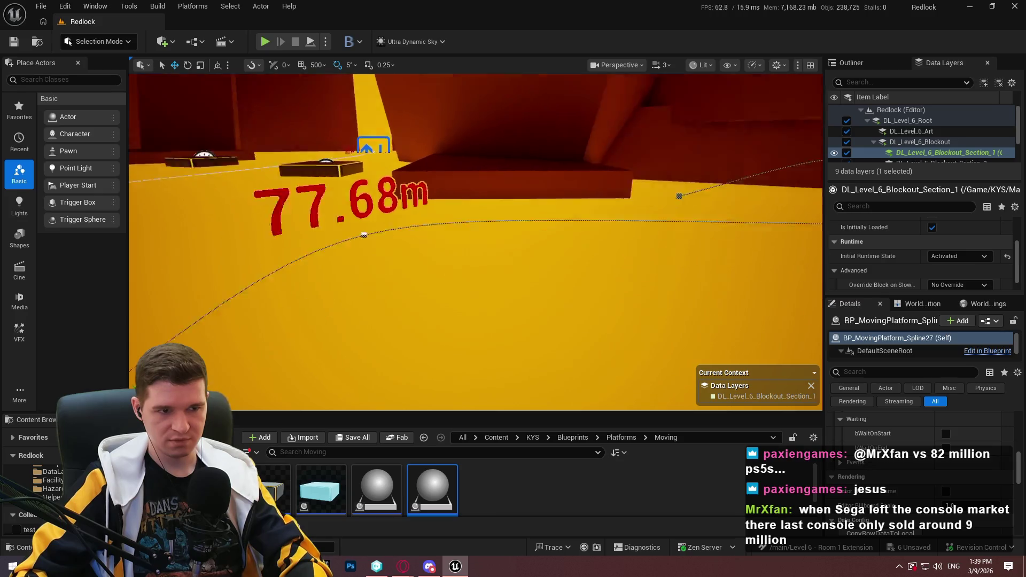
key(F11)
mouse_move(545, 228)
mouse_down()
mouse_move(540, 257)
mouse_move(550, 284)
mouse_move(565, 253)
mouse_move(556, 248)
mouse_move(542, 244)
mouse_move(522, 268)
mouse_move(508, 257)
mouse_move(500, 265)
mouse_up()
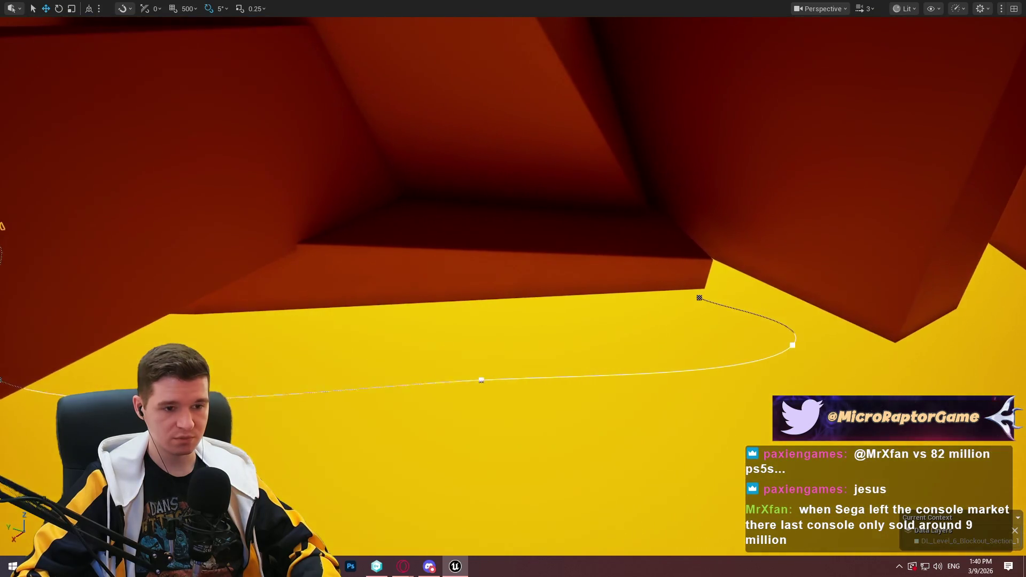
- Select the purple beam and frame it up close
click(835, 190)
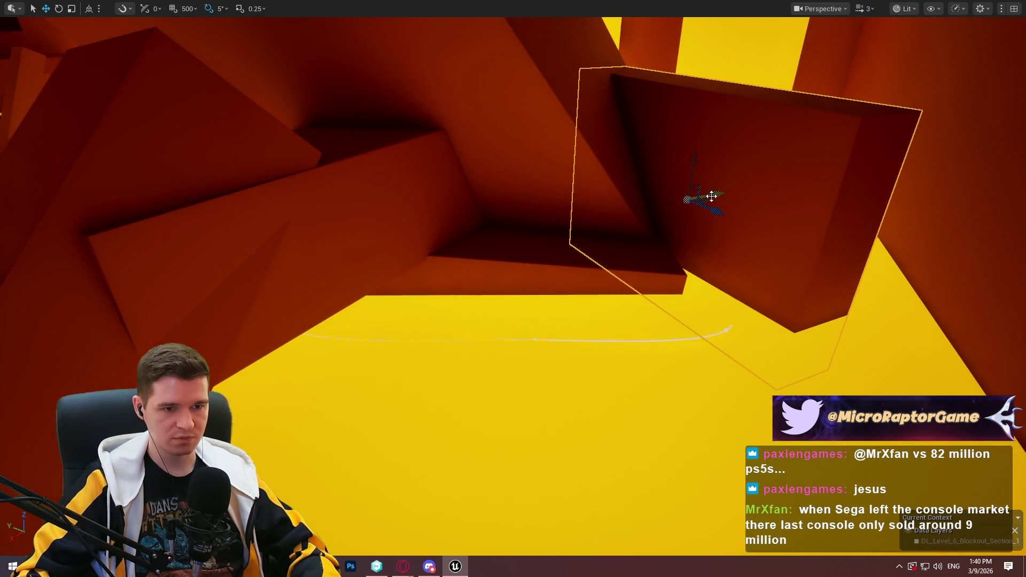
mouse_move(755, 230)
mouse_down()
mouse_move(748, 257)
mouse_move(760, 254)
mouse_move(750, 262)
mouse_move(687, 249)
mouse_move(737, 252)
mouse_up()
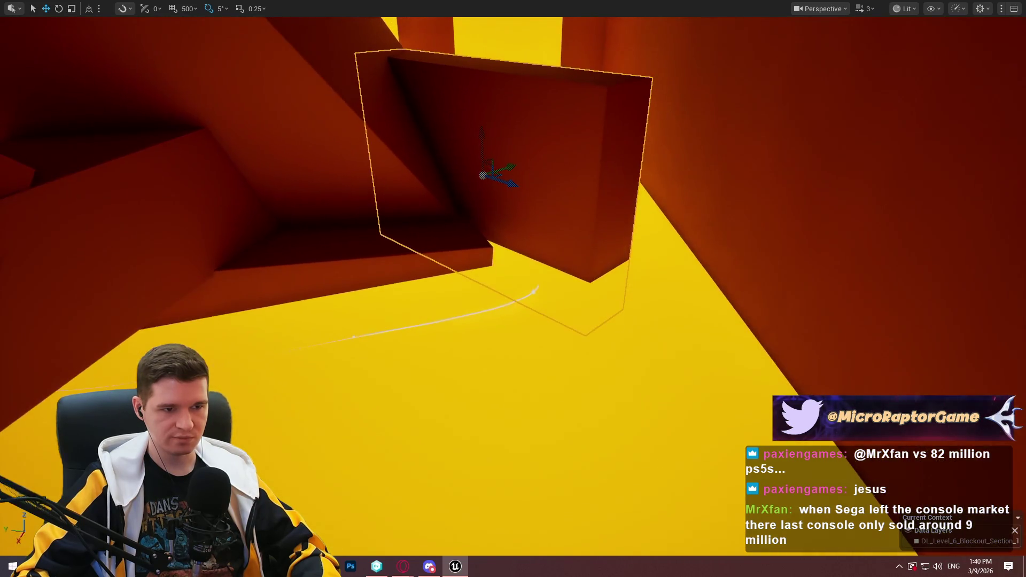
click(412, 252)
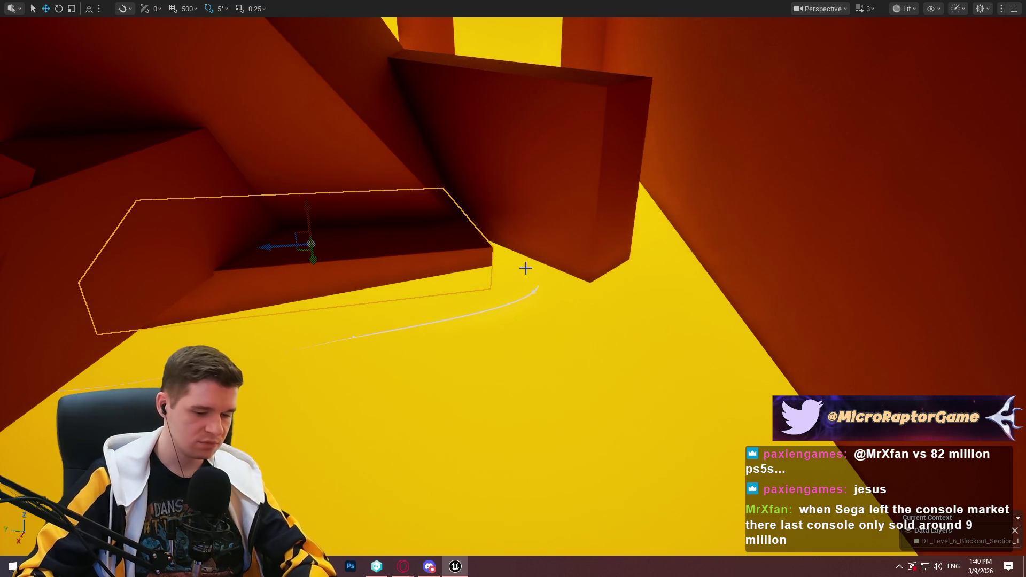
drag(584, 304, 584, 305)
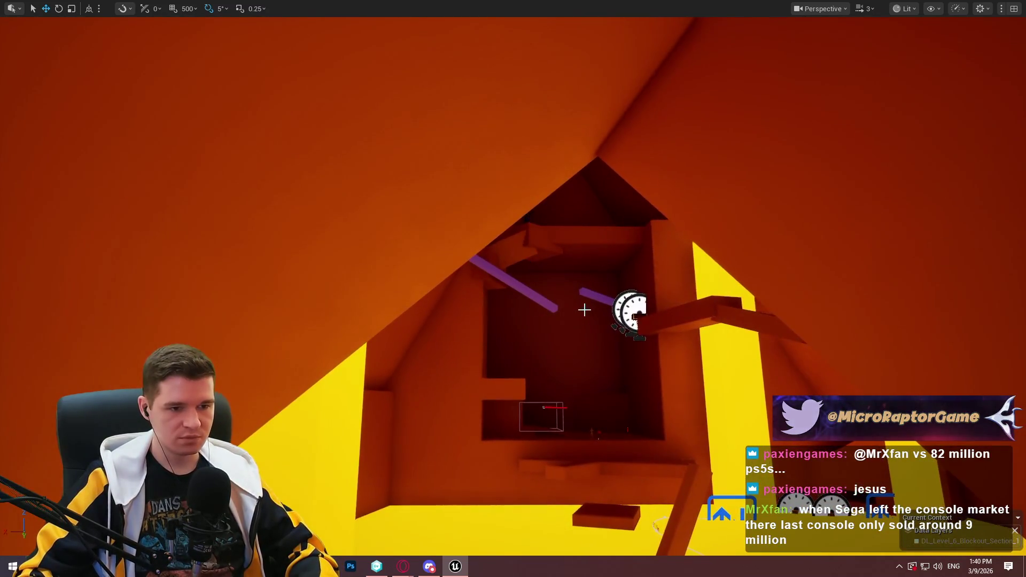
click(600, 295)
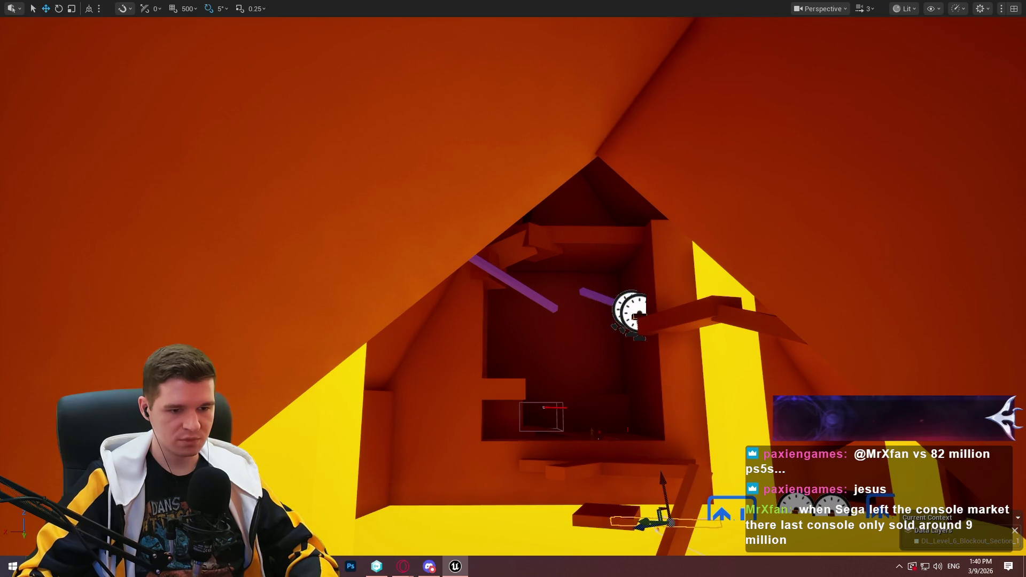
drag(385, 449, 386, 450)
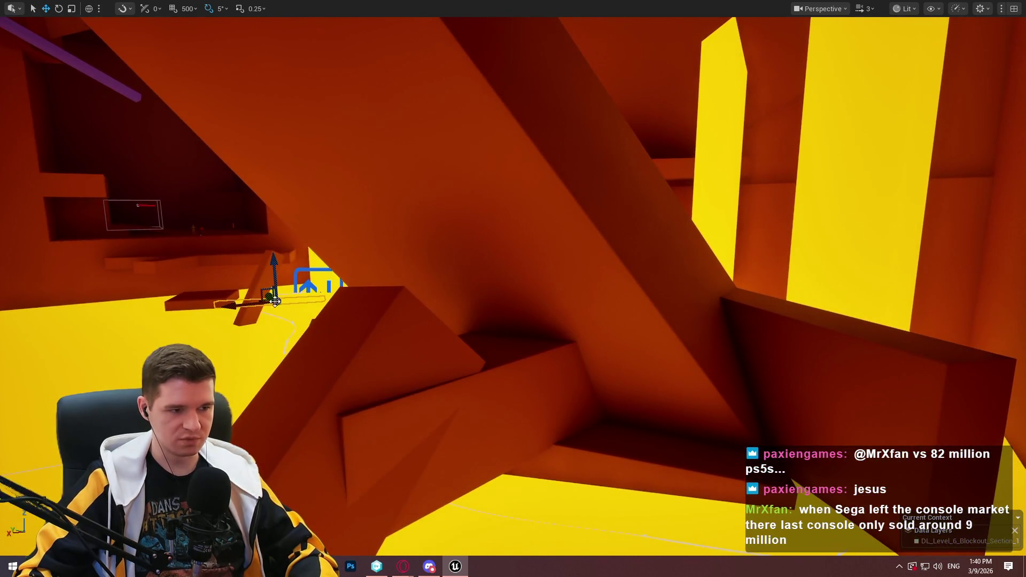
drag(424, 377, 423, 377)
mouse_move(325, 191)
mouse_down()
mouse_move(466, 305)
mouse_move(480, 332)
mouse_move(406, 342)
mouse_up()
- Rotate the purple beam to -35 degrees, then undo back to its earlier angle
key(e)
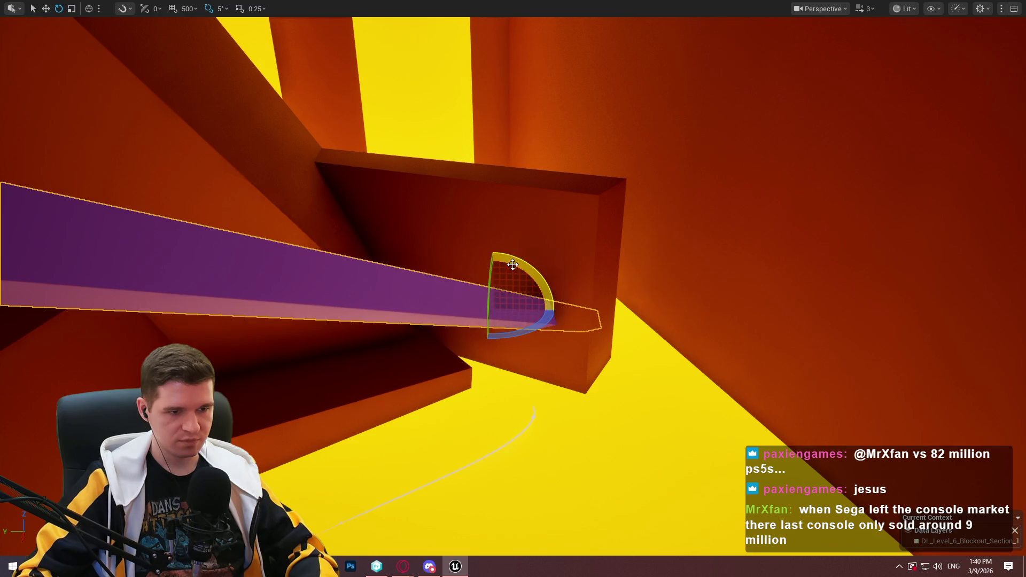
mouse_move(534, 277)
mouse_down()
mouse_move(540, 267)
mouse_move(513, 254)
mouse_move(492, 299)
mouse_up()
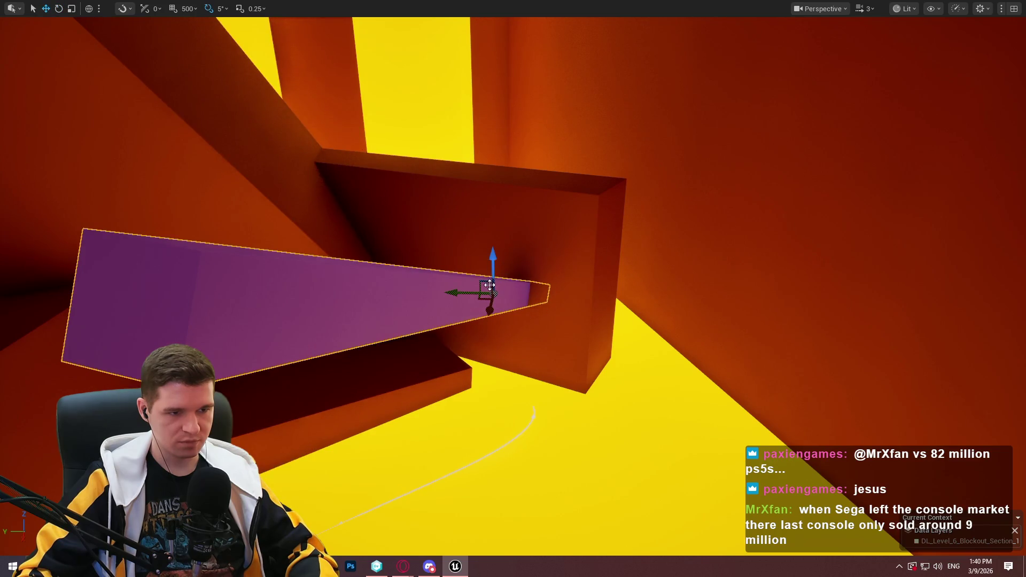
key(ctrl+z)
key(ctrl+z)
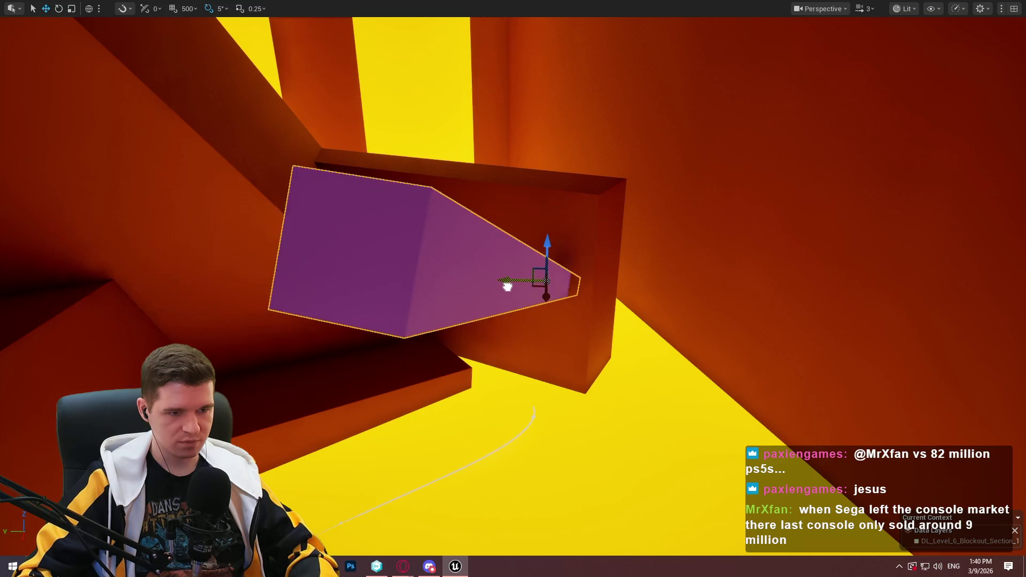
drag(484, 313, 484, 313)
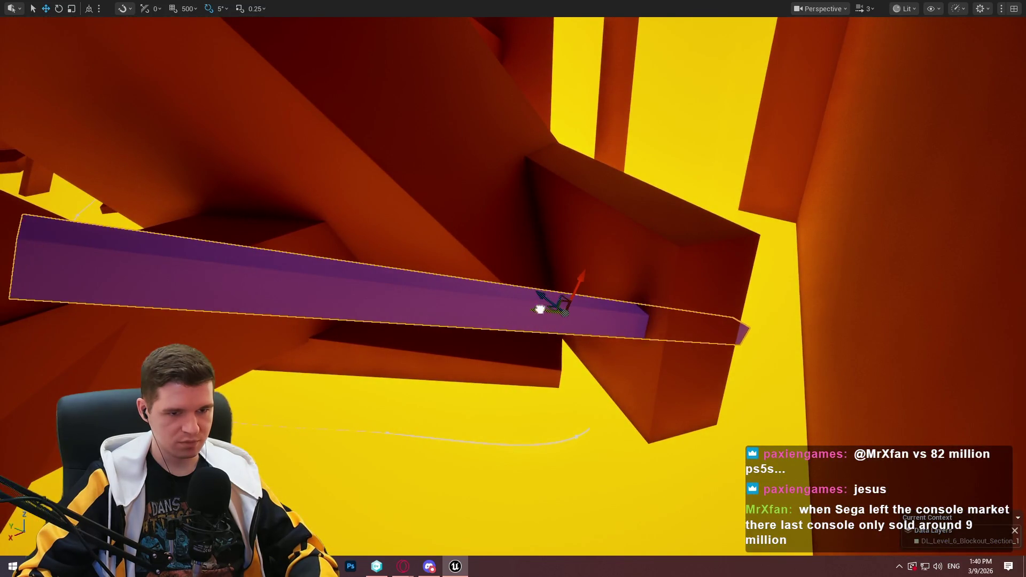
drag(499, 265, 499, 266)
- Scale the yellow pillar down along Z to make it shorter
drag(245, 255, 245, 255)
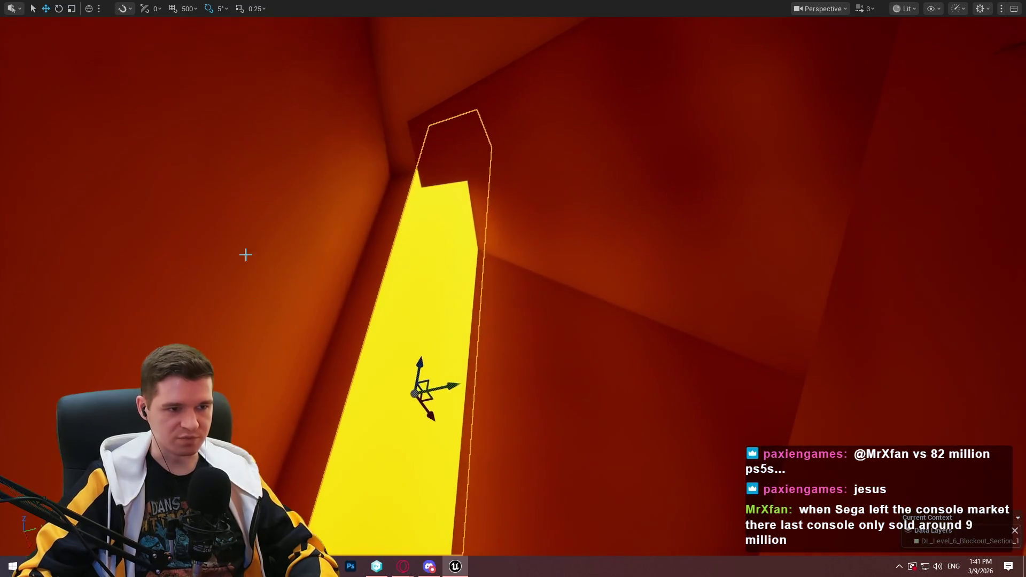
drag(409, 259, 410, 259)
key(r)
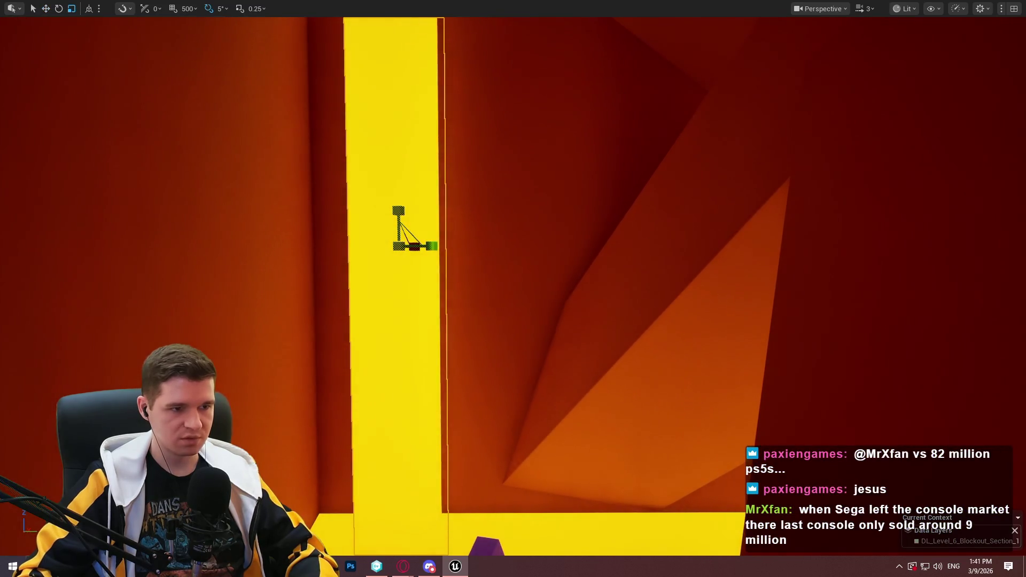
drag(398, 210, 398, 229)
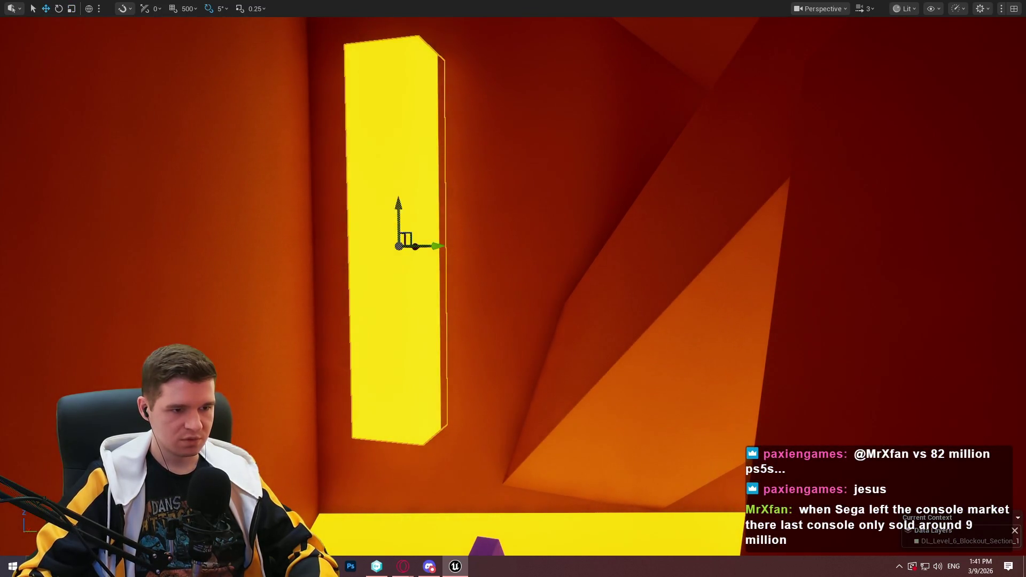
- Shift the yellow pillar slightly down-right and tilt it 5 degrees
drag(416, 398, 416, 398)
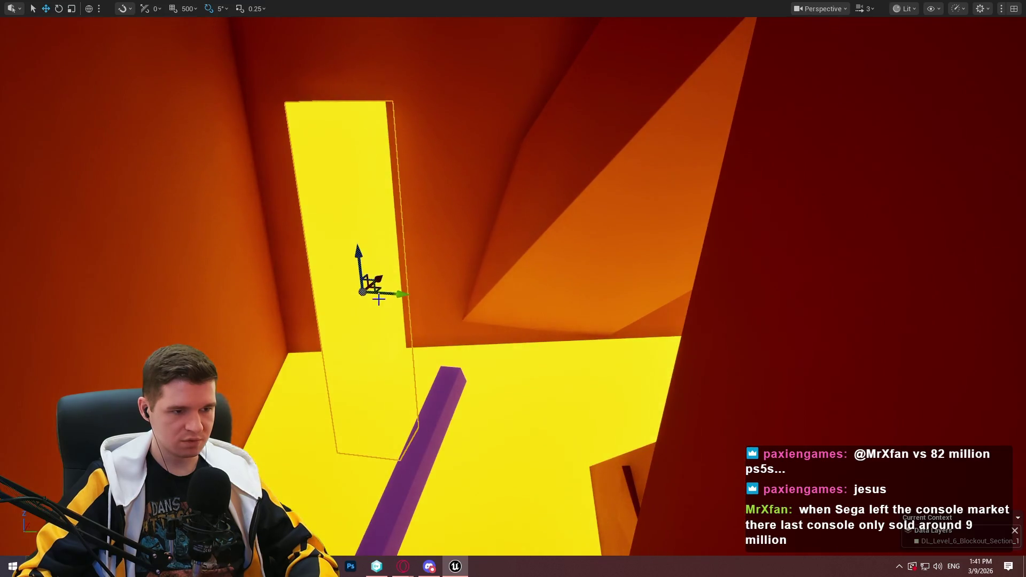
drag(380, 289, 379, 290)
drag(380, 436, 379, 437)
mouse_move(350, 476)
mouse_down()
mouse_move(370, 505)
mouse_move(350, 402)
mouse_up()
drag(388, 499, 352, 400)
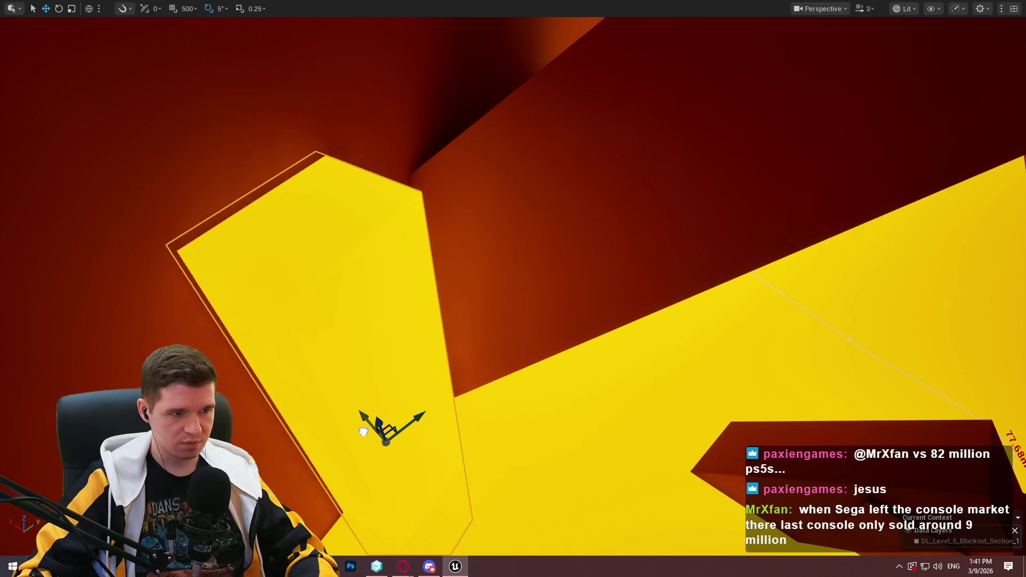
- Fly around the level to view the yellow beams, platforms and pillars
drag(366, 435, 367, 434)
drag(517, 196, 516, 196)
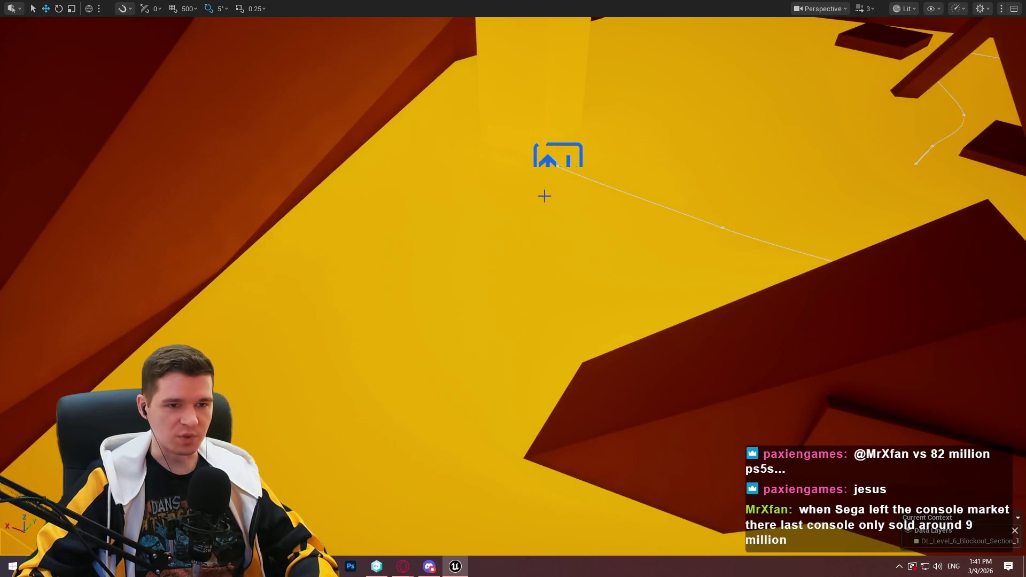
drag(587, 114, 587, 114)
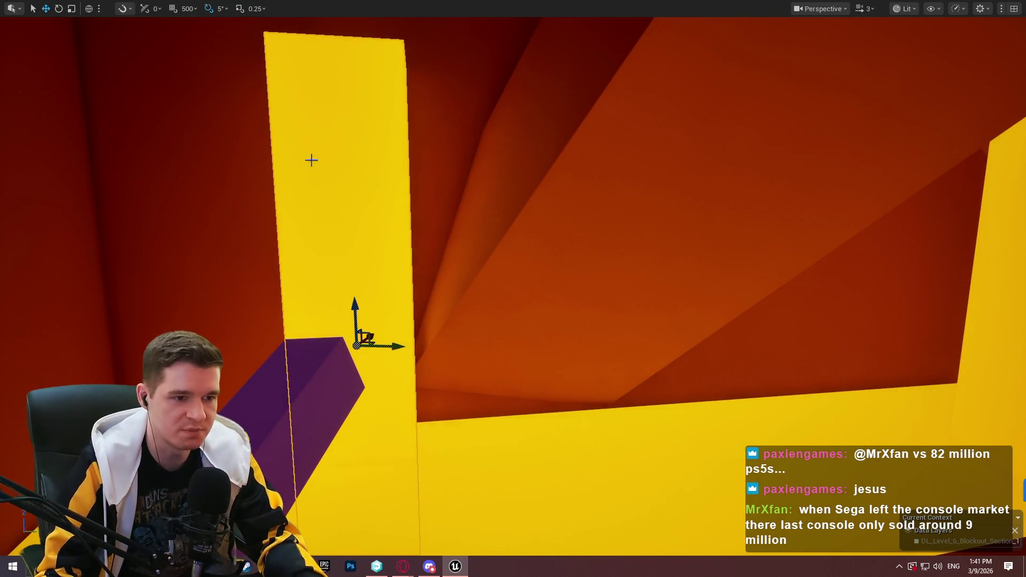
drag(311, 160, 312, 160)
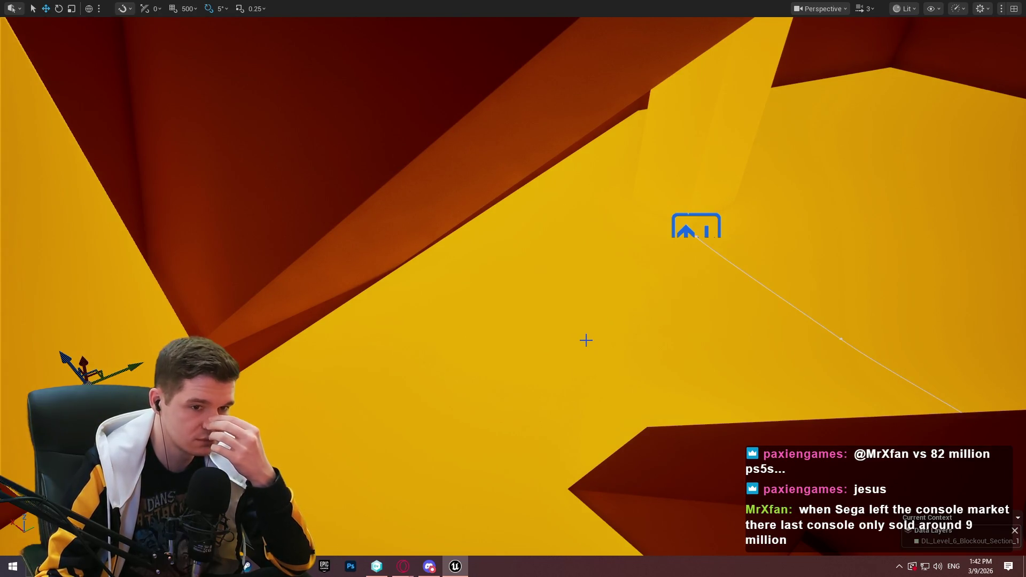
drag(311, 161, 312, 160)
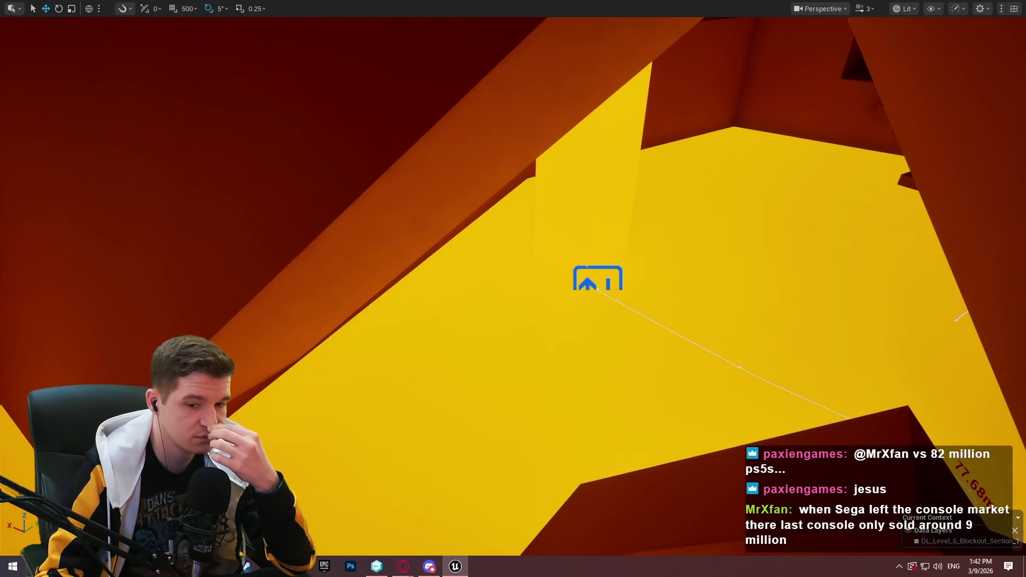
drag(311, 160, 312, 161)
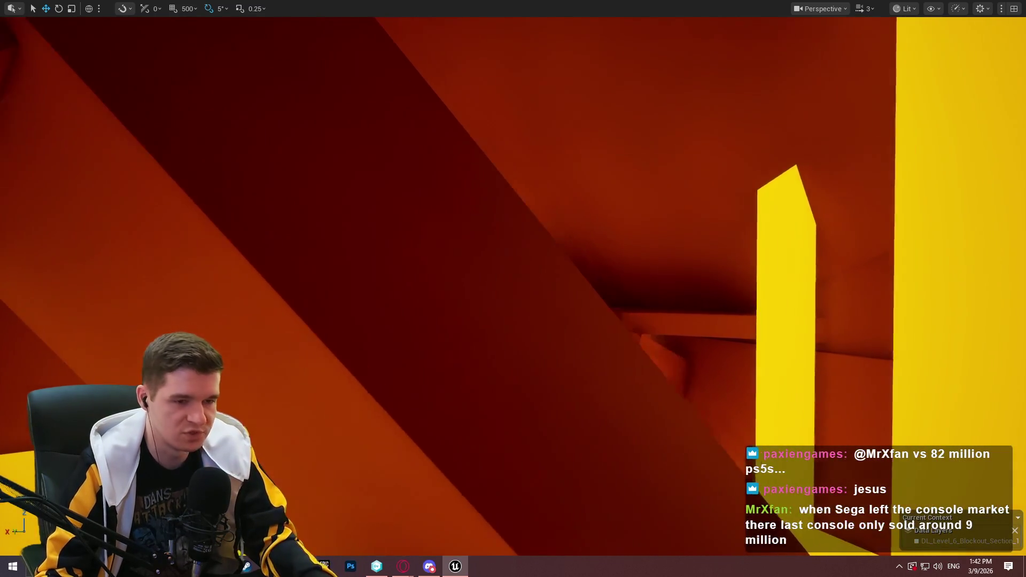
drag(618, 370, 597, 342)
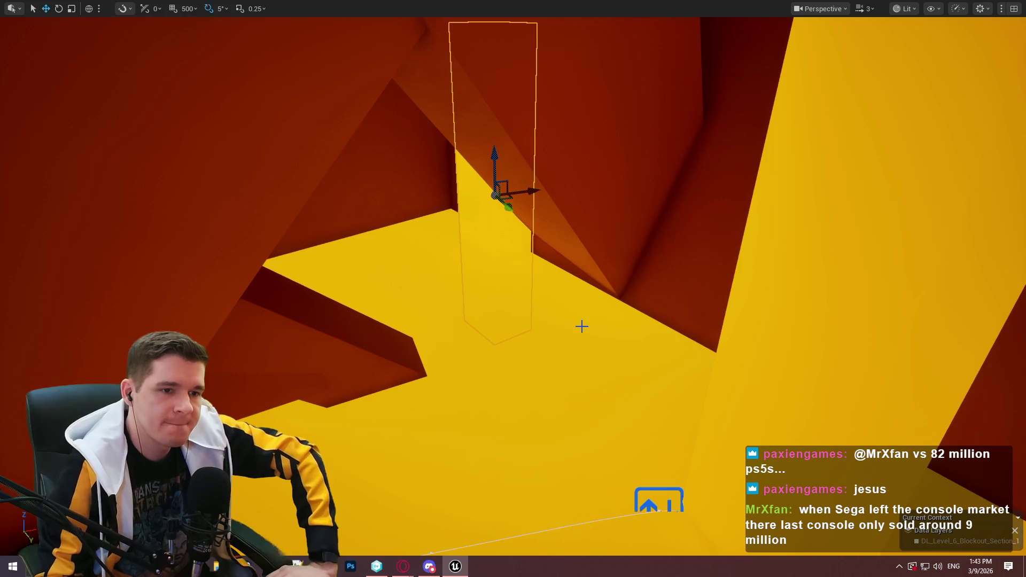
- Fly the view past the purple beams and orange walls down to the corridor wall
mouse_move(533, 332)
mouse_down()
mouse_move(600, 275)
mouse_move(622, 351)
mouse_up()
mouse_move(525, 191)
mouse_down()
mouse_move(516, 224)
mouse_move(473, 220)
mouse_up()
drag(383, 236, 383, 236)
drag(614, 417, 614, 417)
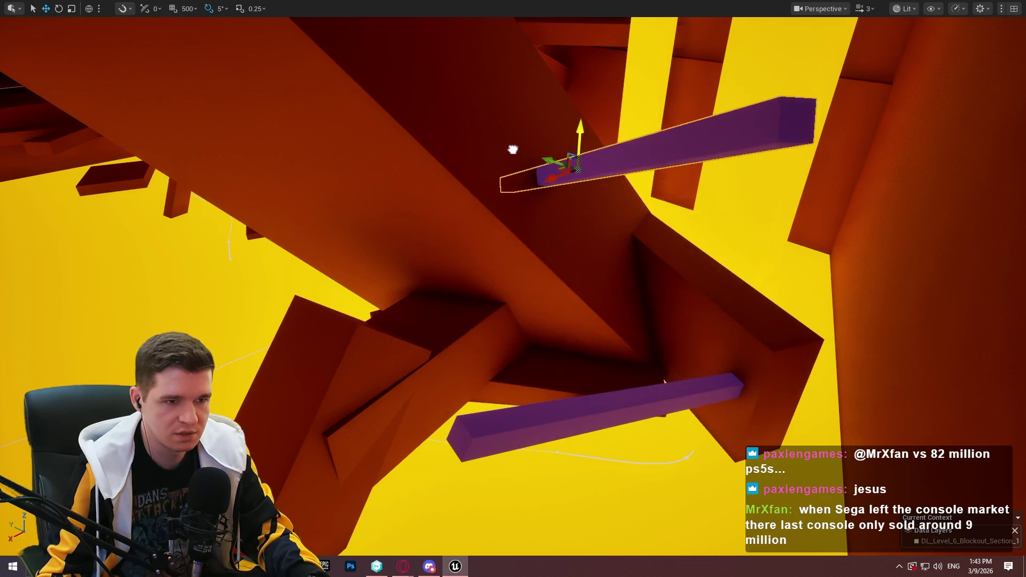
drag(538, 189, 538, 189)
mouse_move(419, 162)
mouse_down()
mouse_move(418, 203)
mouse_move(418, 161)
mouse_up()
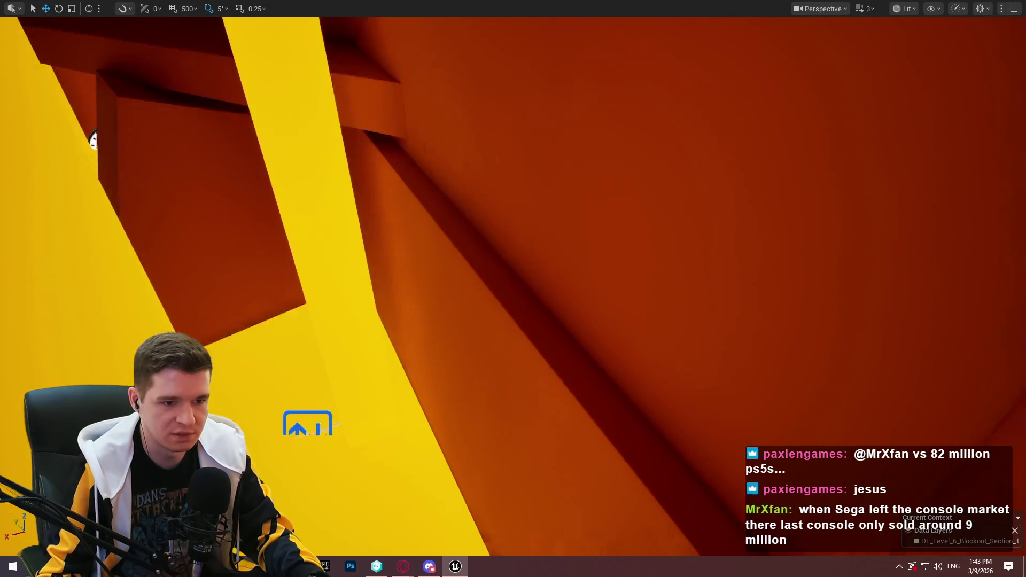
drag(487, 350, 488, 342)
- Play from the orange wall cube, run down the corridor, climb the ledge, then stop the session
right_click(488, 351)
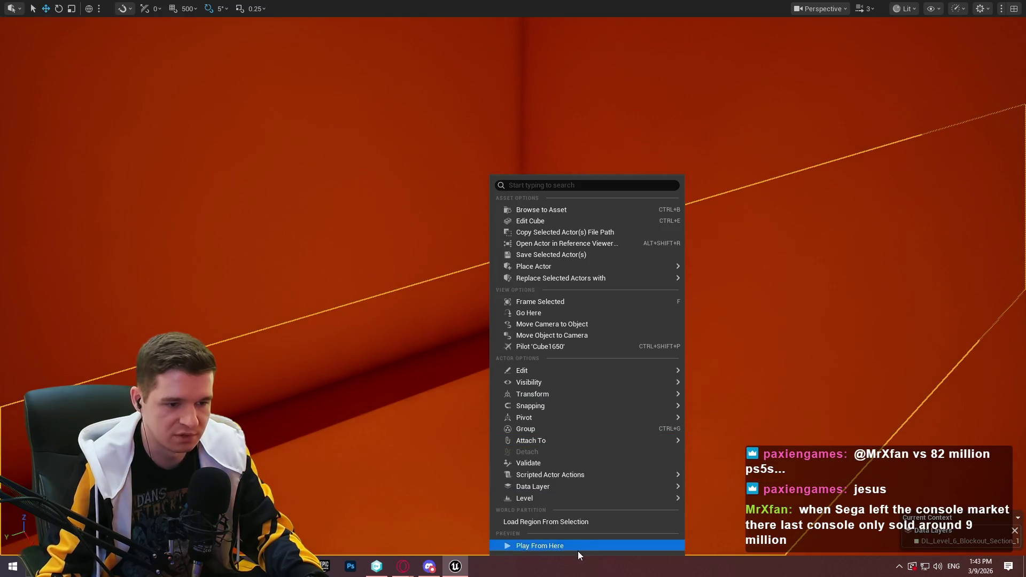
click(577, 546)
click(512, 449)
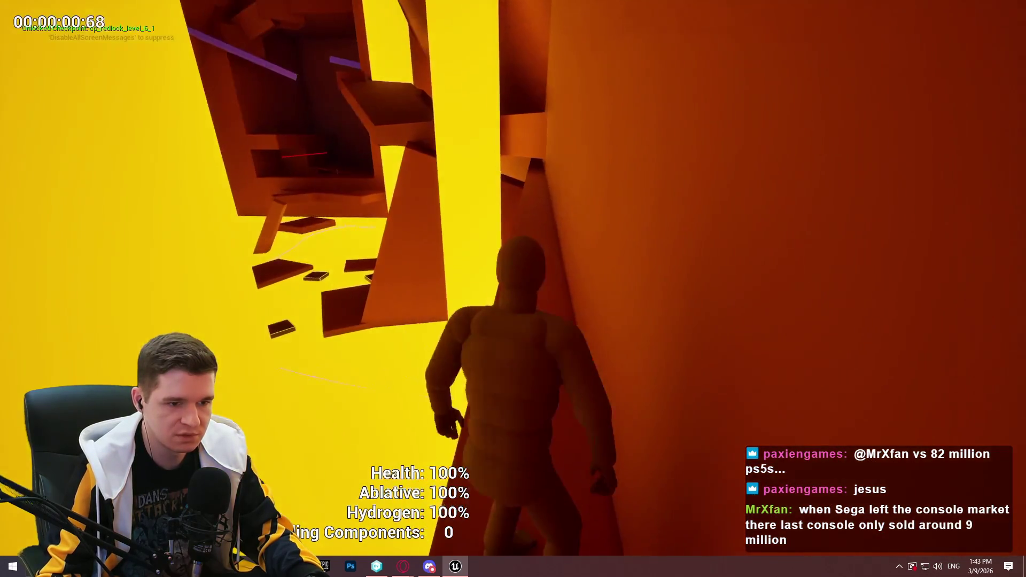
key(w)
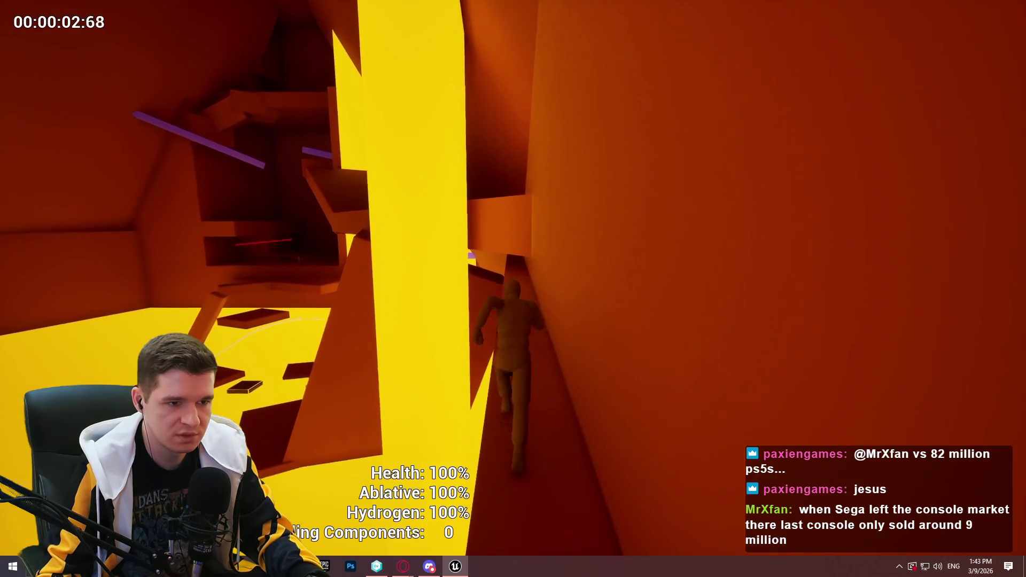
key(space)
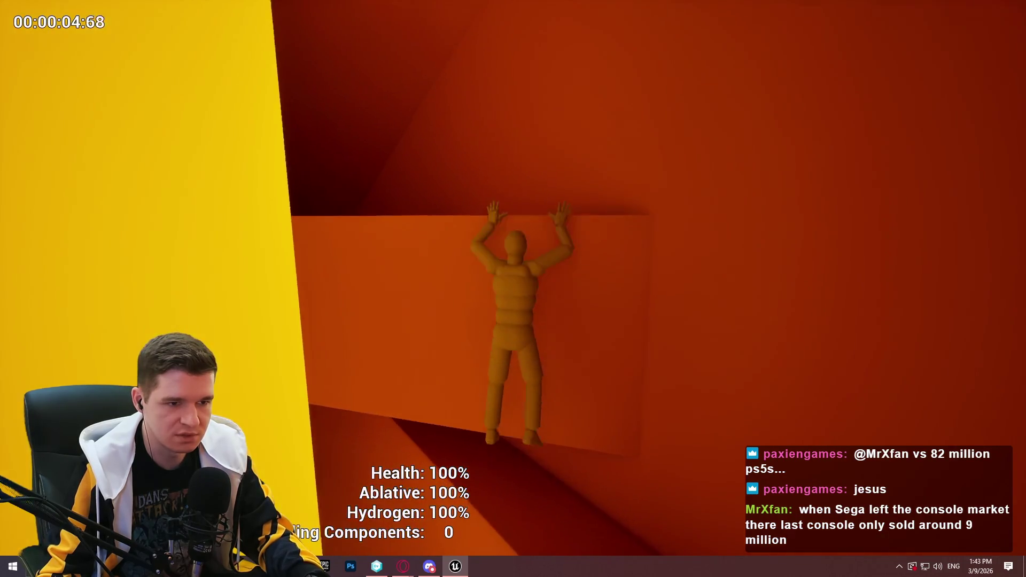
key(w)
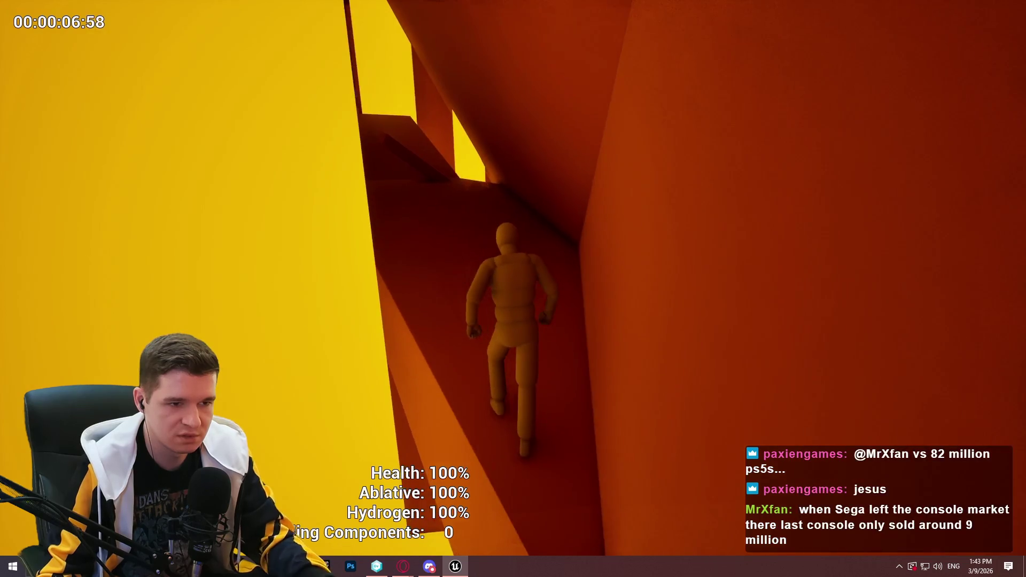
key(Escape)
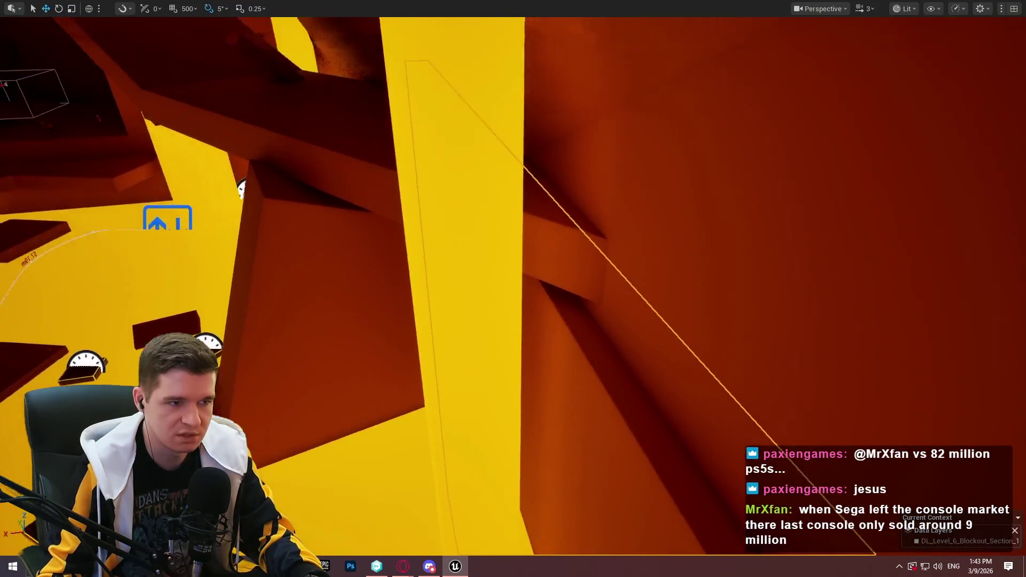
- Slide the block sideways and down into the corridor, shrinking it into a long thin box
scroll(282, 397, down, 5)
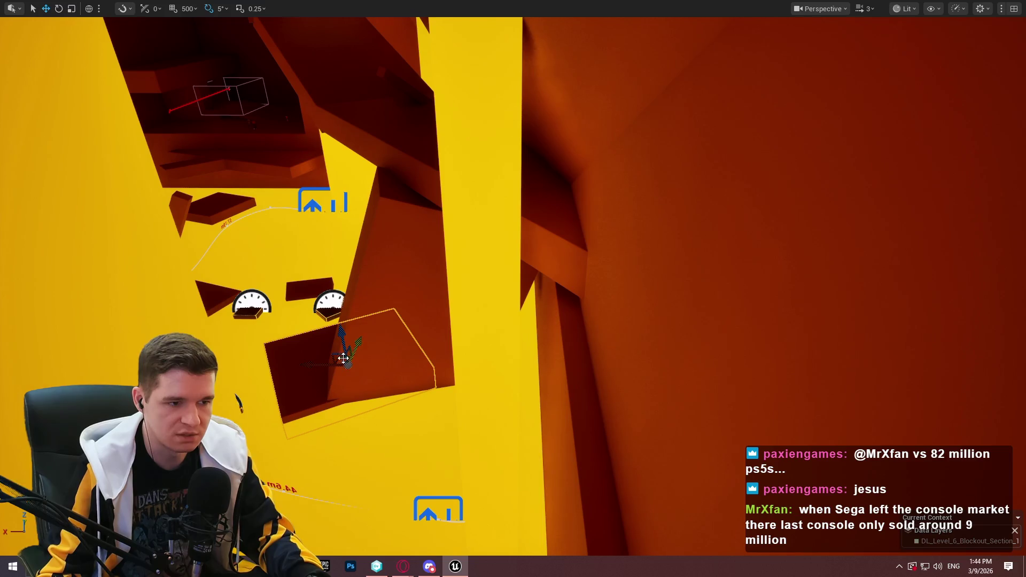
mouse_move(389, 324)
mouse_down()
mouse_move(505, 365)
mouse_move(530, 323)
mouse_up()
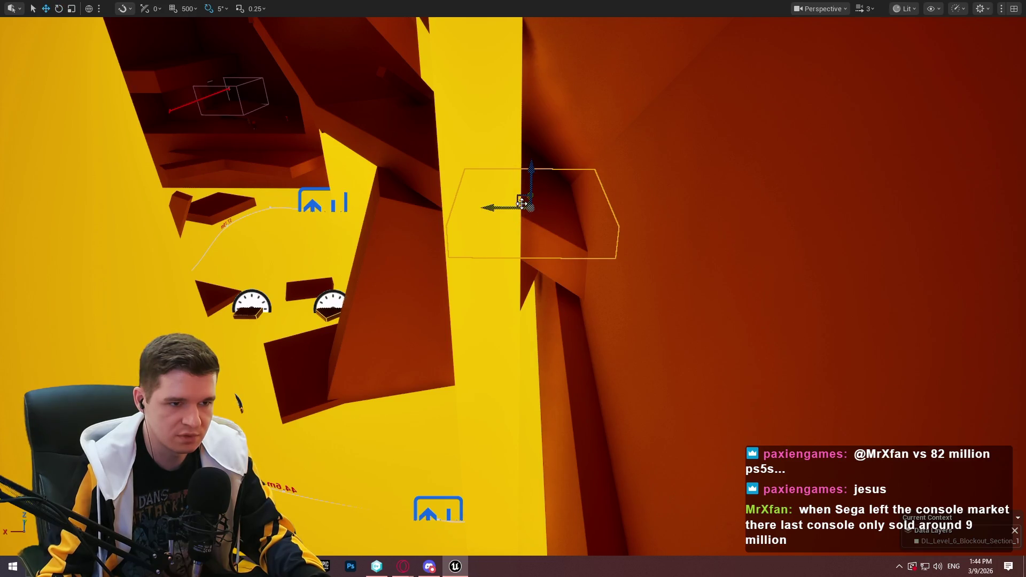
mouse_move(522, 203)
mouse_down()
mouse_move(597, 338)
mouse_move(516, 354)
mouse_up()
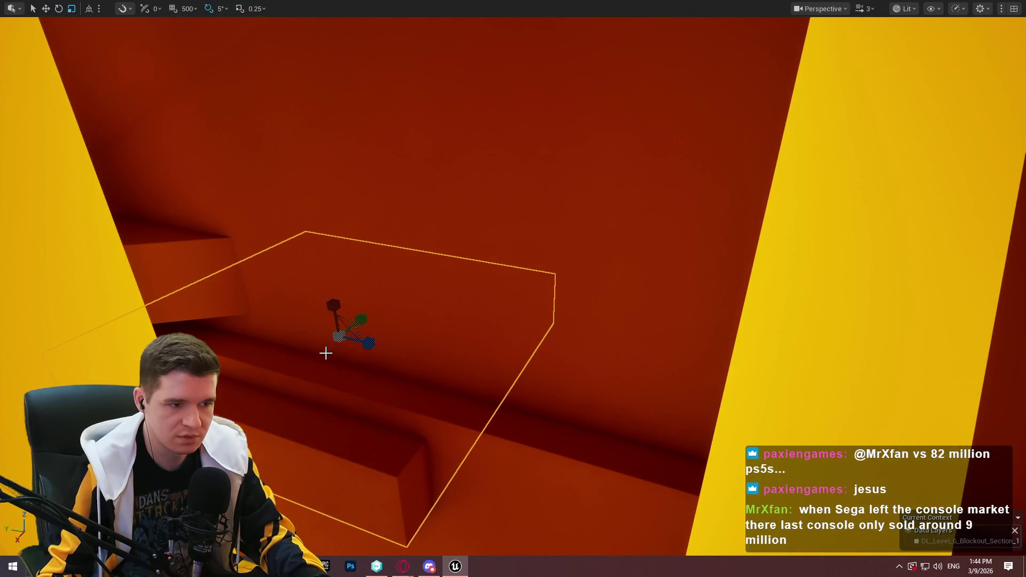
key(ctrl+z)
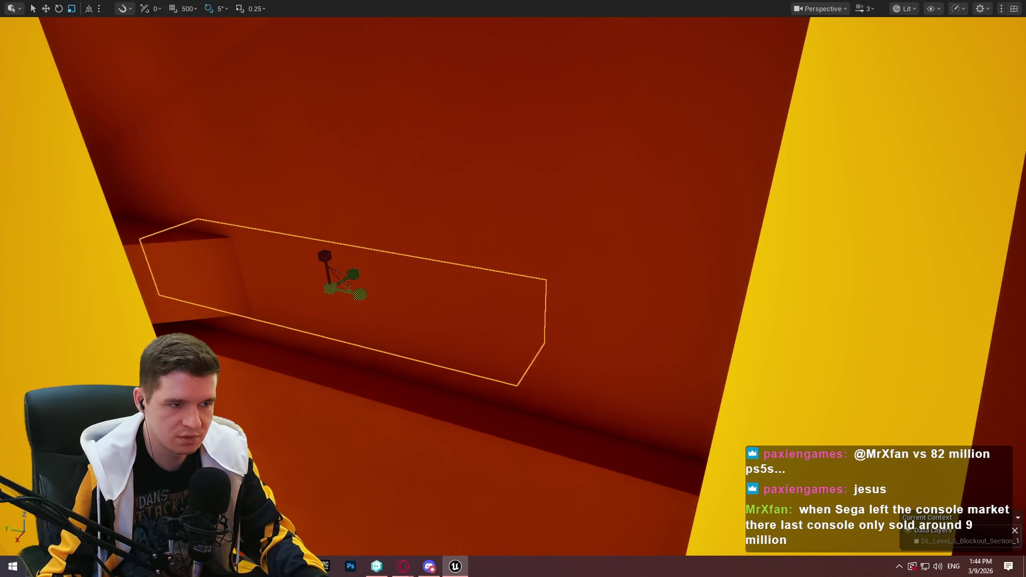
- Tilt the thin block by -20° and check it from other angles near the purple beams
drag(315, 317, 214, 351)
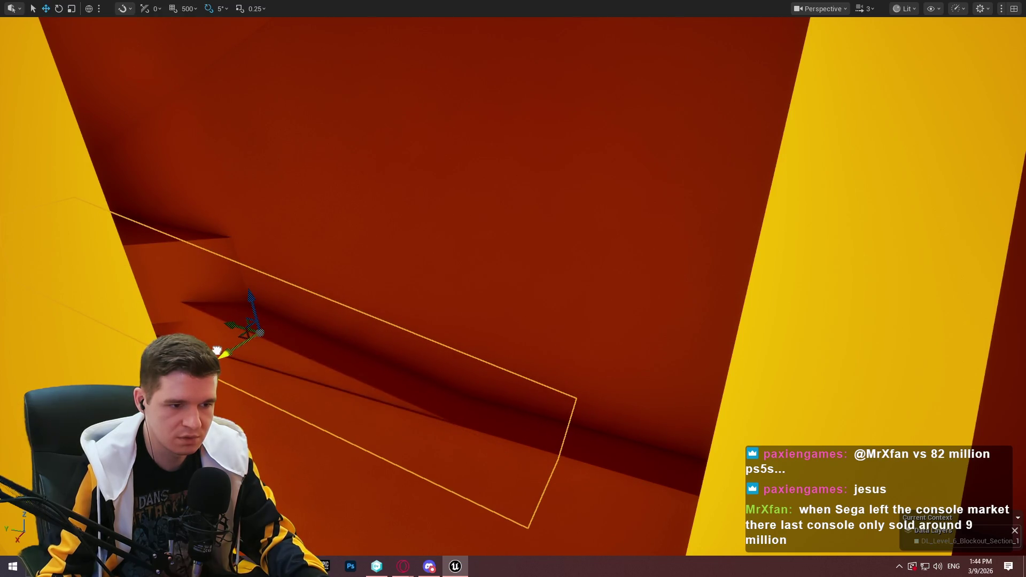
mouse_move(508, 387)
mouse_down()
mouse_move(381, 355)
mouse_move(406, 331)
mouse_move(393, 315)
mouse_move(398, 325)
mouse_move(406, 316)
mouse_move(401, 326)
mouse_move(387, 311)
mouse_up()
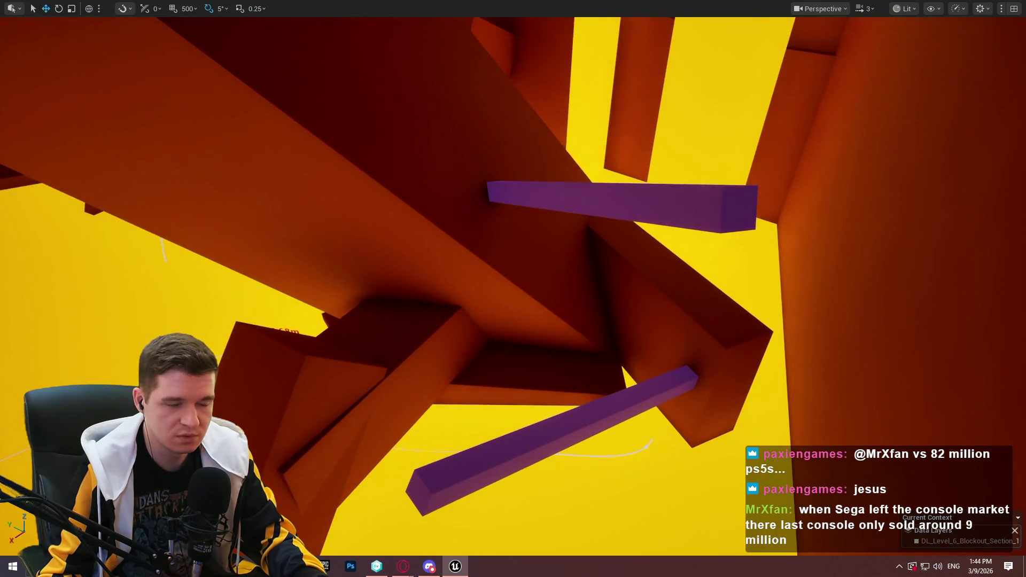
mouse_move(568, 143)
mouse_down()
mouse_move(345, 163)
mouse_move(338, 214)
mouse_move(382, 216)
mouse_move(391, 203)
mouse_up()
drag(403, 242, 402, 242)
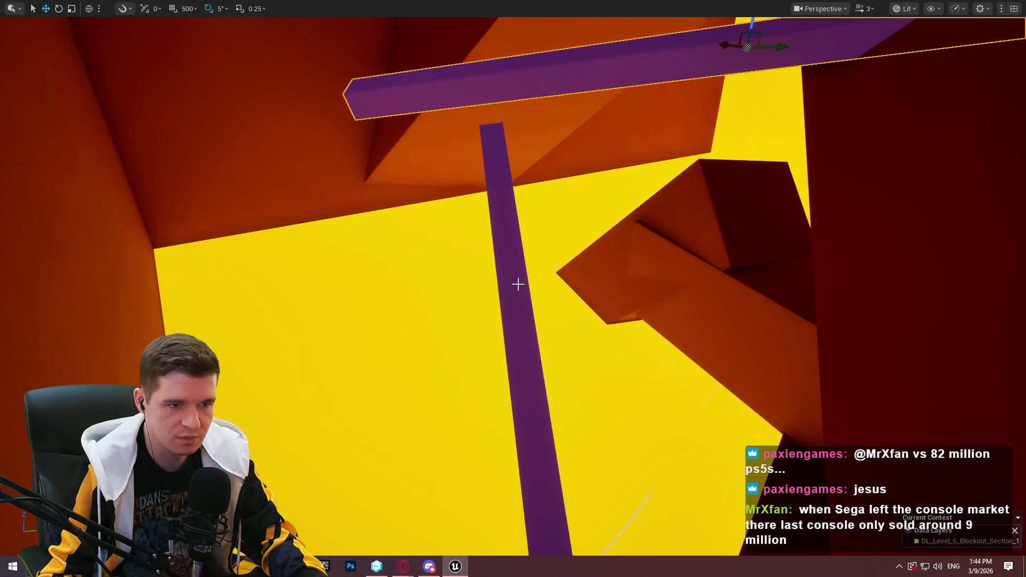
- Play from the vertical purple beam, run along it, jump off over the yellow floor, then stop
right_click(517, 284)
click(581, 545)
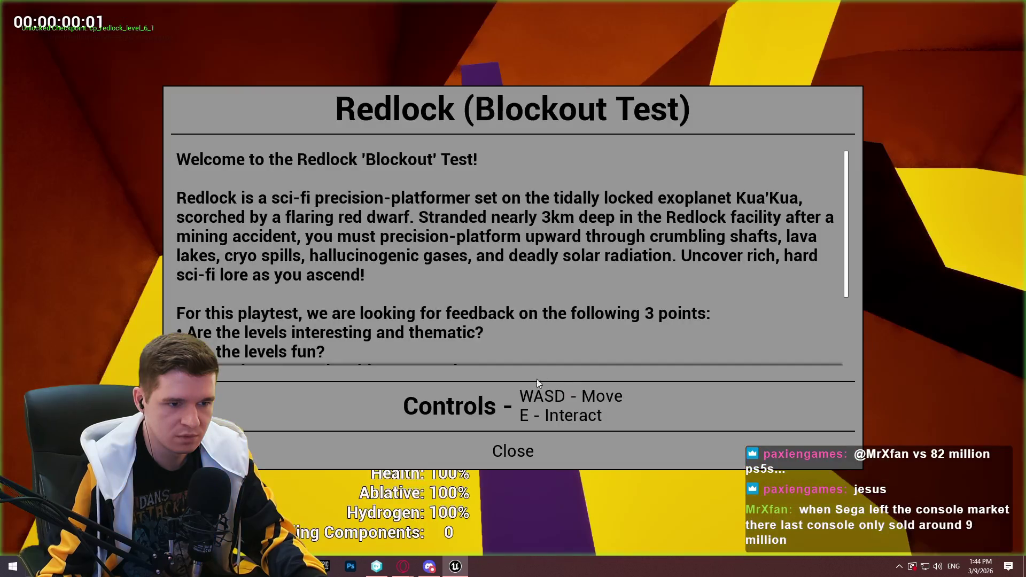
click(513, 448)
key(w)
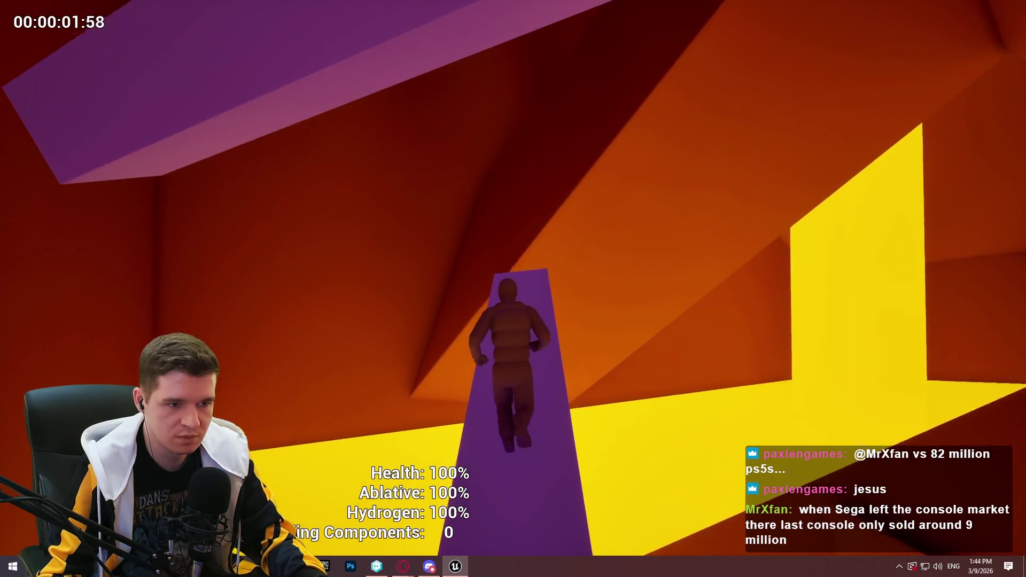
key(w)
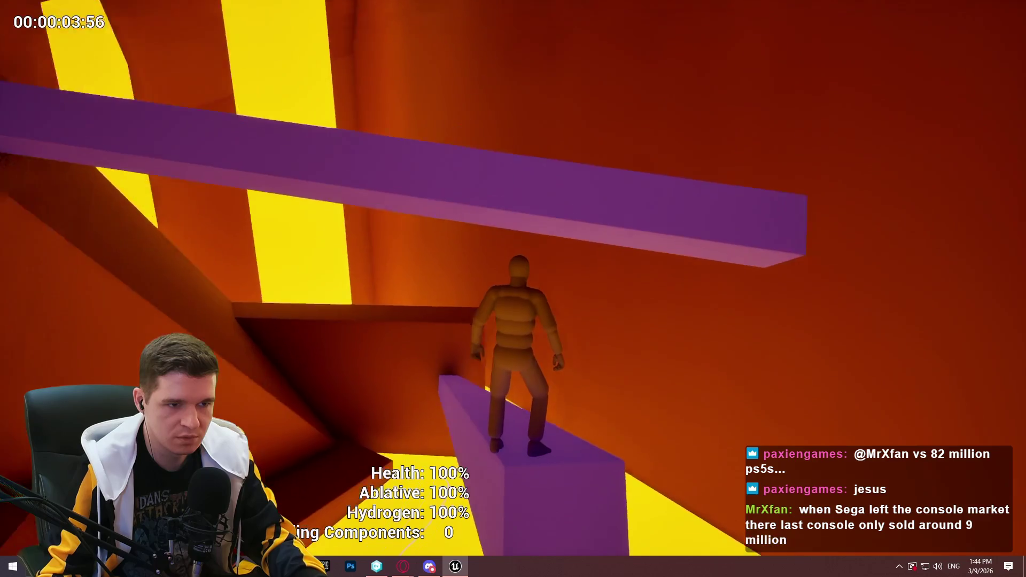
key(Escape)
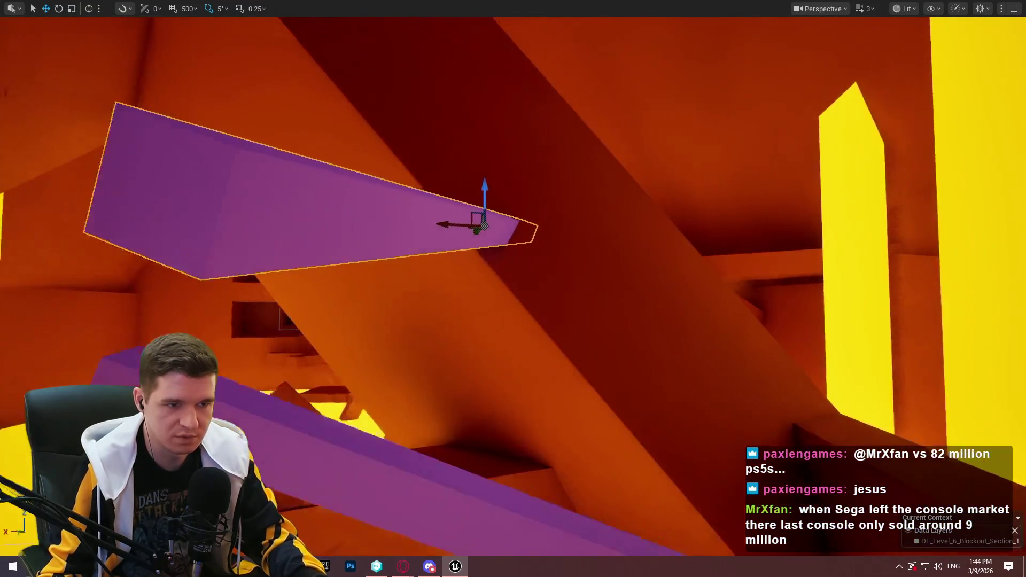
- Play again from the purple beam, jump across to the next beam, climb onto it, then stop
key(e)
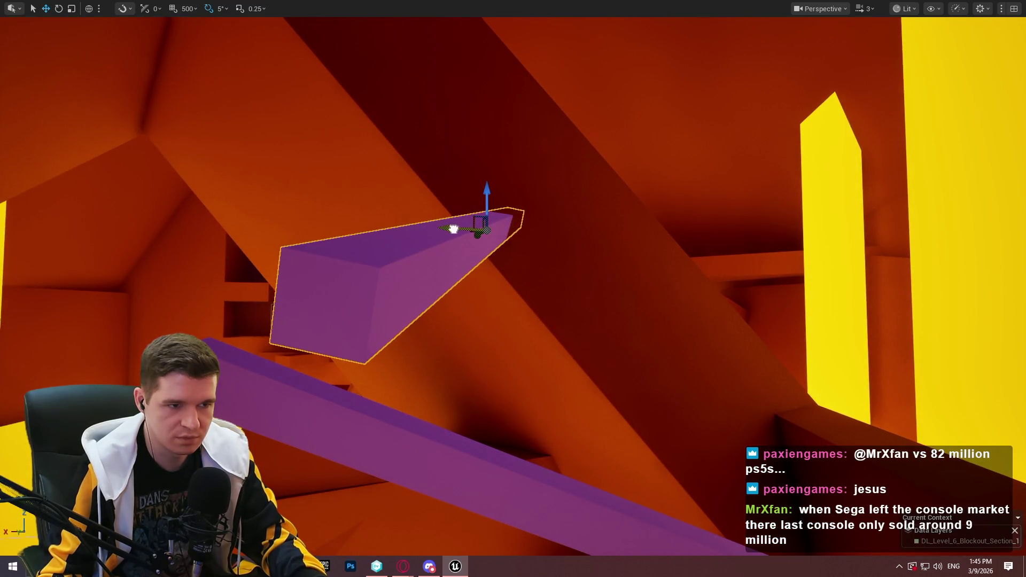
mouse_move(490, 207)
mouse_down()
mouse_move(534, 222)
mouse_move(497, 247)
mouse_move(576, 238)
mouse_up()
right_click(577, 238)
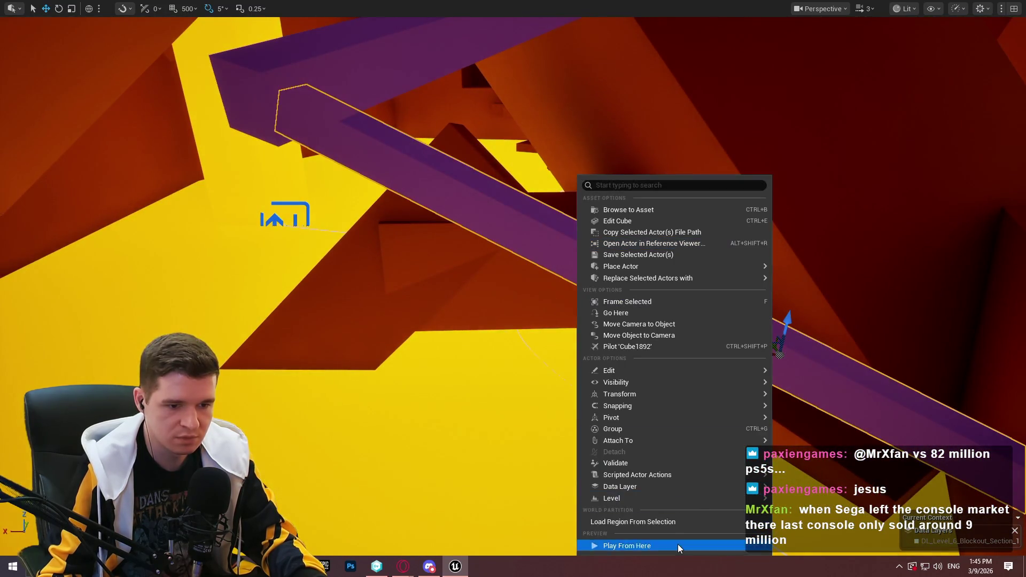
click(677, 544)
click(559, 443)
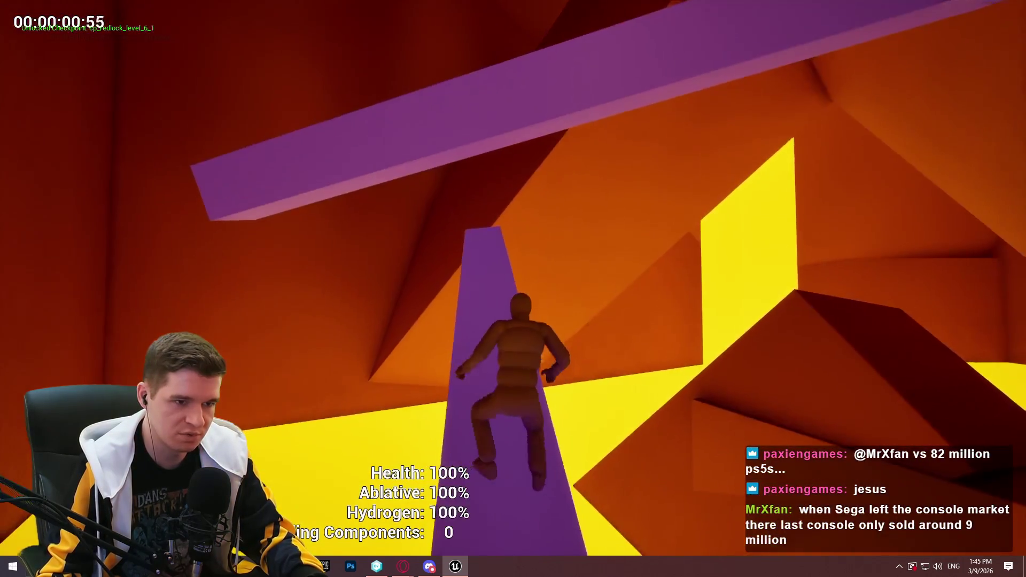
key(w)
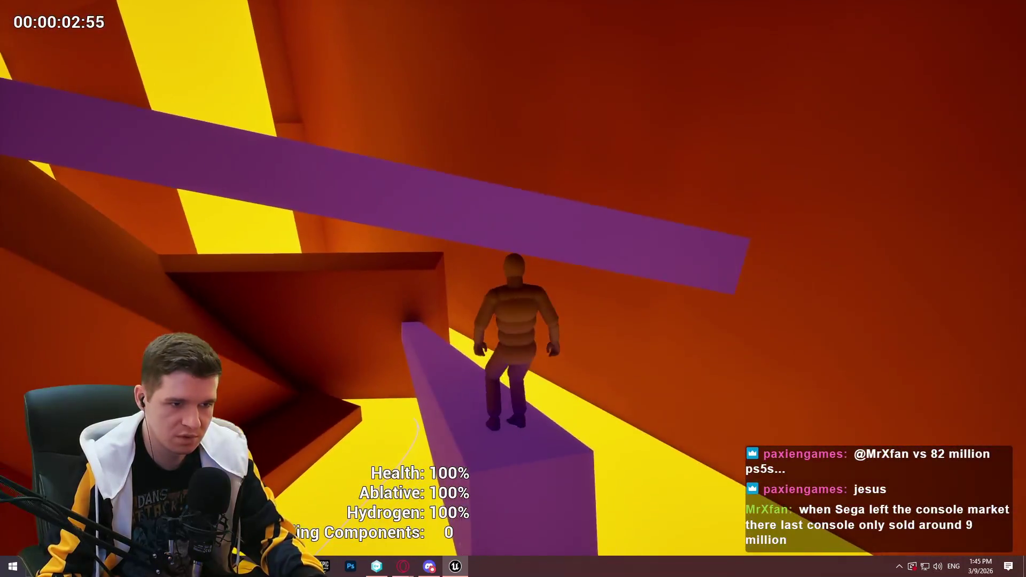
key(space)
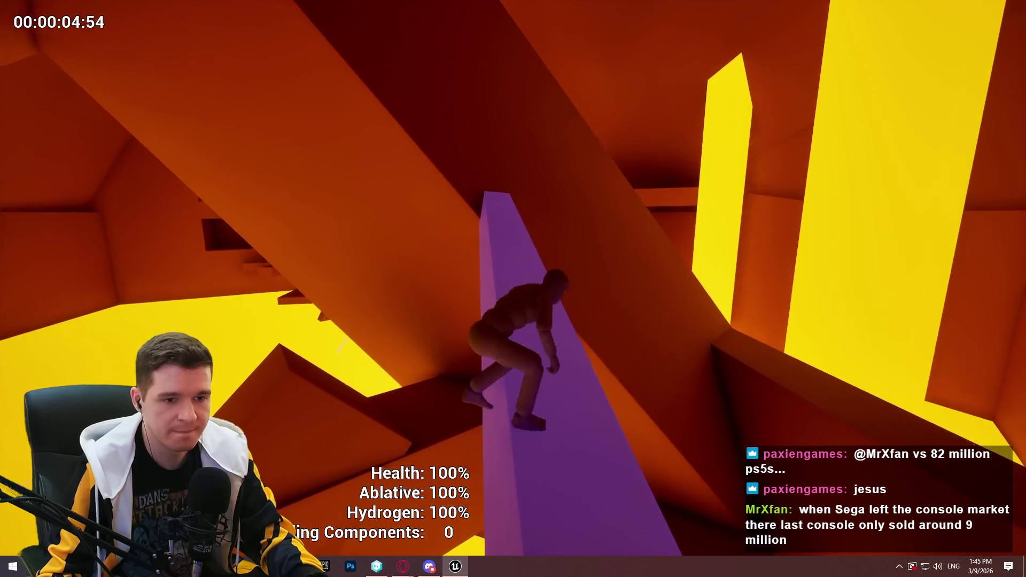
key(w)
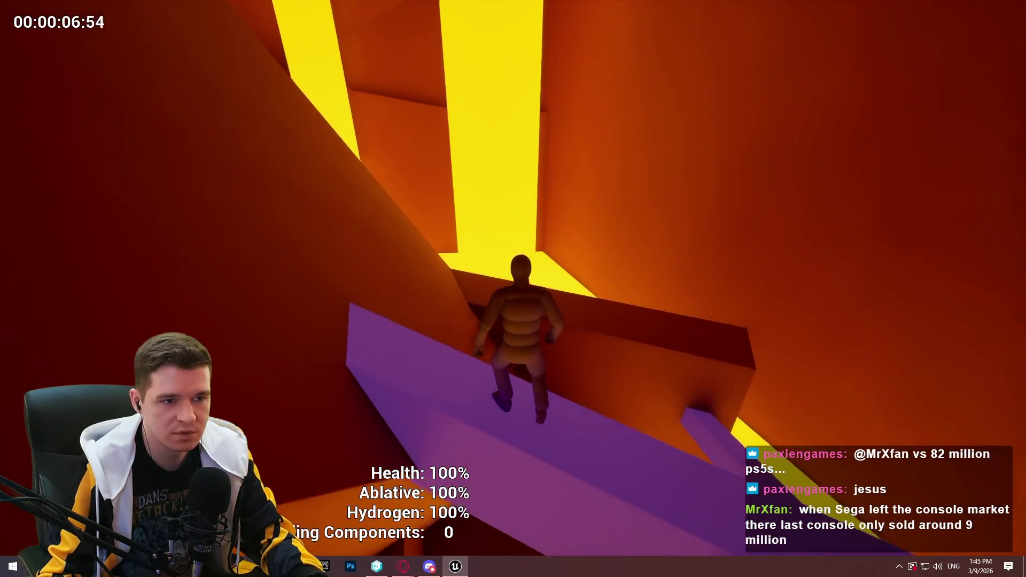
key(Escape)
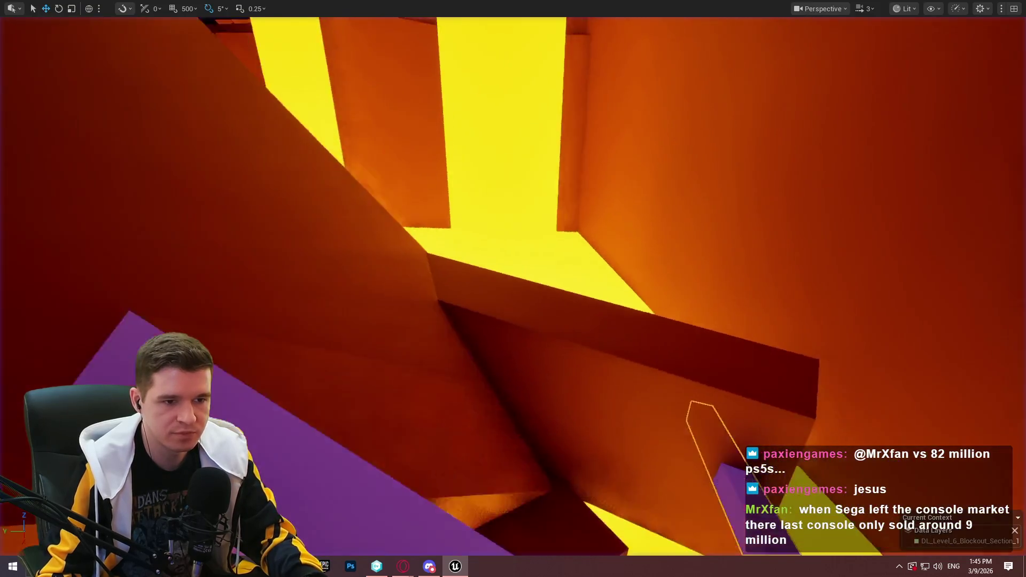
- Move the orange block upward, rotate it 30°, then shift it up to the right
key(f)
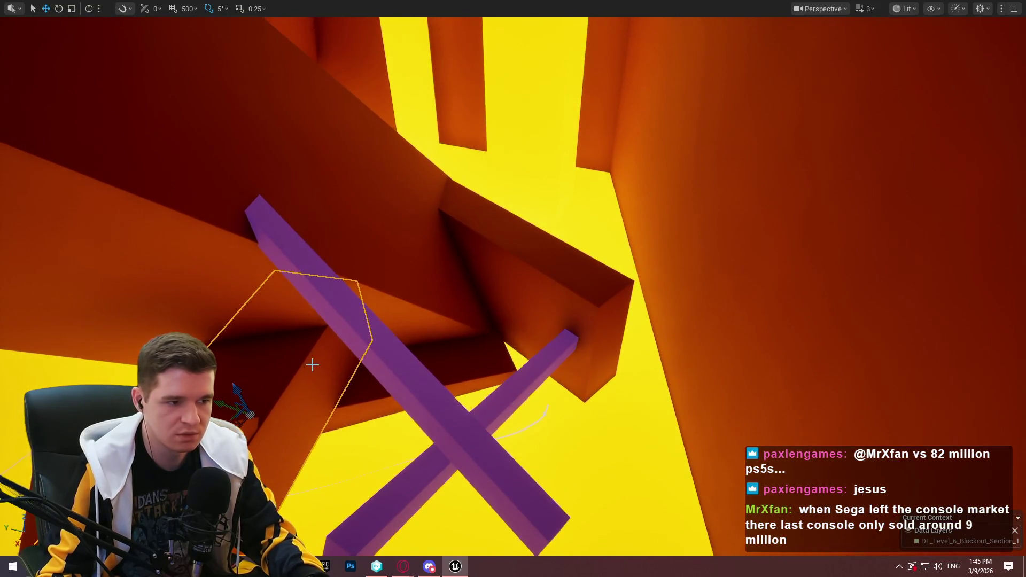
drag(246, 406, 235, 191)
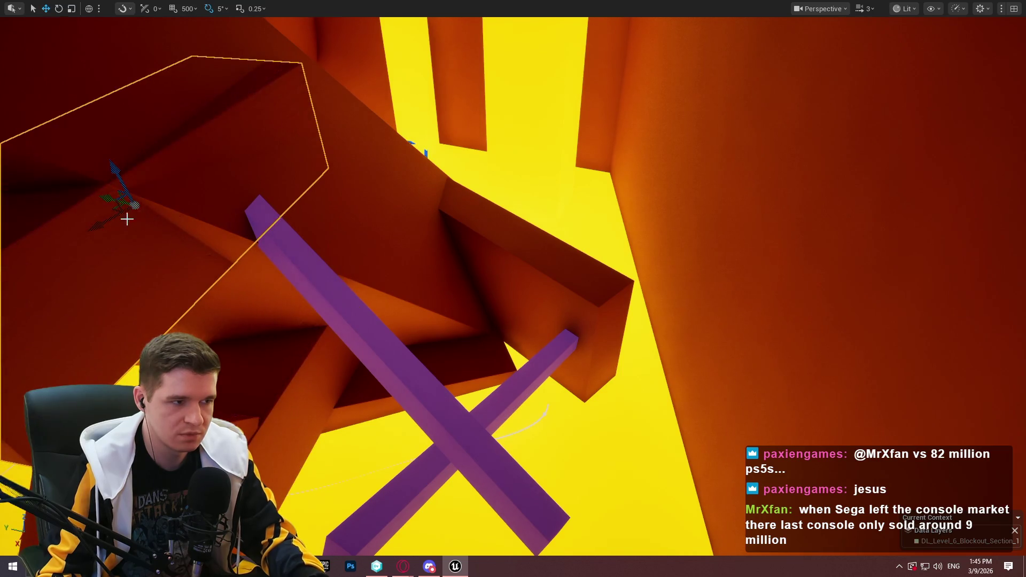
drag(112, 229, 69, 230)
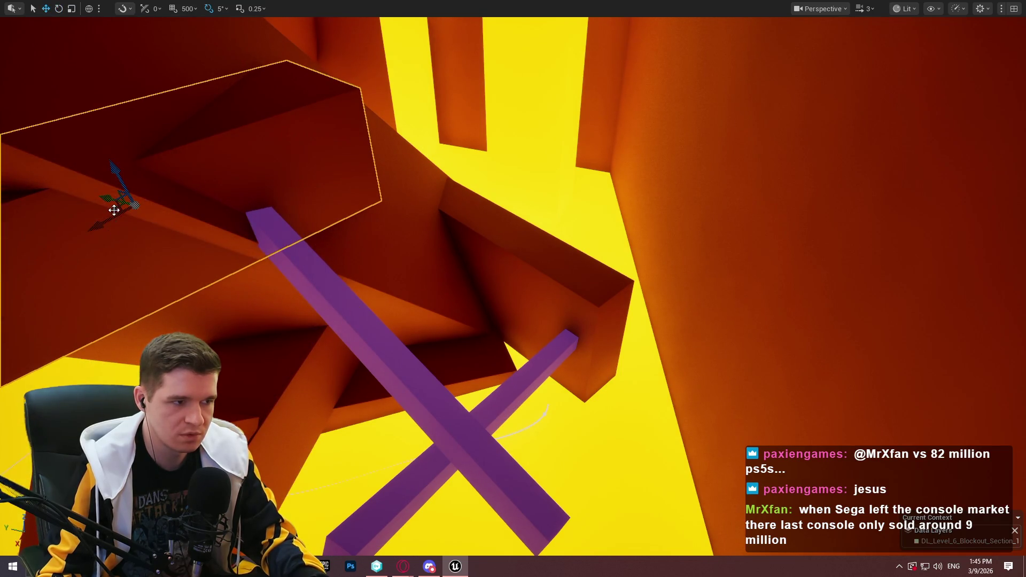
mouse_move(120, 202)
mouse_down()
mouse_move(620, 181)
mouse_move(608, 119)
mouse_move(594, 151)
mouse_move(631, 131)
mouse_move(636, 106)
mouse_move(652, 99)
mouse_move(631, 96)
mouse_move(635, 121)
mouse_move(653, 109)
mouse_move(690, 115)
mouse_up()
- Rotate the orange block a further 25° above the crossed purple beams
key(r)
key(e)
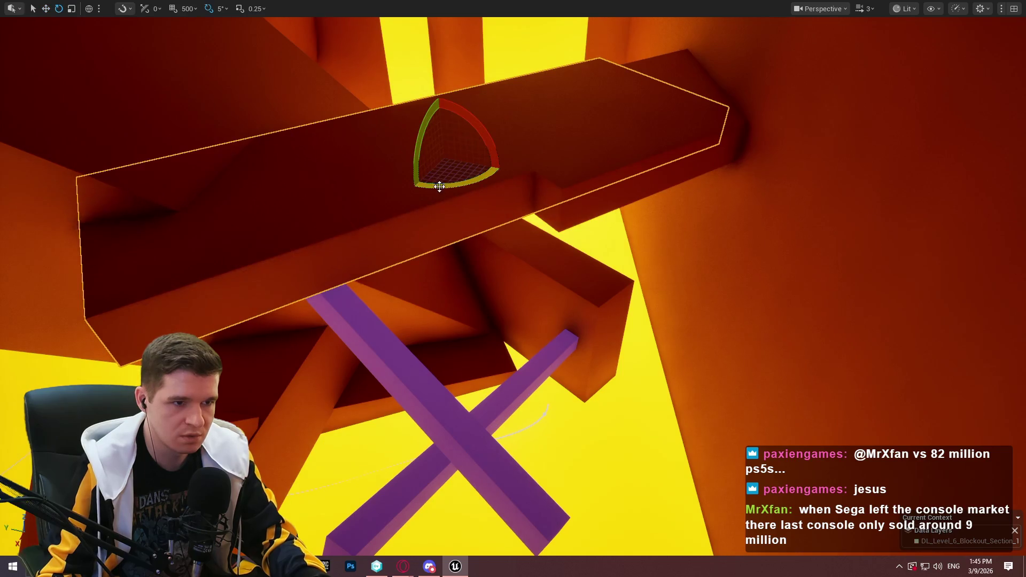
mouse_move(395, 176)
mouse_down()
mouse_move(411, 187)
mouse_move(411, 163)
mouse_move(357, 170)
mouse_move(327, 190)
mouse_move(383, 141)
mouse_move(353, 160)
mouse_move(396, 177)
mouse_move(417, 200)
mouse_up()
key(e)
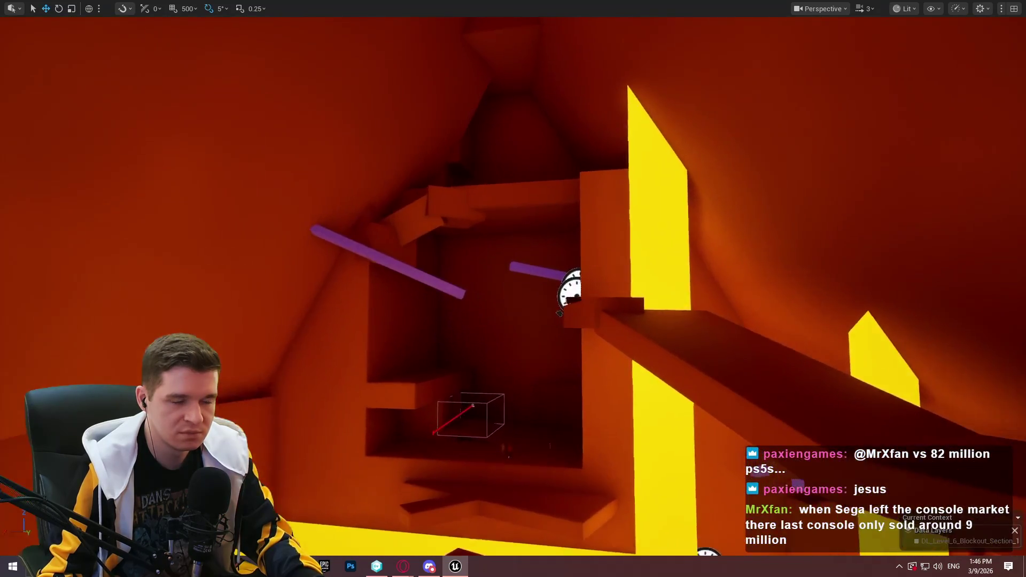
- Fly over to the box ledge and move it up and to the right
drag(543, 323, 543, 324)
drag(474, 296, 474, 295)
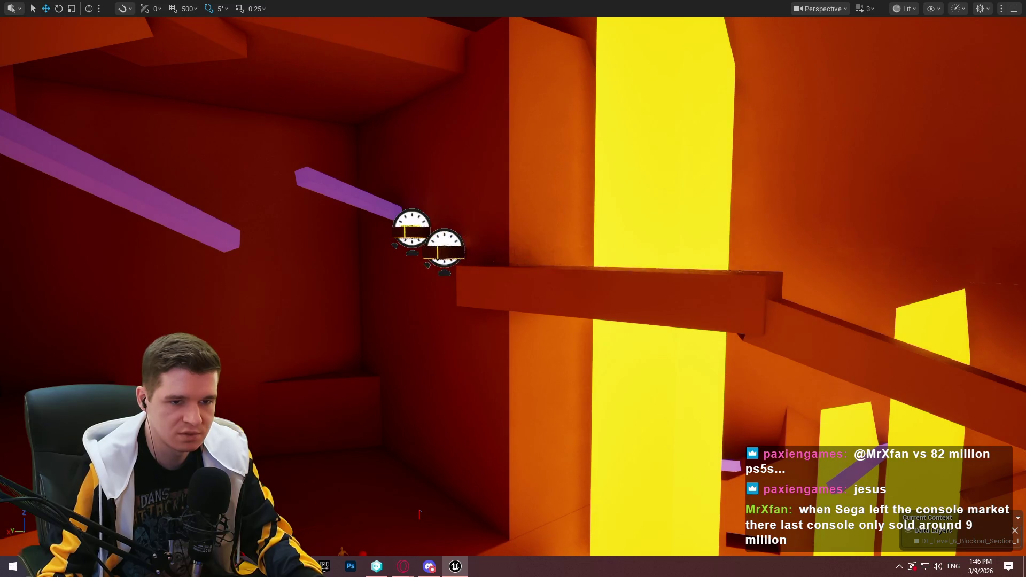
drag(277, 333, 278, 333)
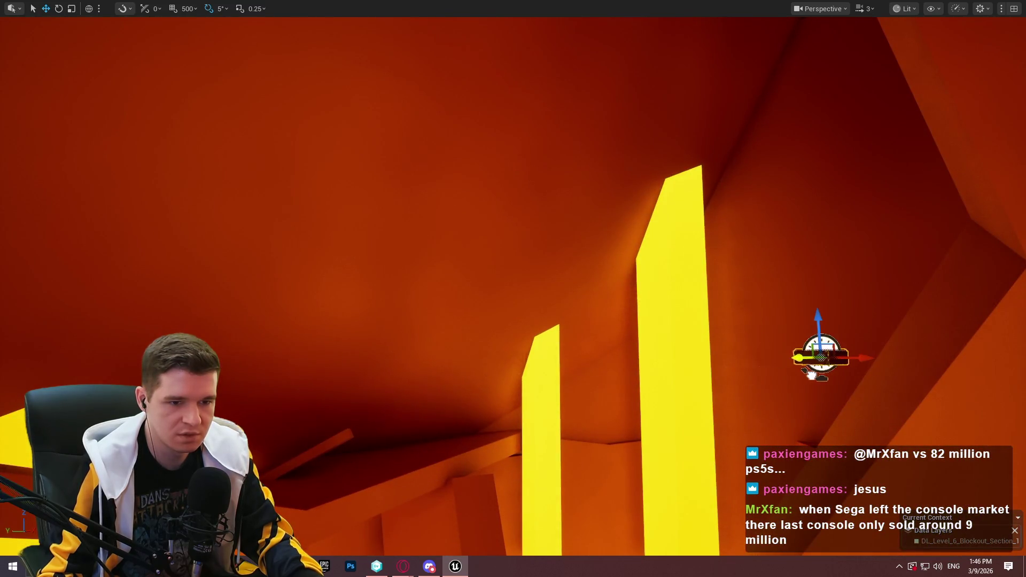
drag(802, 270, 802, 269)
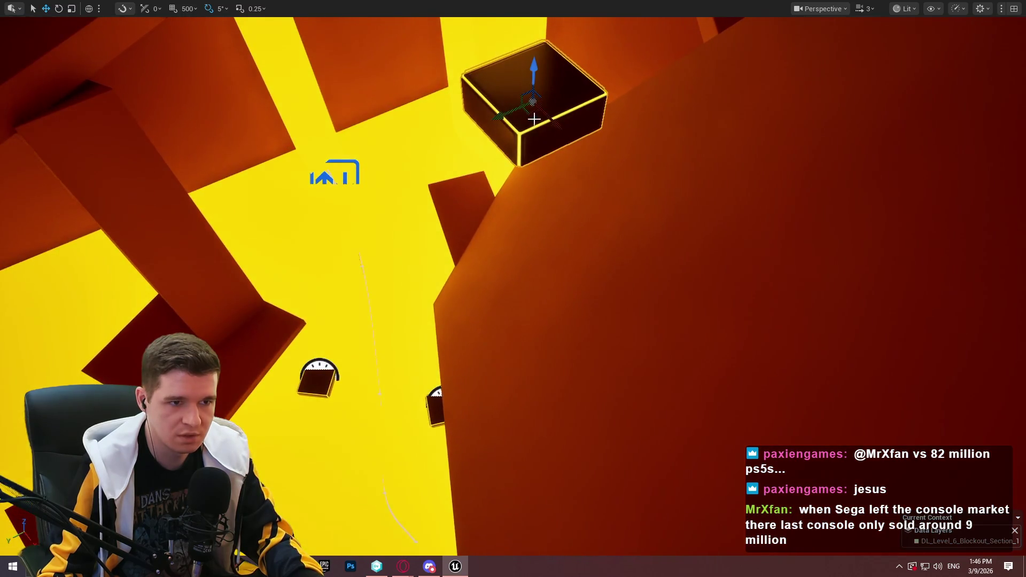
drag(533, 119, 547, 134)
drag(451, 329, 452, 329)
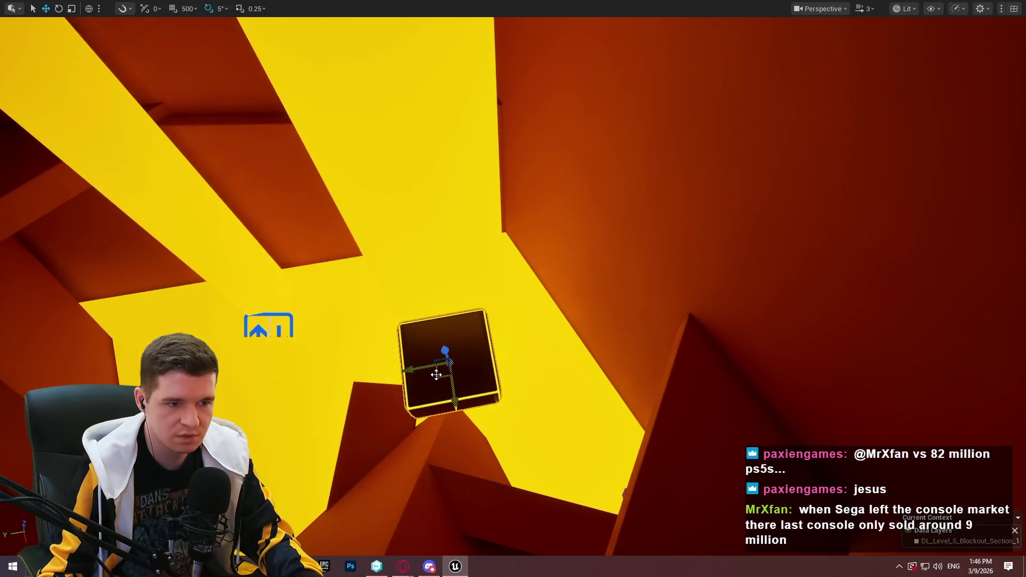
mouse_move(436, 374)
mouse_down()
mouse_move(643, 229)
mouse_move(634, 142)
mouse_move(652, 75)
mouse_move(640, 103)
mouse_move(686, 130)
mouse_up()
- Turn the box ledge about its vertical axis by about 5°
key(e)
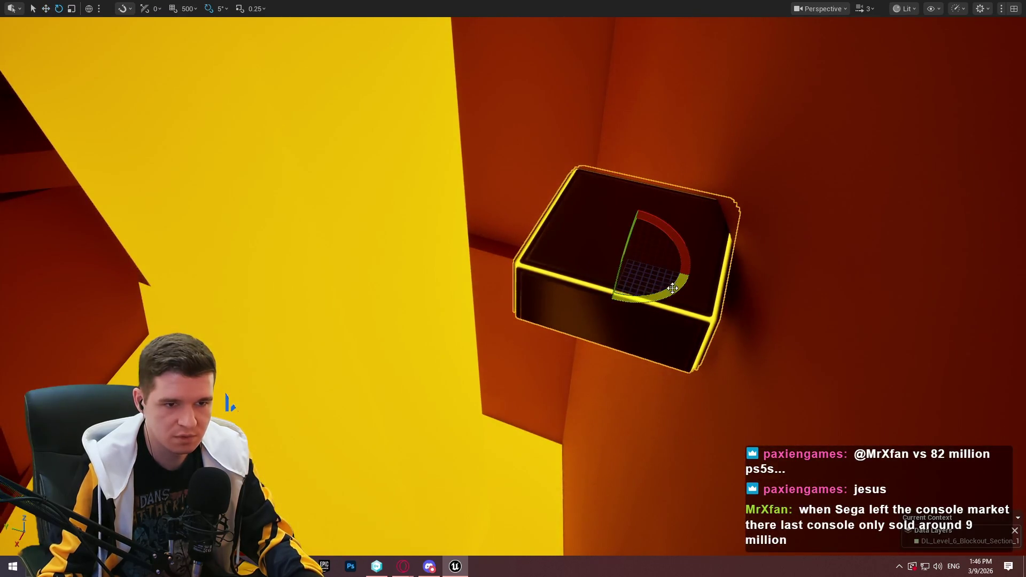
drag(672, 289, 644, 292)
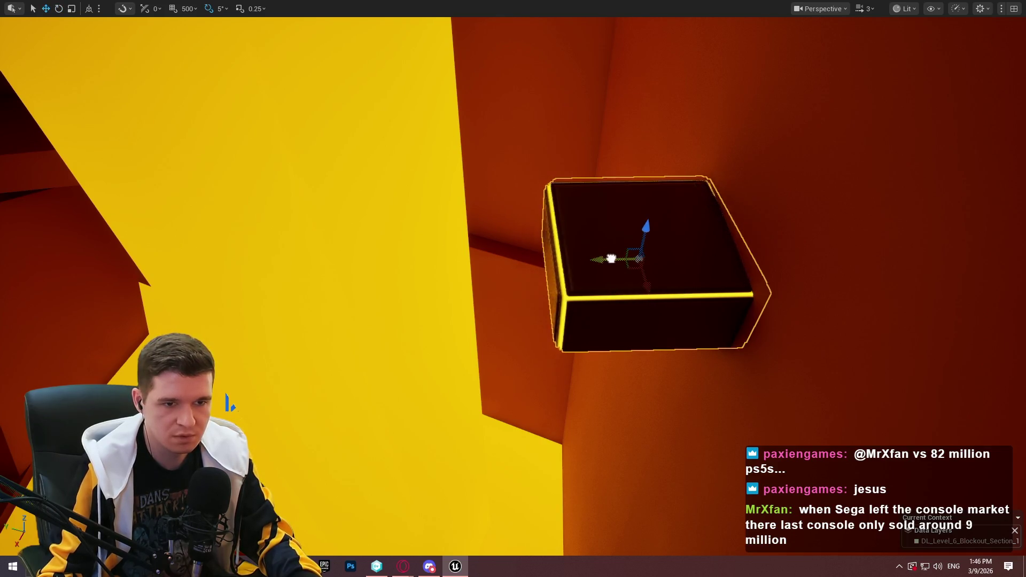
scroll(599, 262, down, 1)
drag(599, 262, 599, 263)
key(e)
drag(396, 347, 389, 348)
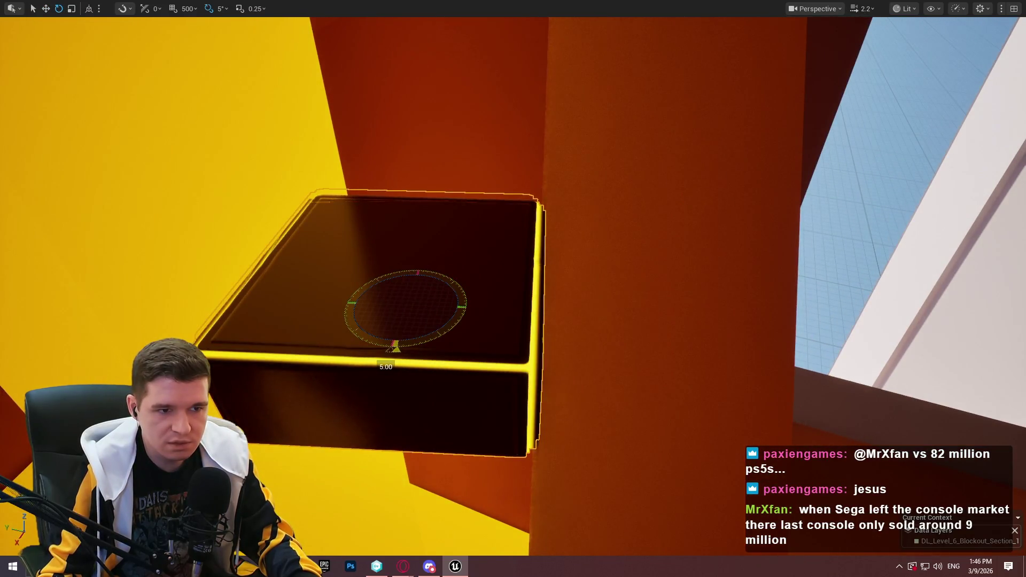
- Lower the box ledge and shift it sideways along X against the orange wall
drag(475, 309, 362, 223)
key(w)
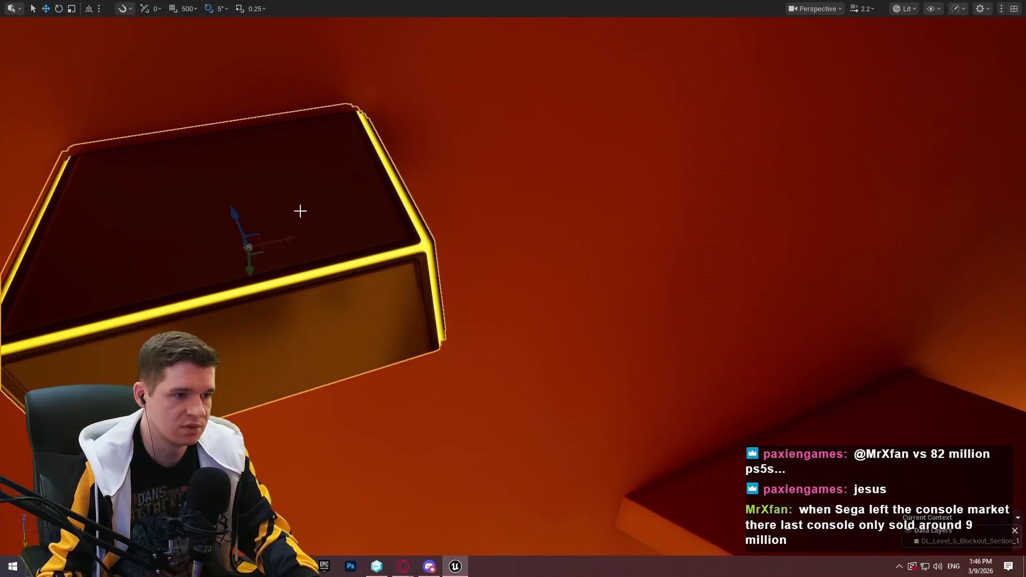
mouse_move(242, 221)
mouse_down()
mouse_move(259, 367)
mouse_move(407, 61)
mouse_move(425, 93)
mouse_up()
mouse_move(445, 179)
mouse_down()
mouse_move(488, 393)
mouse_move(465, 279)
mouse_move(504, 307)
mouse_move(406, 225)
mouse_move(374, 251)
mouse_move(380, 313)
mouse_move(363, 313)
mouse_move(396, 300)
mouse_move(342, 271)
mouse_move(629, 294)
mouse_up()
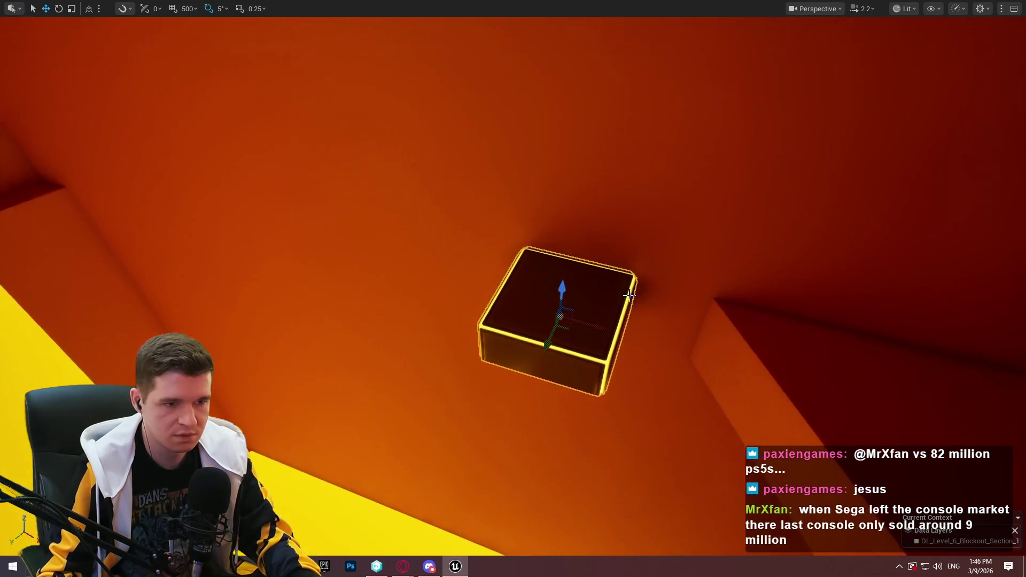
drag(562, 288, 566, 319)
mouse_move(572, 361)
mouse_down()
mouse_move(582, 348)
mouse_move(617, 351)
mouse_move(609, 362)
mouse_move(507, 364)
mouse_move(496, 321)
mouse_move(430, 311)
mouse_move(618, 319)
mouse_move(343, 305)
mouse_move(412, 331)
mouse_up()
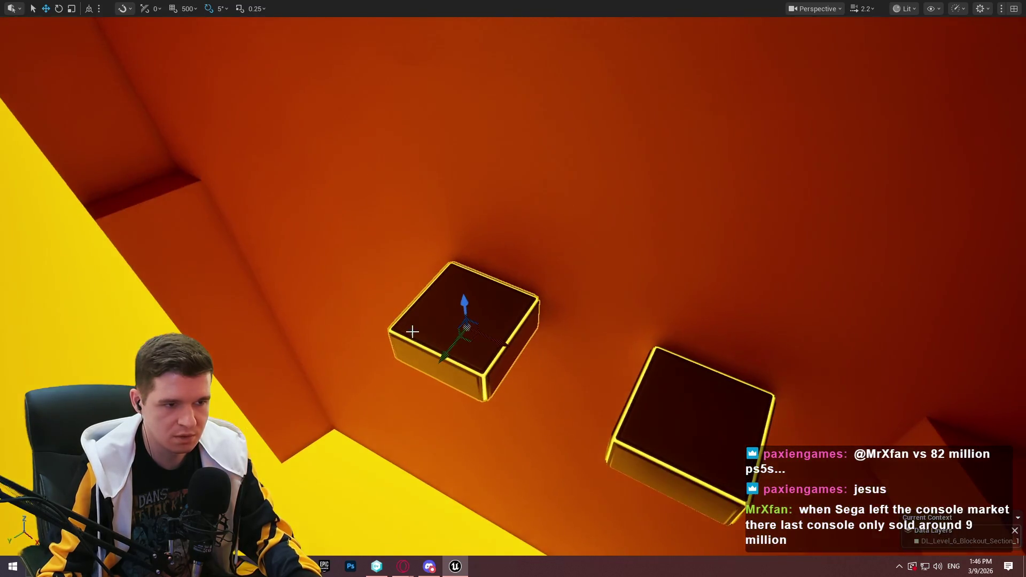
- Alt-drag a duplicate of the box ledge alongside it, then start Play-in-Editor with Alt+P
mouse_move(499, 337)
mouse_down()
mouse_move(328, 259)
mouse_move(428, 278)
mouse_move(512, 318)
mouse_up()
right_click(513, 318)
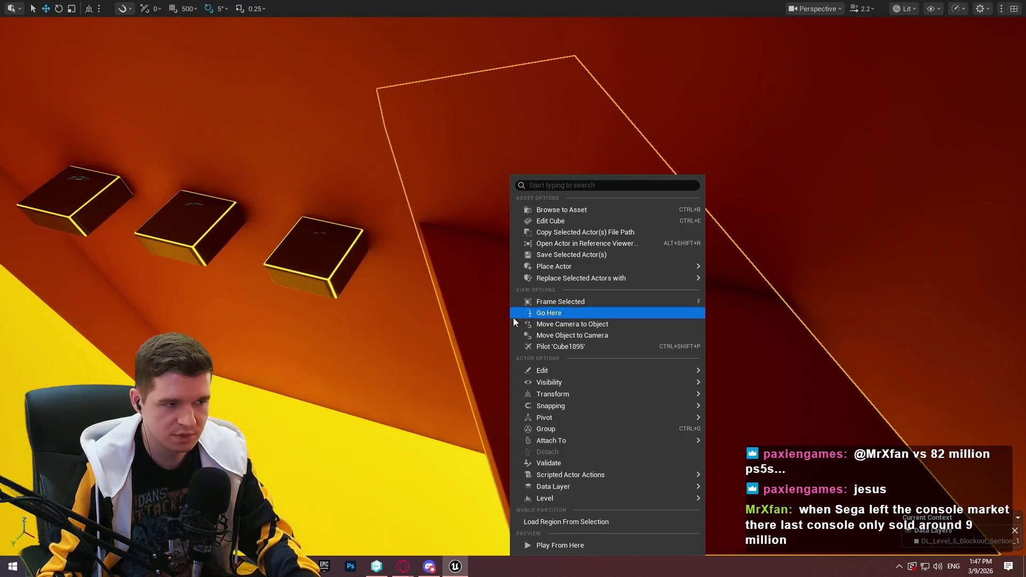
key(Escape)
key(alt+p)
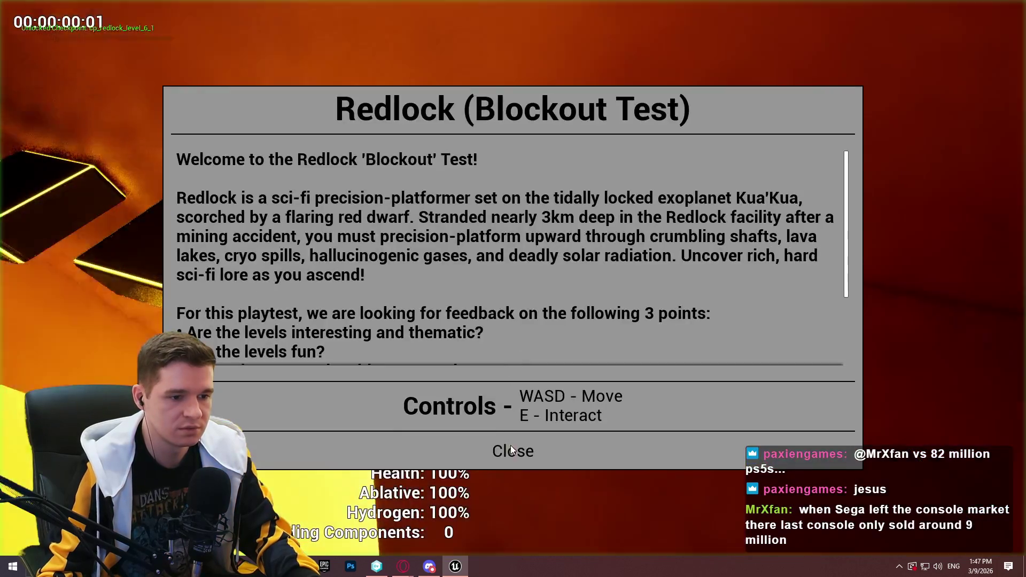
- Climb the character onto the first box ledge and up to the green platform, then stop play
click(513, 449)
key(w)
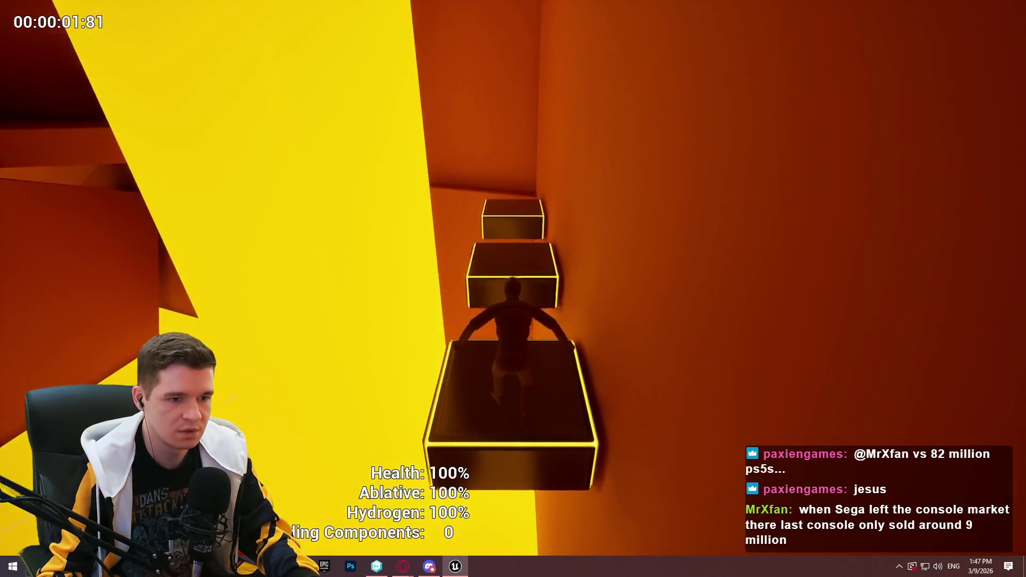
key(space)
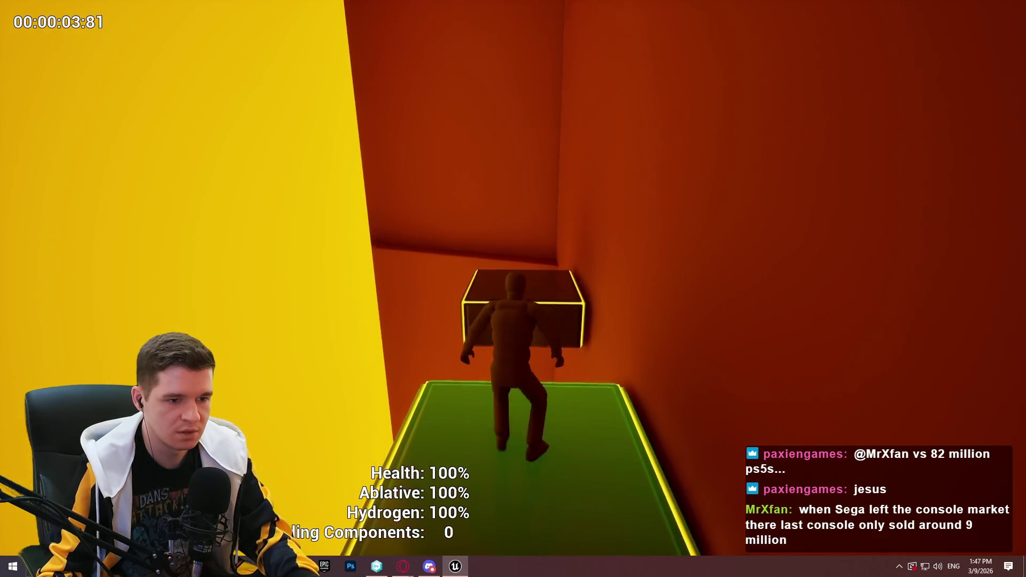
key(space)
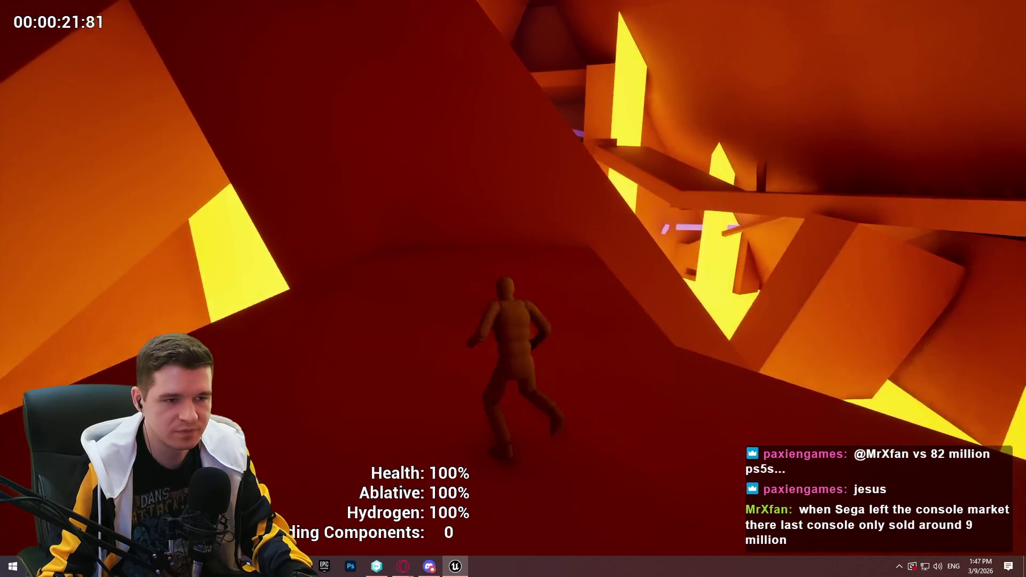
key(Escape)
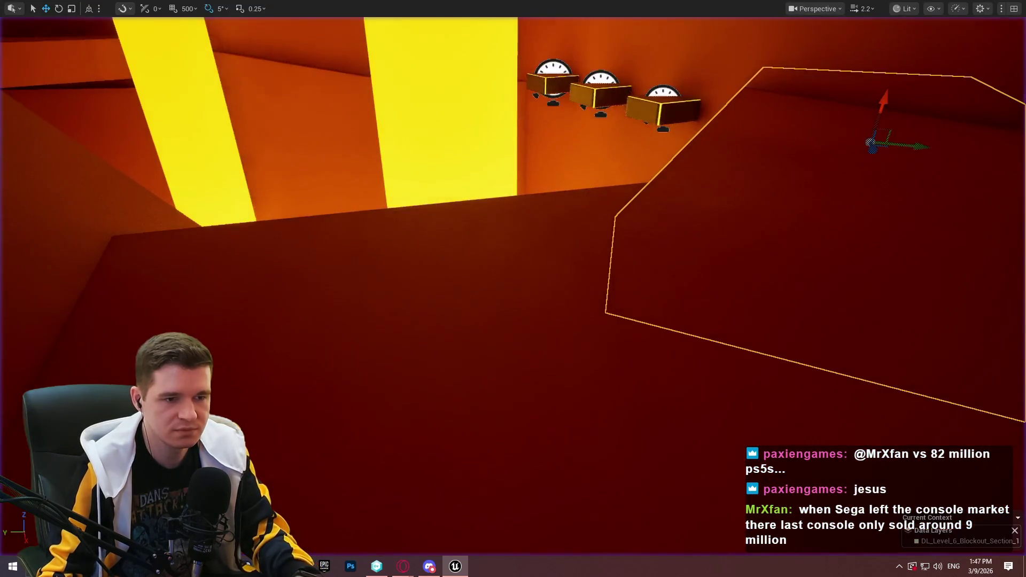
- Select the purple beam and move it down and to the left
drag(613, 430, 613, 431)
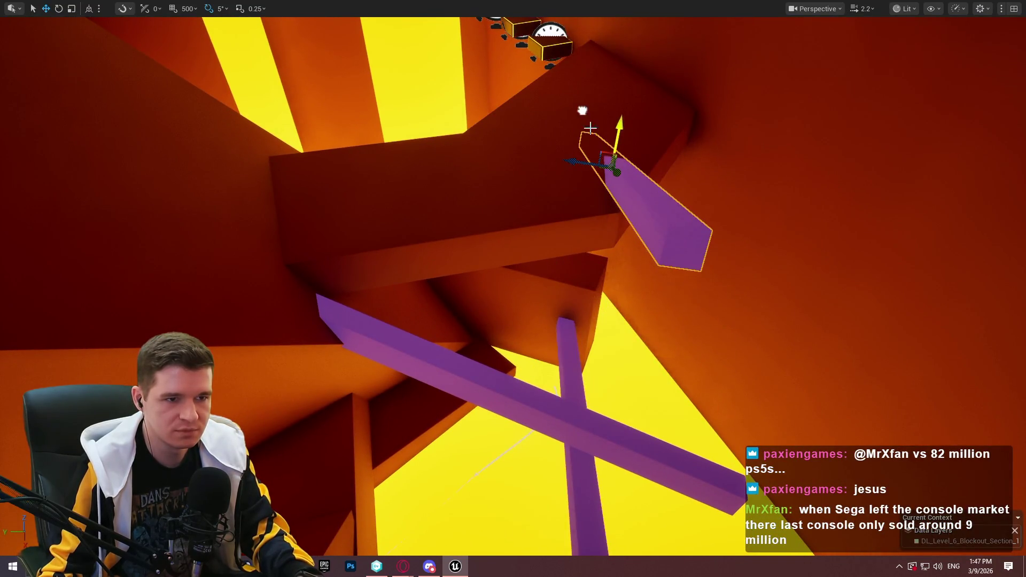
drag(590, 129, 715, 207)
key(e)
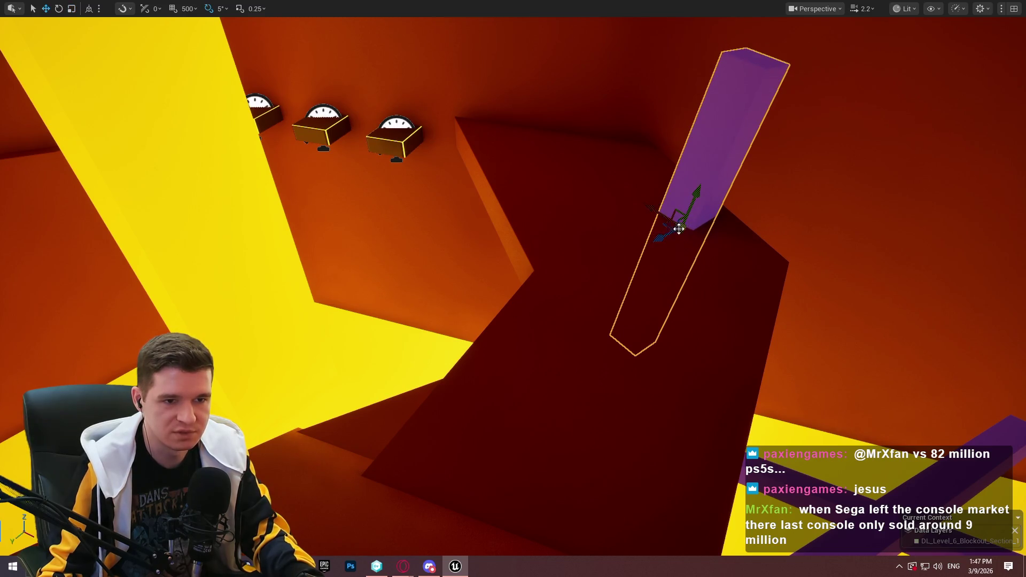
drag(668, 229, 568, 300)
mouse_move(567, 346)
mouse_down()
mouse_move(561, 374)
mouse_move(625, 300)
mouse_move(550, 289)
mouse_move(534, 310)
mouse_move(523, 278)
mouse_move(572, 196)
mouse_move(422, 226)
mouse_move(675, 132)
mouse_up()
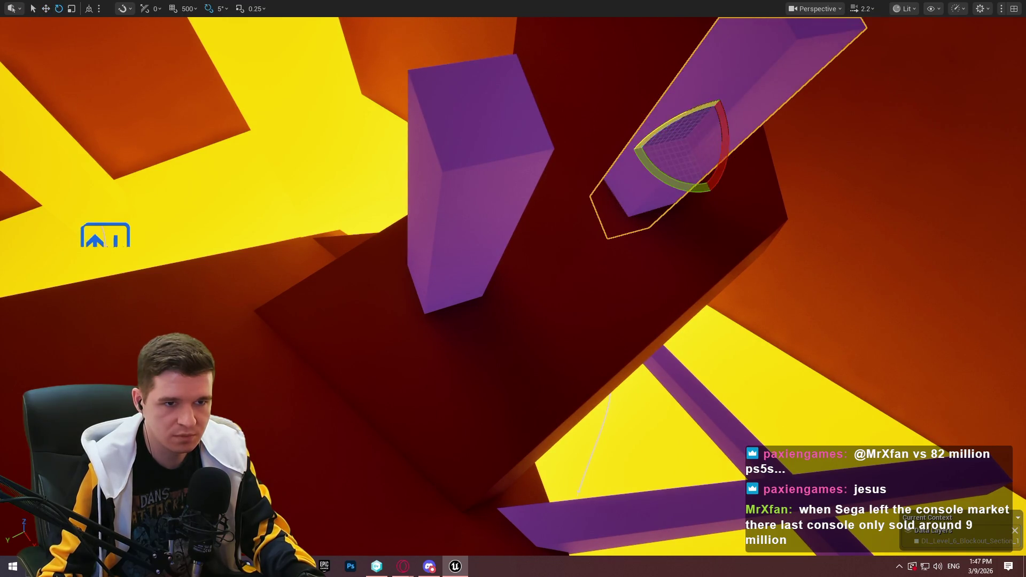
- Rotate the purple beam 45° and review it from several angles
drag(722, 140, 750, 101)
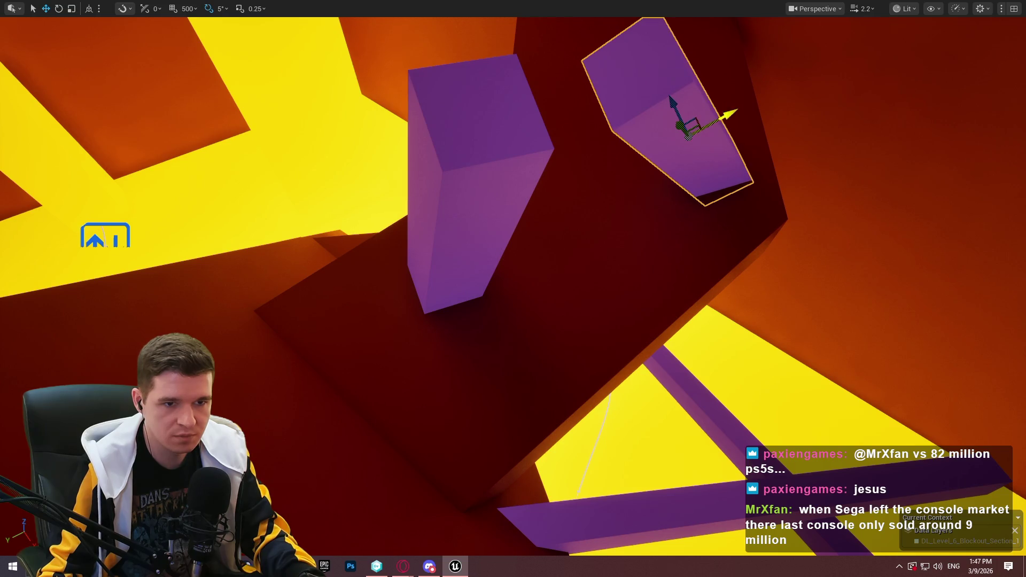
drag(479, 152, 479, 151)
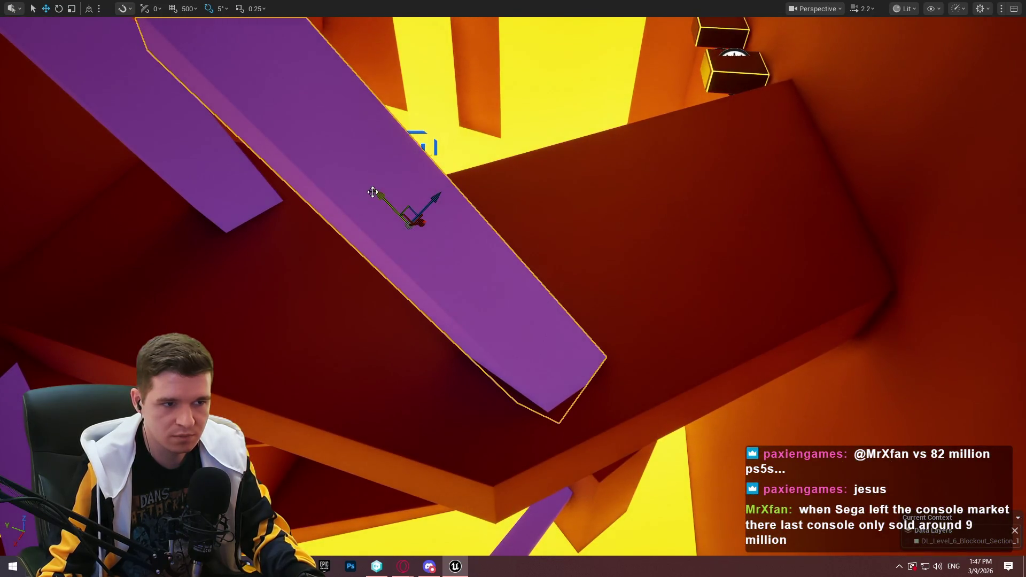
mouse_move(391, 215)
mouse_down()
mouse_move(450, 240)
mouse_move(660, 147)
mouse_up()
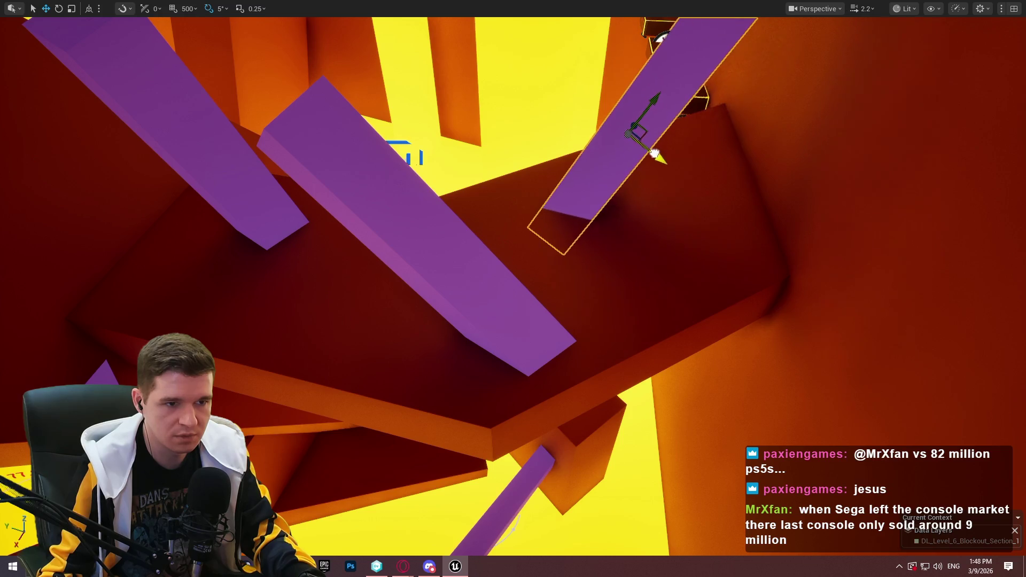
mouse_move(654, 151)
mouse_down()
mouse_move(631, 161)
mouse_move(673, 139)
mouse_move(663, 149)
mouse_move(662, 123)
mouse_up()
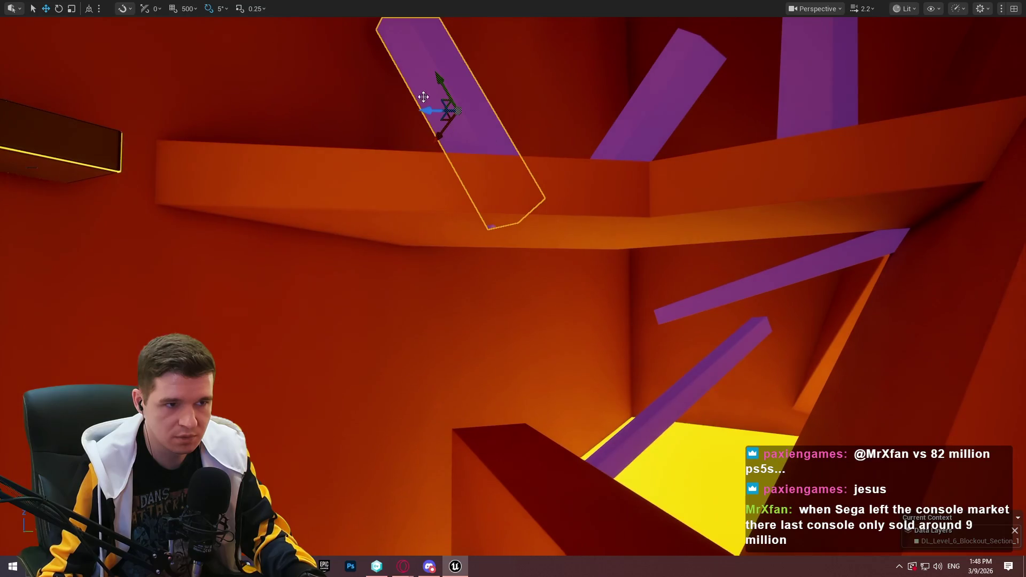
mouse_move(468, 93)
mouse_down()
mouse_move(449, 118)
mouse_move(476, 86)
mouse_move(490, 111)
mouse_move(513, 111)
mouse_move(449, 134)
mouse_move(534, 115)
mouse_move(503, 123)
mouse_move(481, 149)
mouse_up()
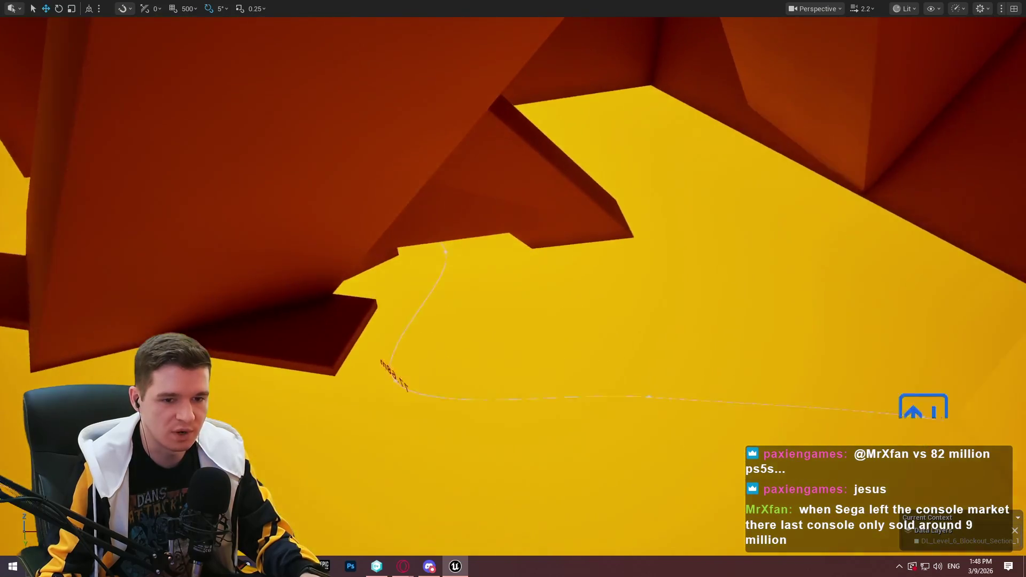
mouse_move(481, 150)
mouse_down()
mouse_move(460, 155)
mouse_move(480, 139)
mouse_move(524, 134)
mouse_move(534, 113)
mouse_move(524, 123)
mouse_move(534, 133)
mouse_move(513, 155)
mouse_move(534, 177)
mouse_move(513, 198)
mouse_up()
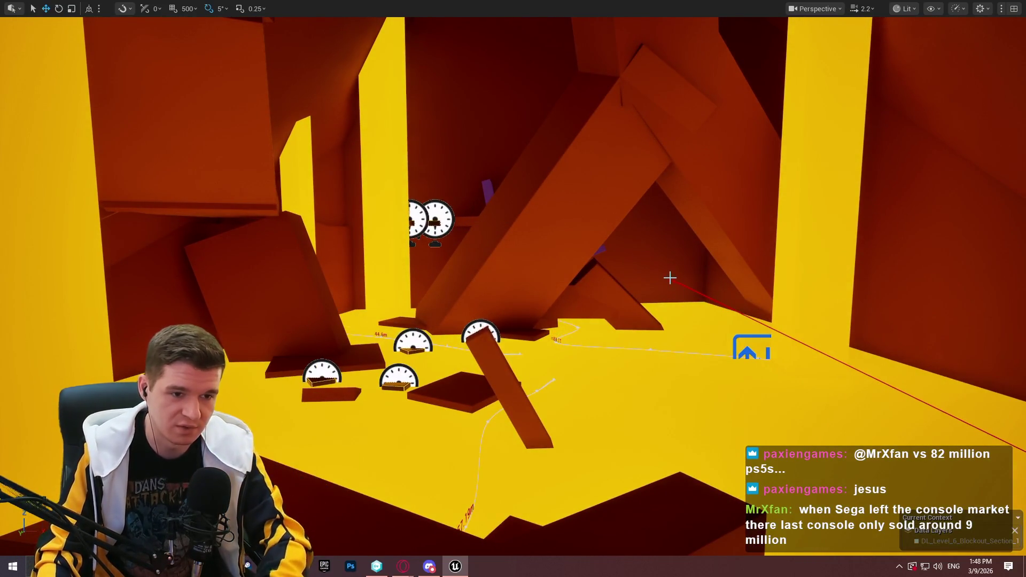
mouse_move(679, 281)
mouse_down()
mouse_move(704, 297)
mouse_move(685, 270)
mouse_move(692, 265)
mouse_move(693, 289)
mouse_up()
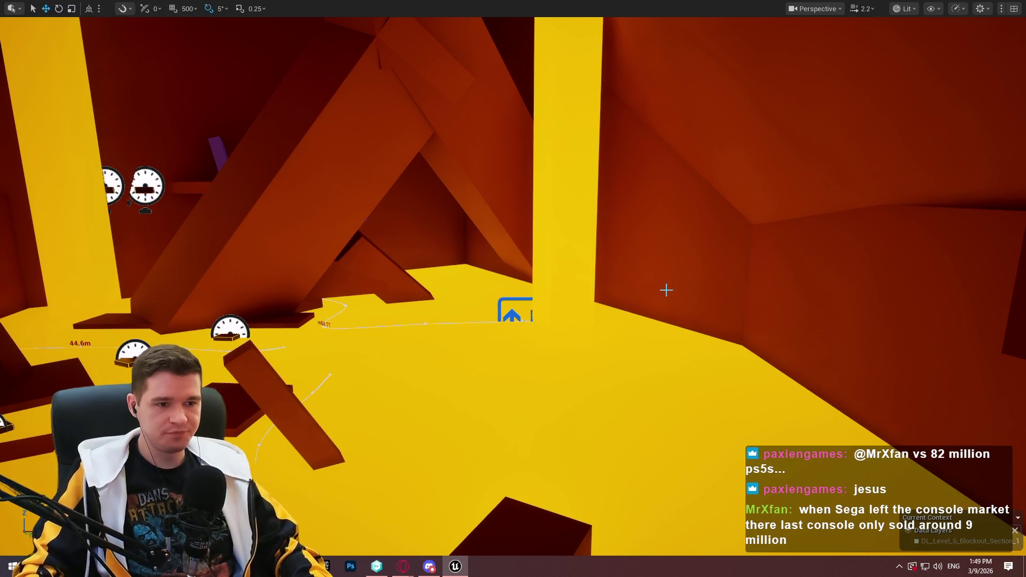
drag(645, 294, 604, 299)
drag(481, 189, 482, 189)
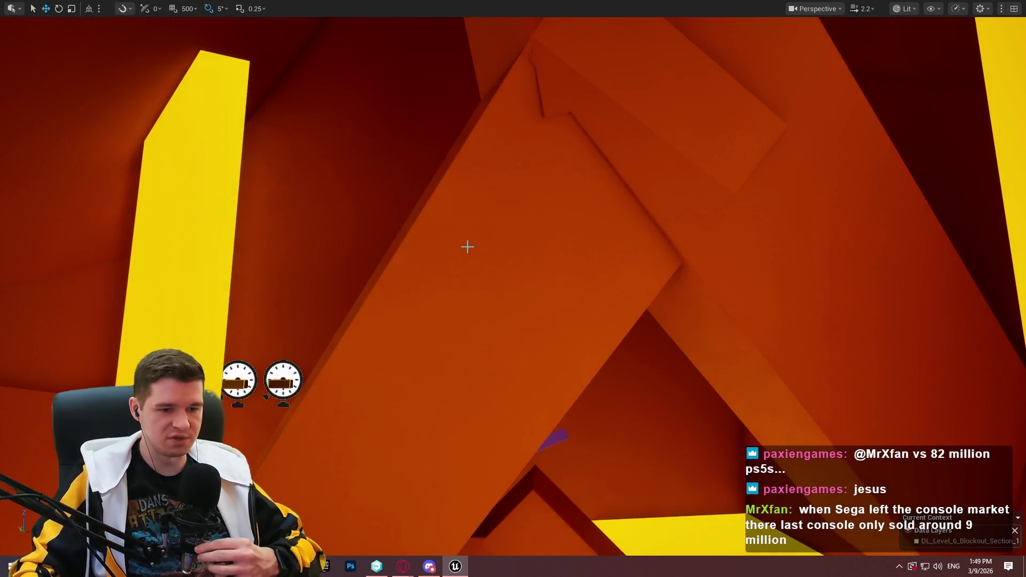
drag(481, 188, 481, 189)
drag(538, 218, 539, 218)
drag(550, 274, 551, 274)
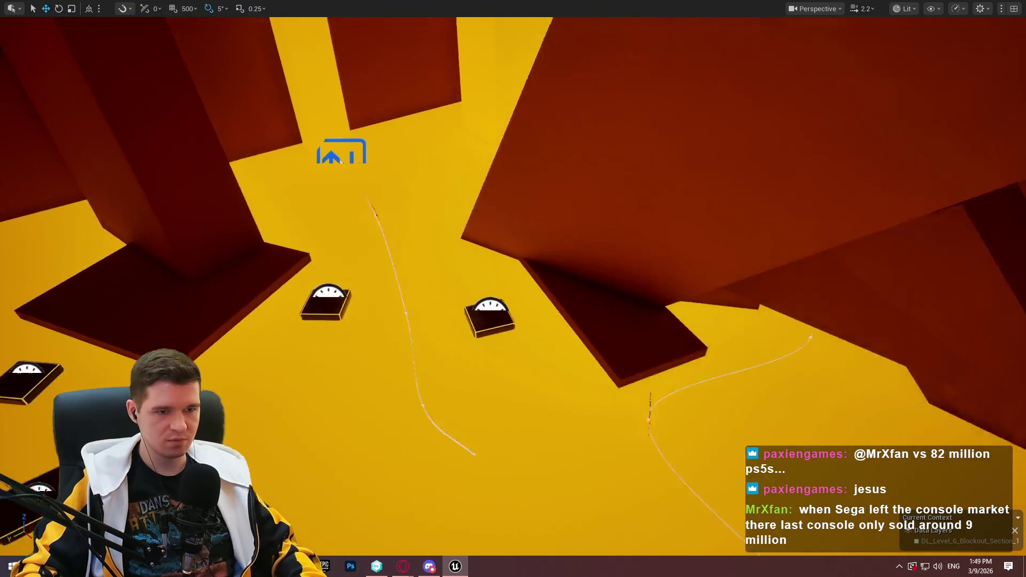
drag(550, 274, 513, 288)
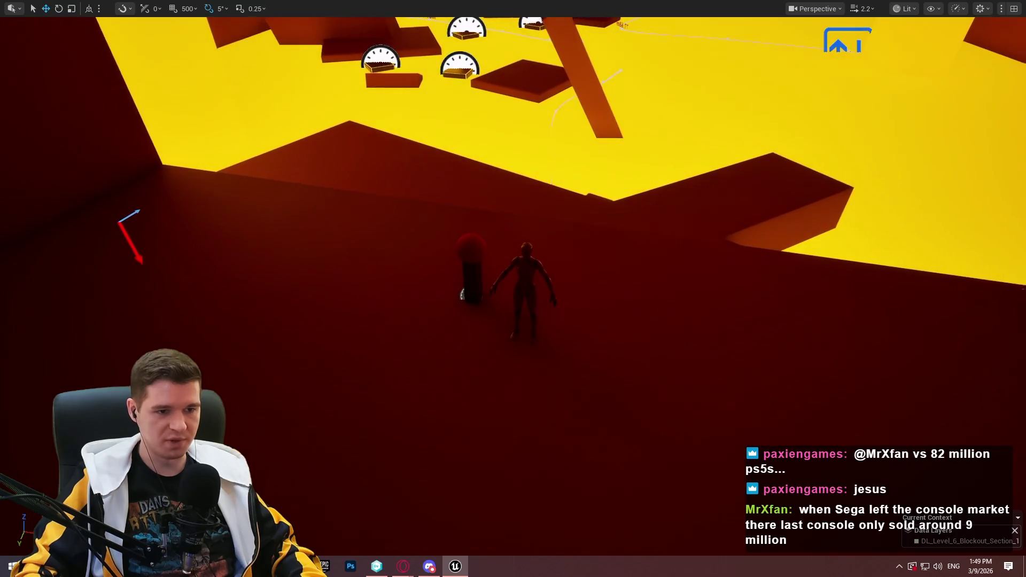
- Start the playtest and run the character off the red block toward the gold platforms
right_click(602, 175)
click(702, 549)
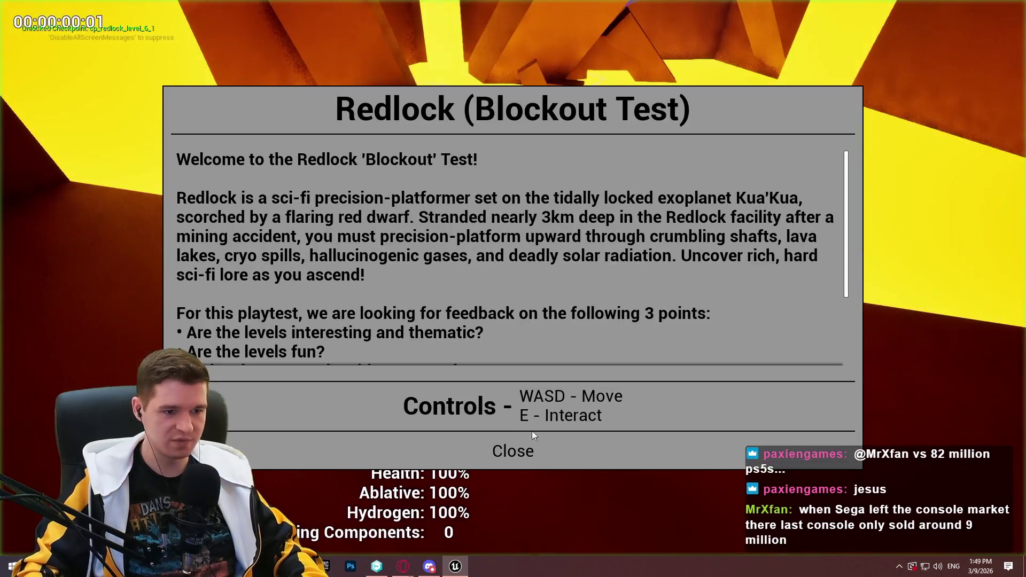
click(513, 449)
key(w)
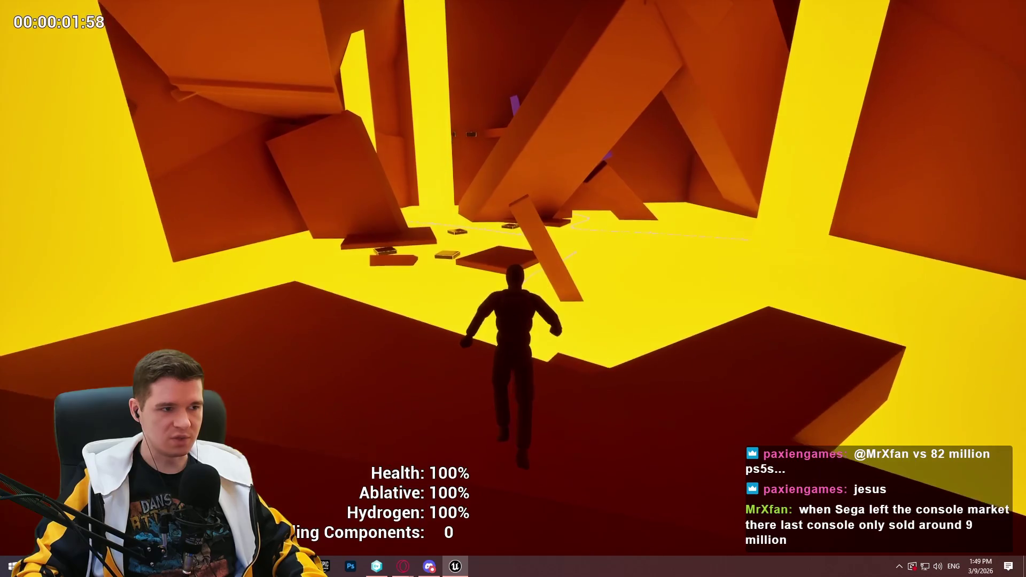
key(a)
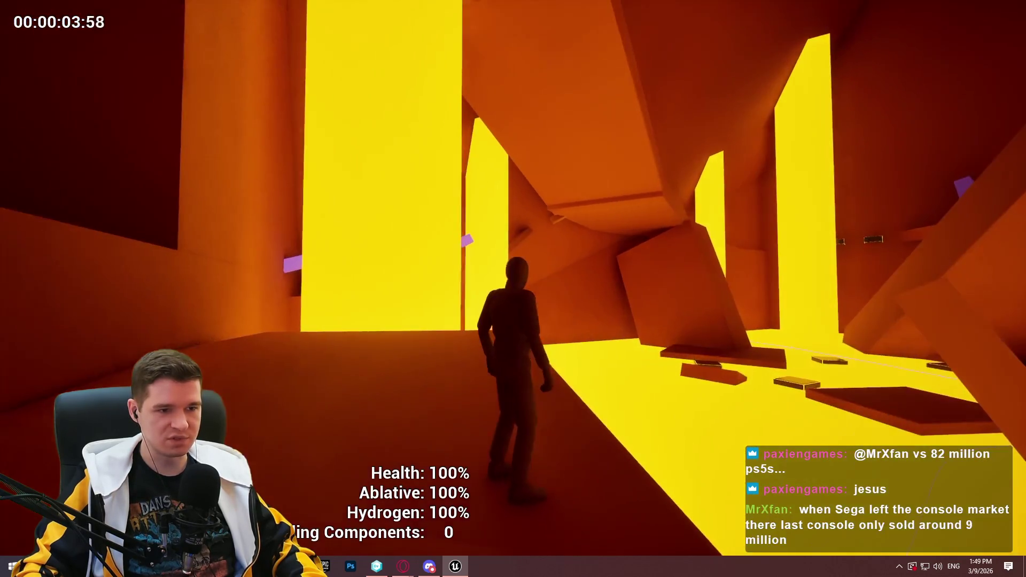
key(s)
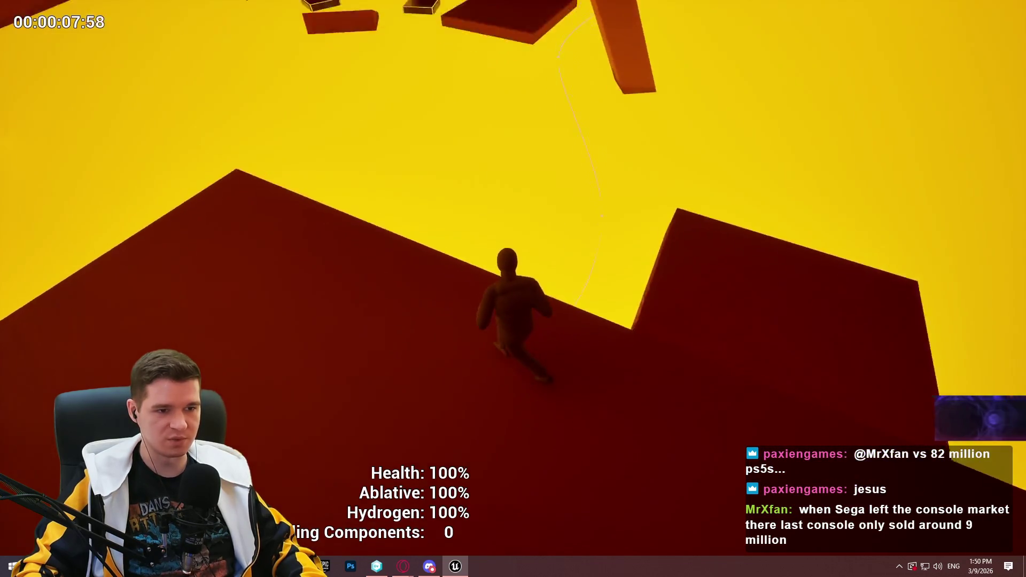
key(w)
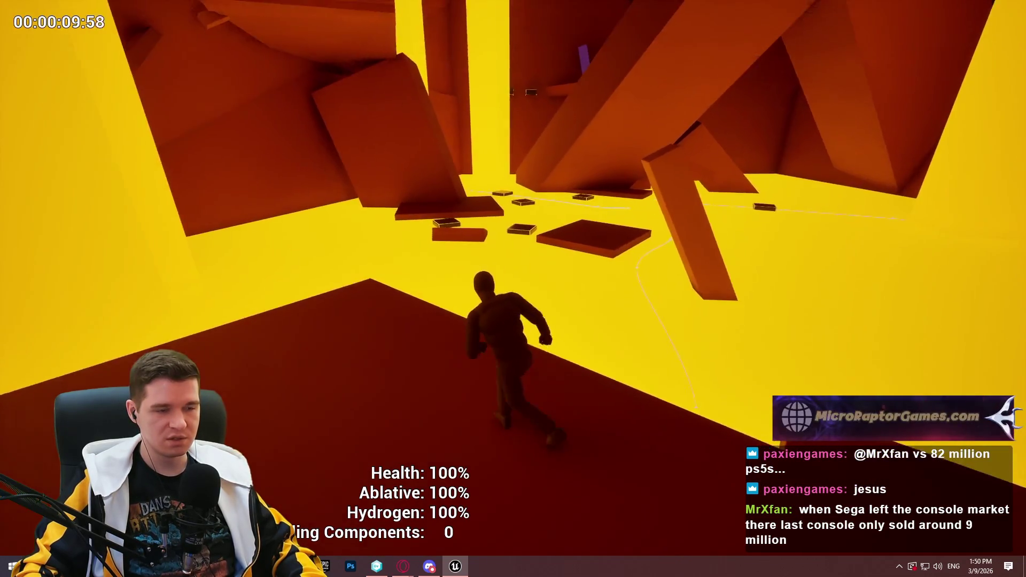
key(w)
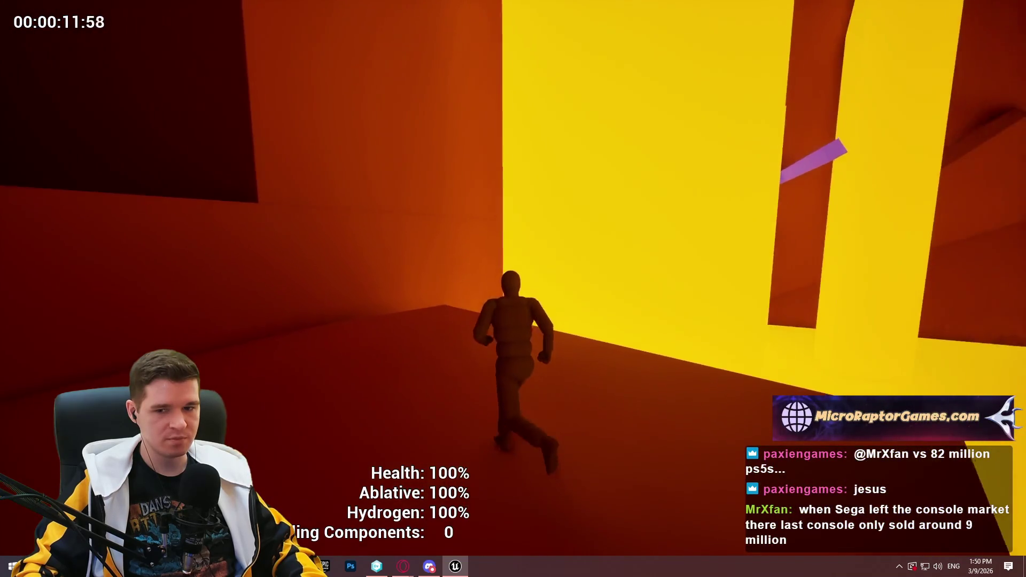
- Climb the orange wall onto the glowing platform and land facing the wall opening
key(w)
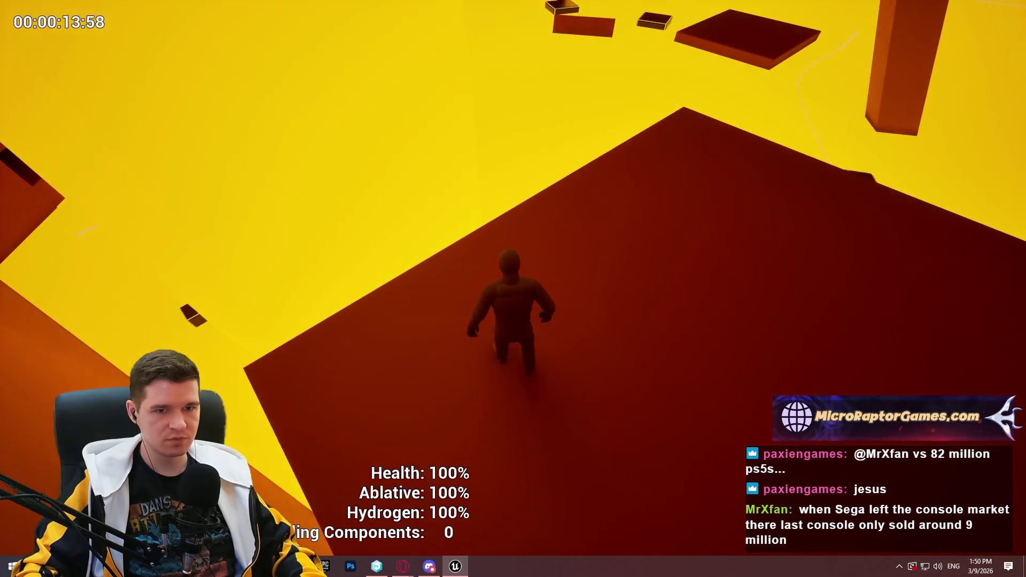
key(w)
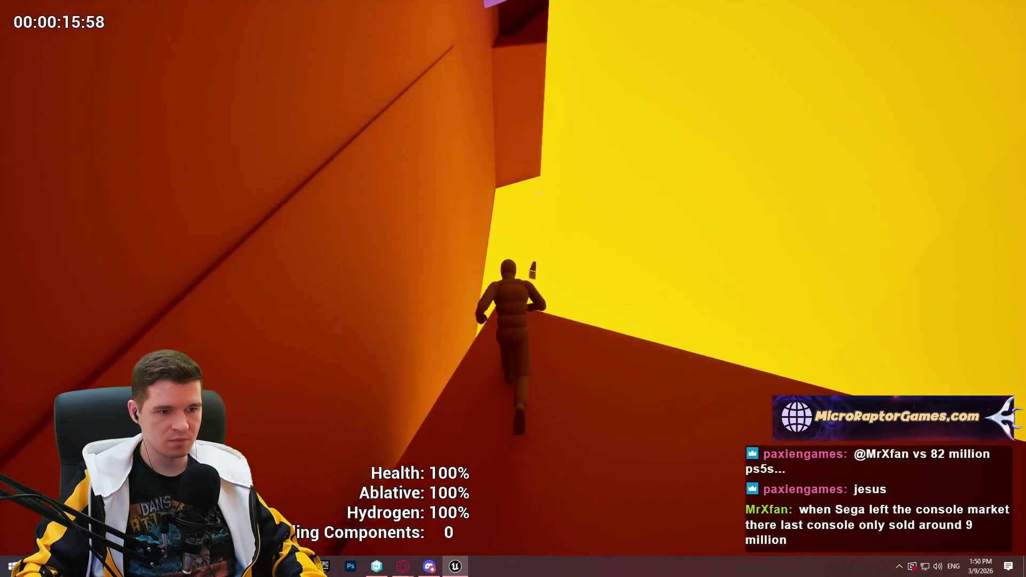
key(w)
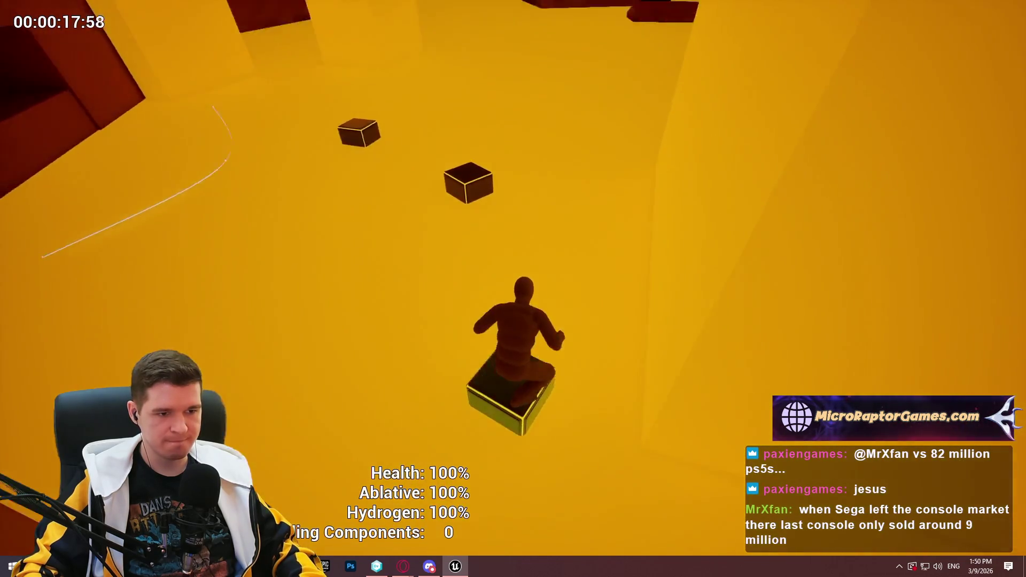
key(space)
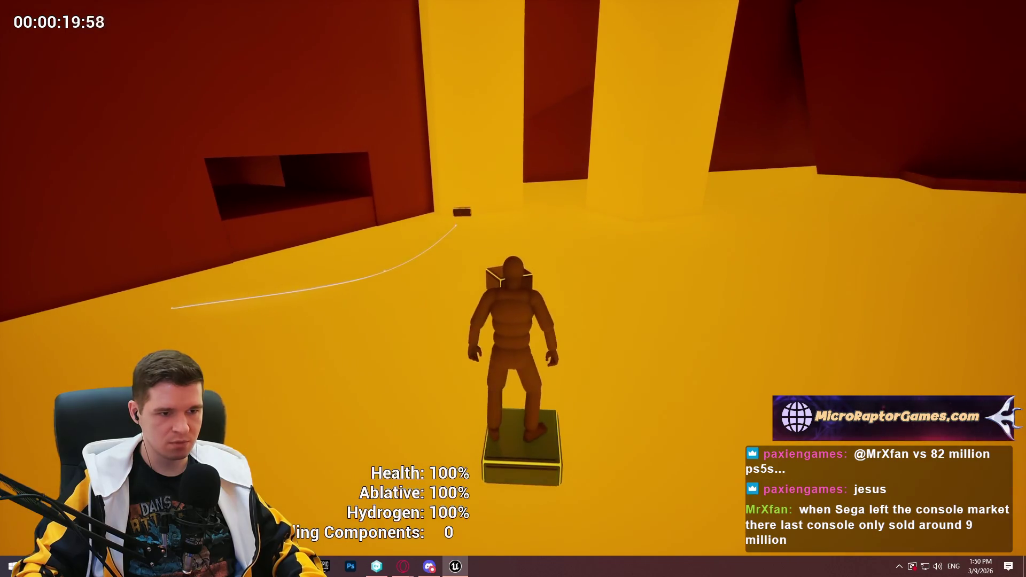
key(space)
key(w)
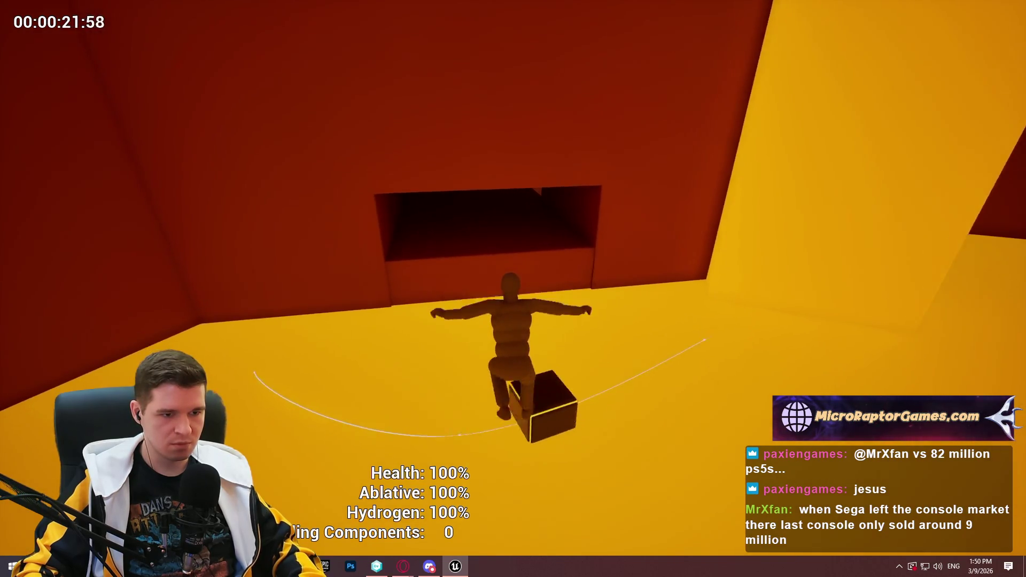
- Climb through the dark tunnel and up the shaft onto the white floor
key(space)
key(w)
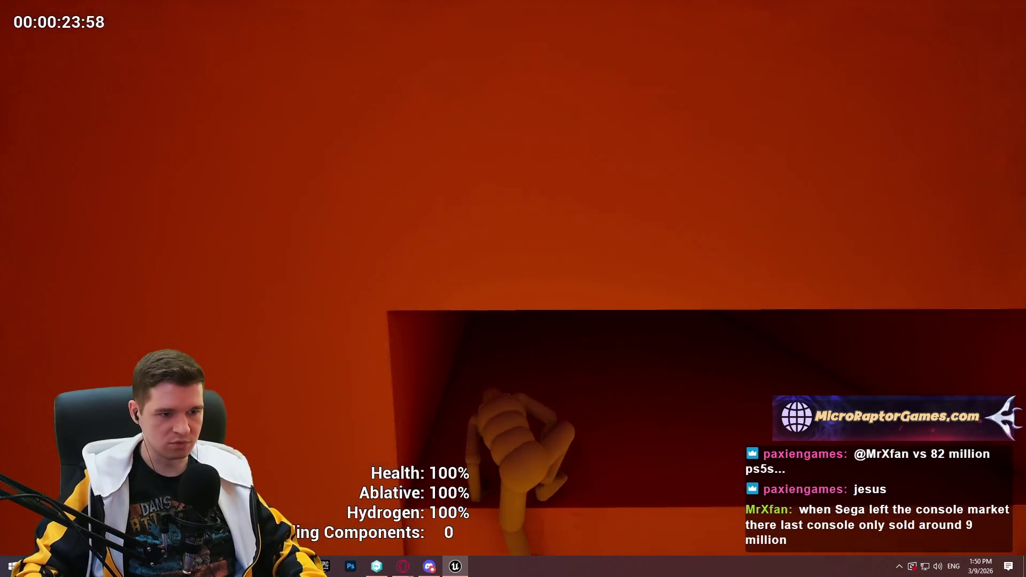
key(w)
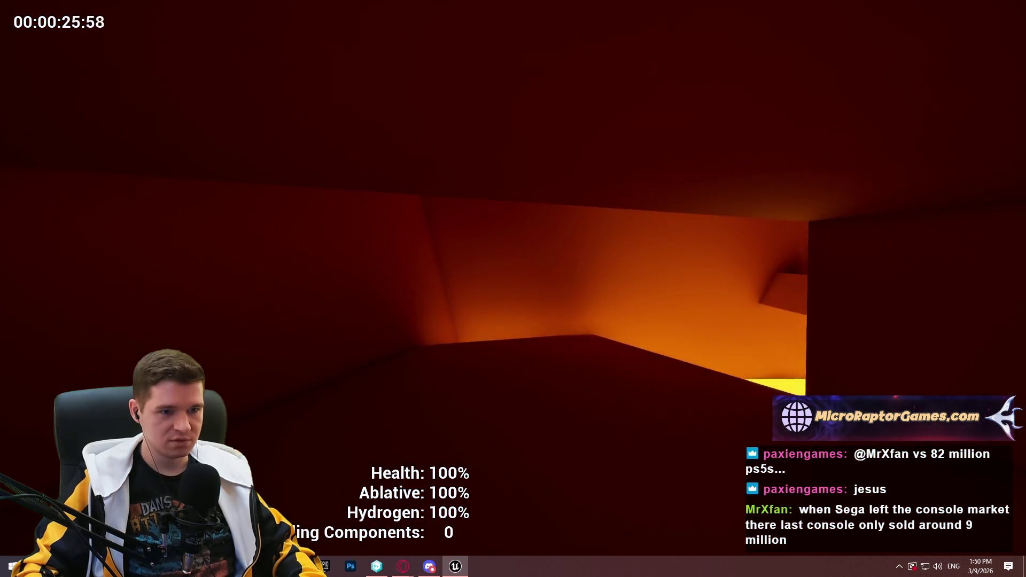
key(w)
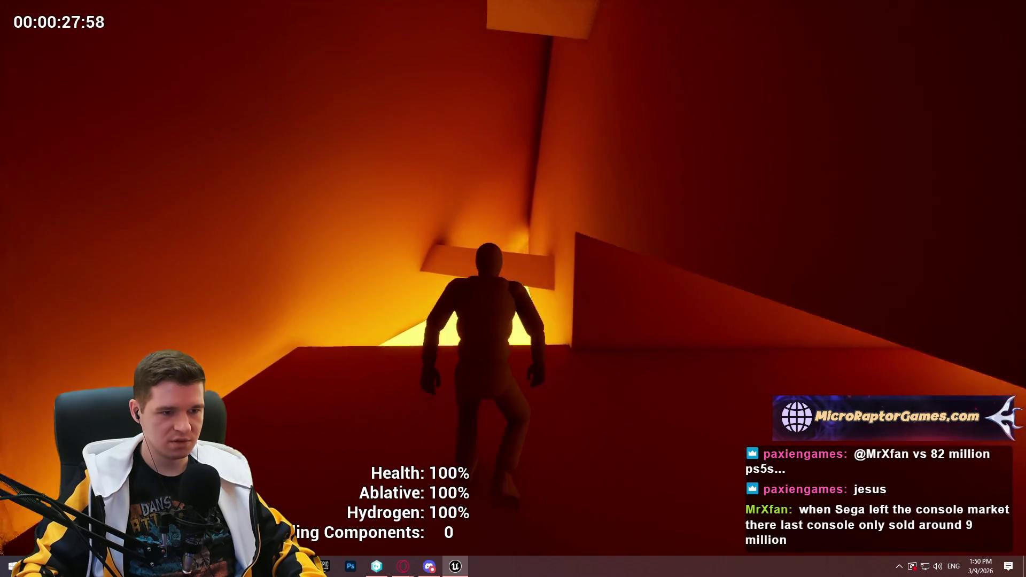
key(space)
key(w)
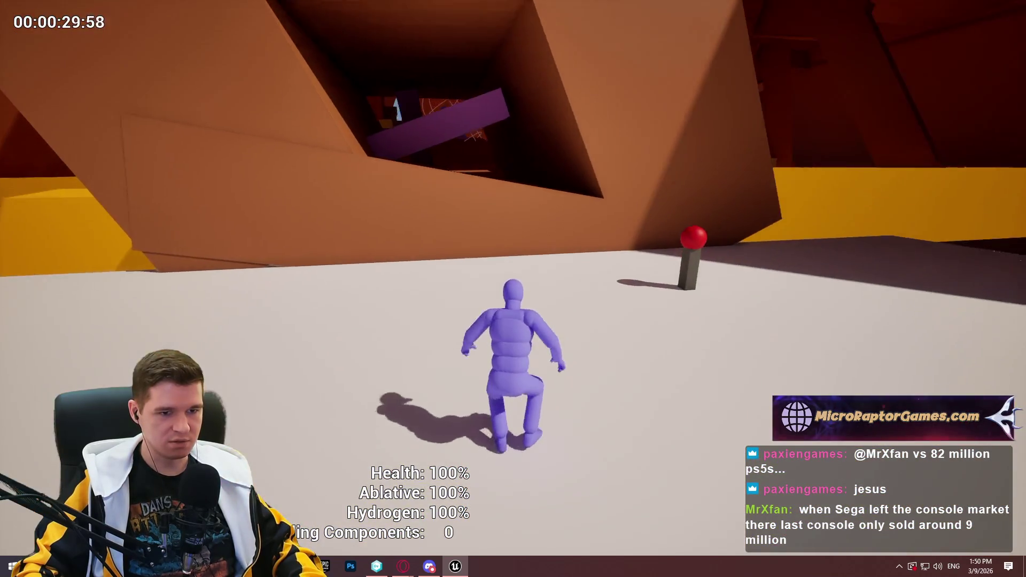
scroll(643, 269, up, 2)
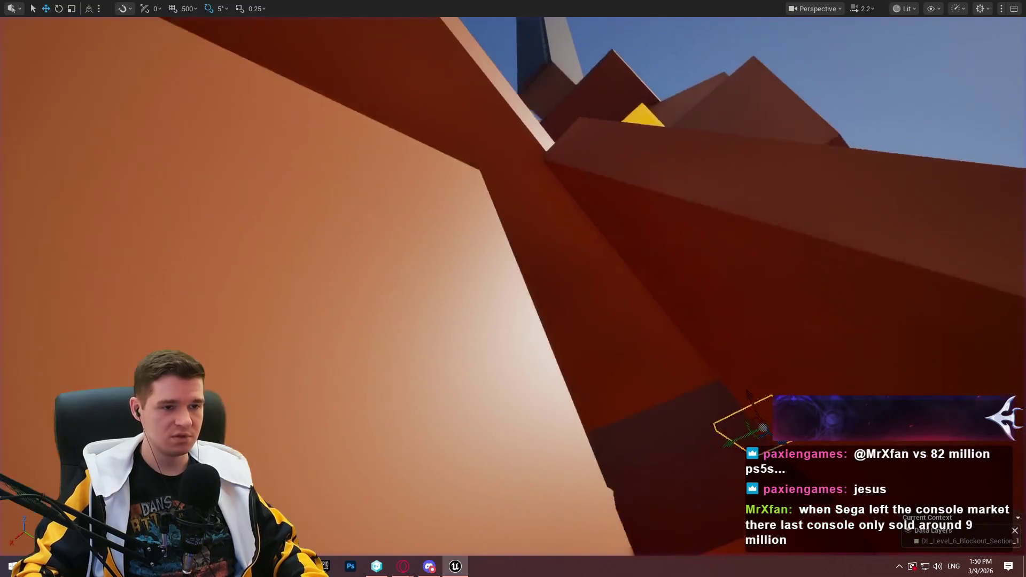
- Fly the editor camera to the dark red cube under the glowing shaft and bring up its actions
scroll(513, 289, up, 5)
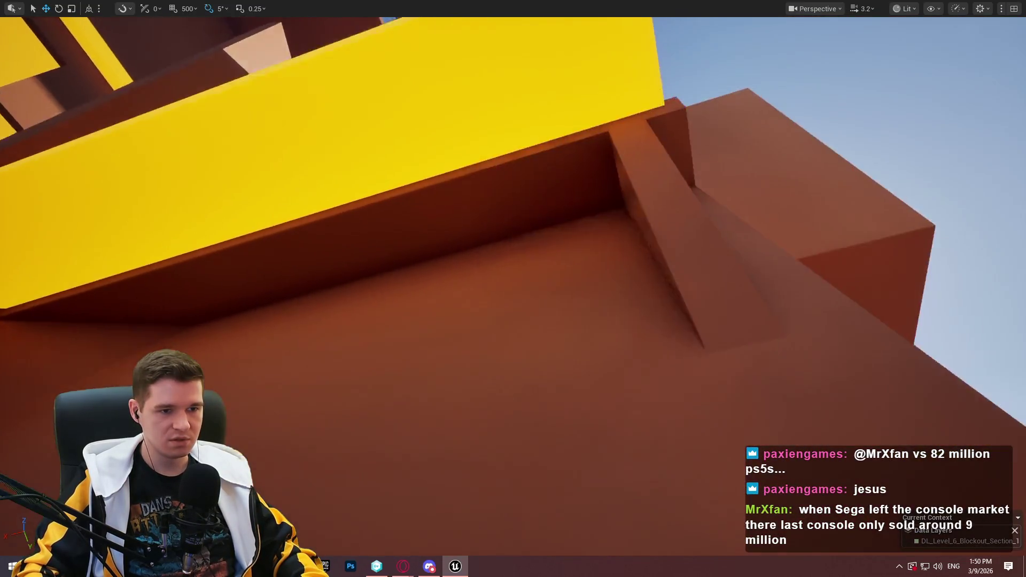
key(w)
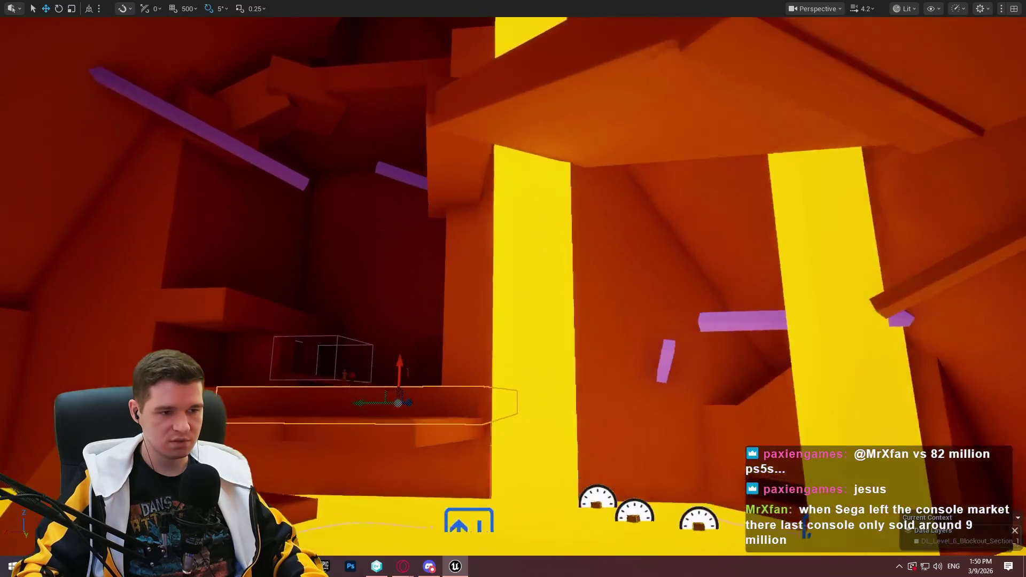
key(w)
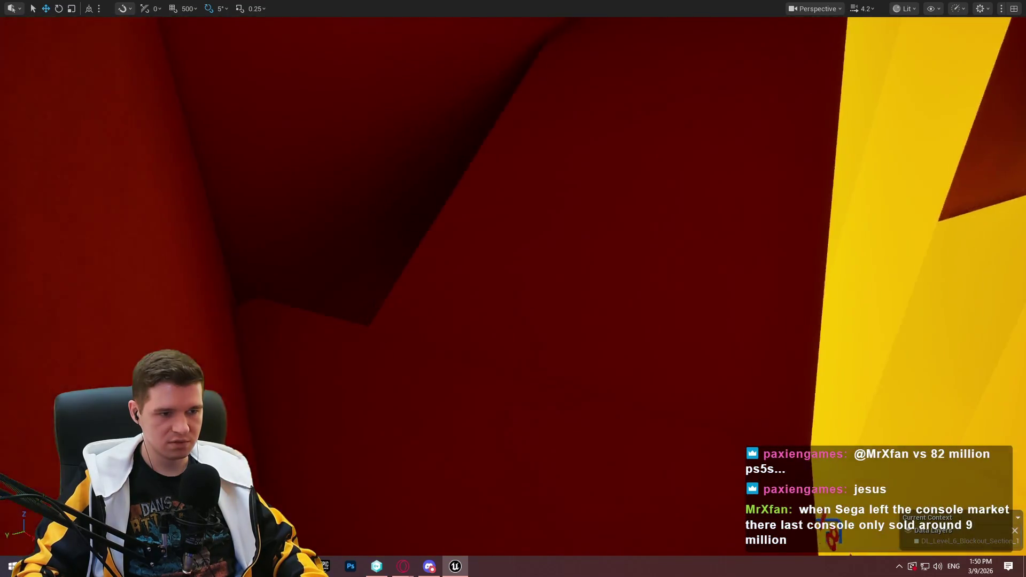
key(w)
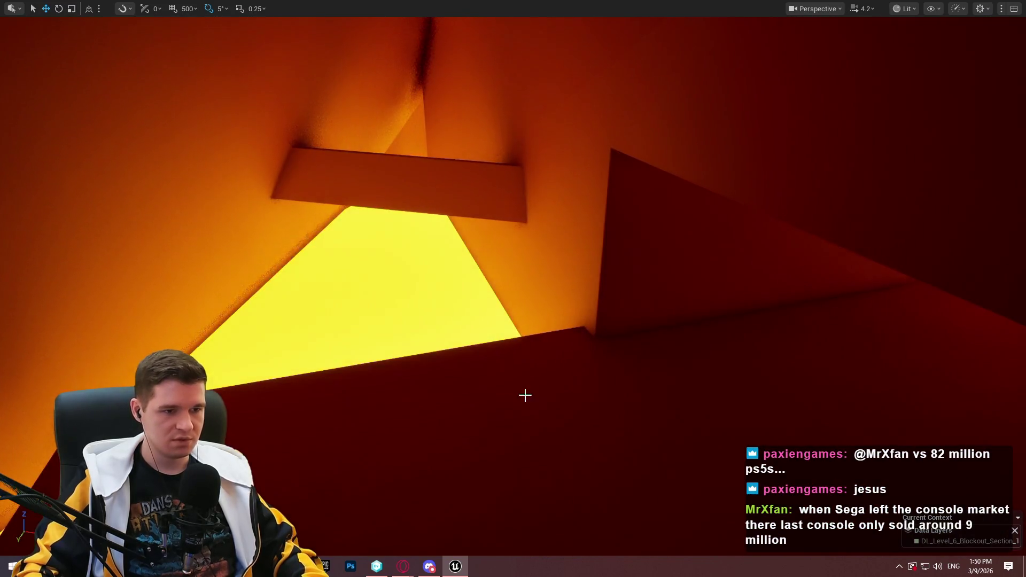
right_click(525, 395)
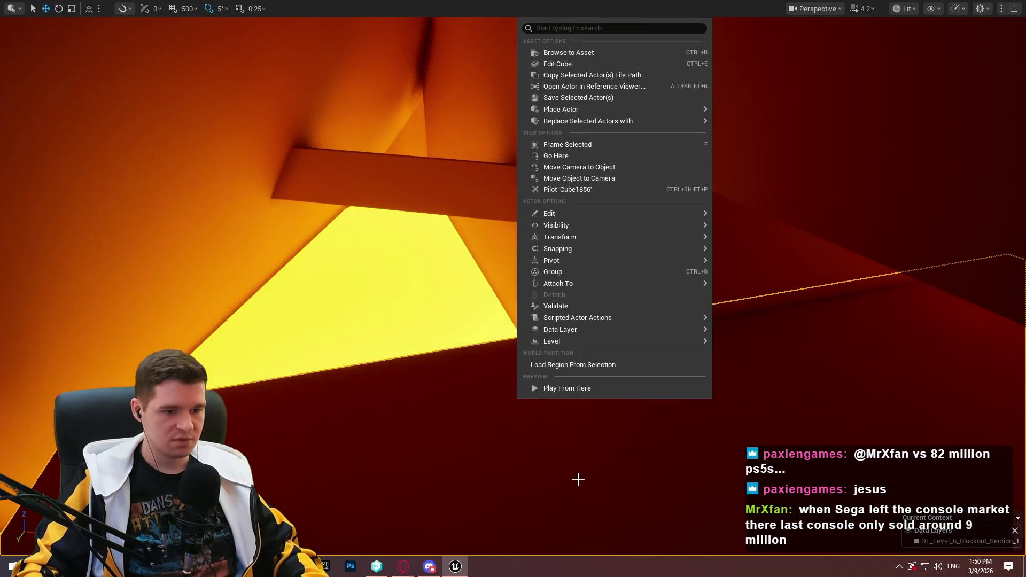
- Playtest from the cube, jump onto the ledge under the glowing shaft, then end play
click(588, 386)
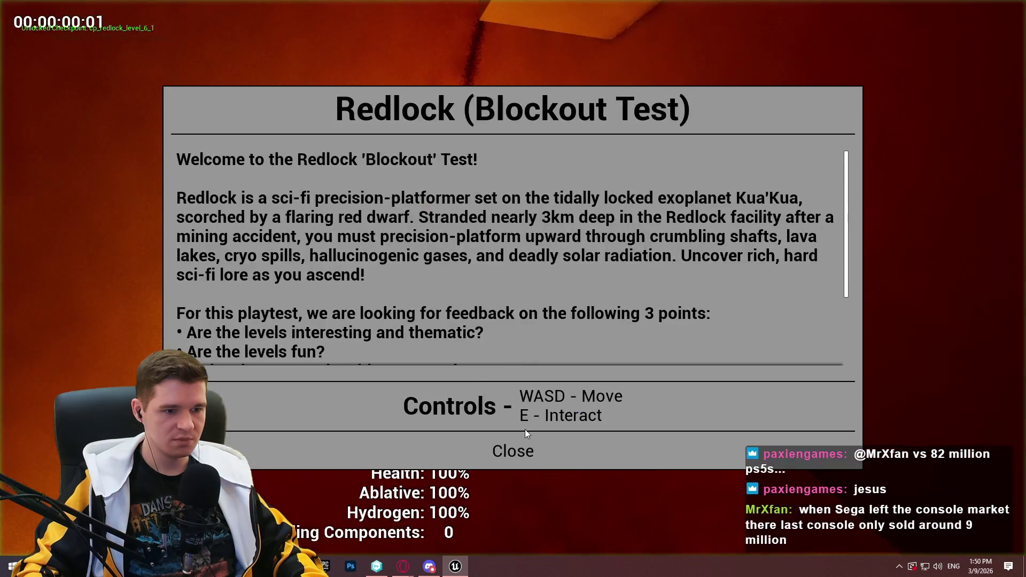
click(514, 447)
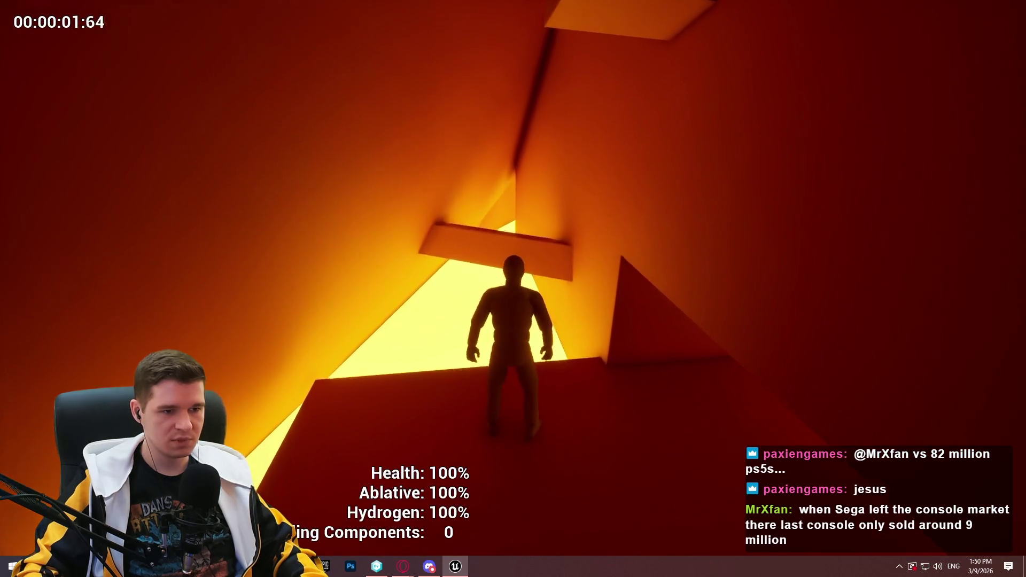
key(space)
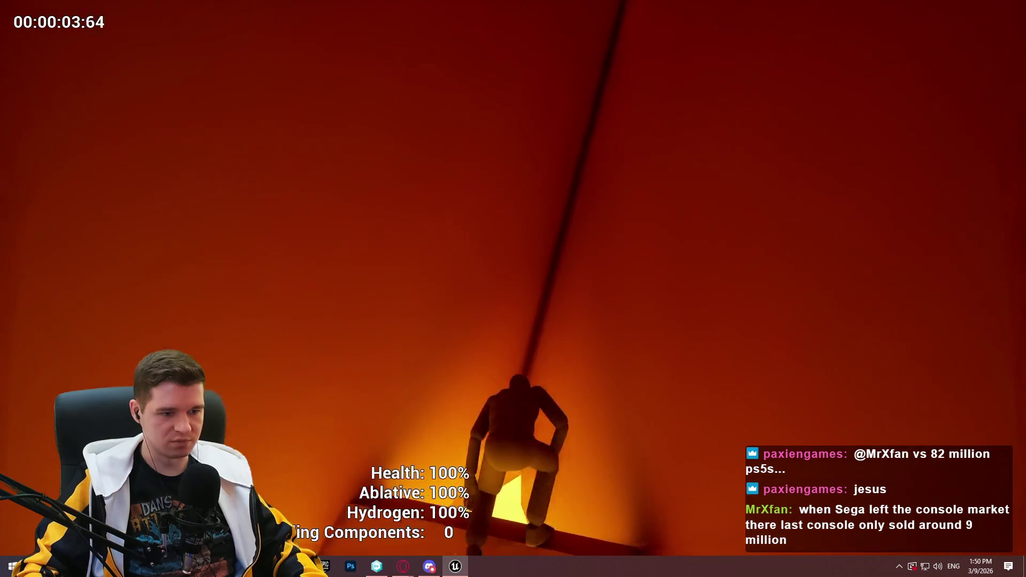
key(Escape)
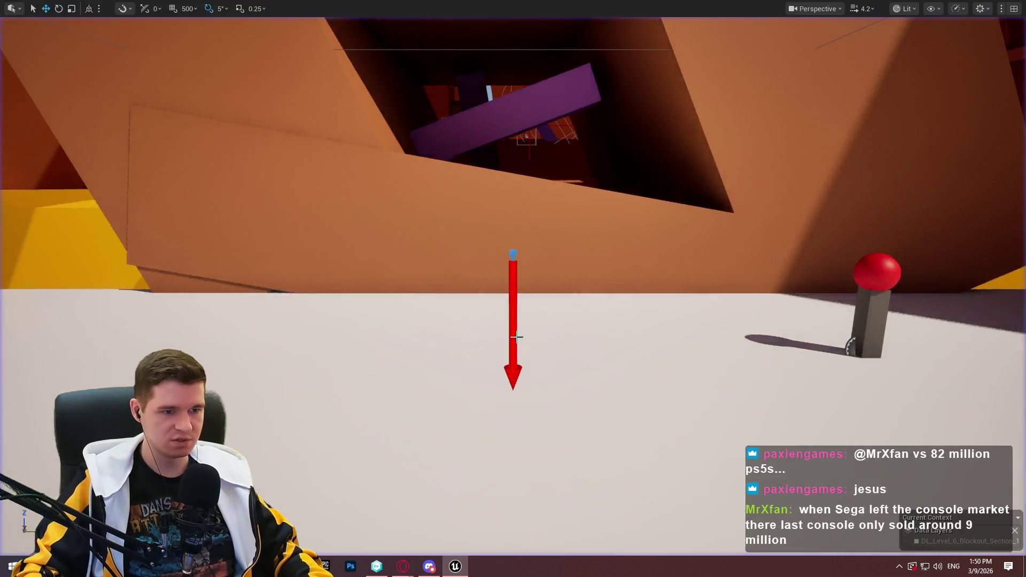
- Raise the ledge block under the glowing shaft a little higher along Z
mouse_move(516, 336)
mouse_down()
mouse_move(534, 288)
mouse_move(523, 304)
mouse_up()
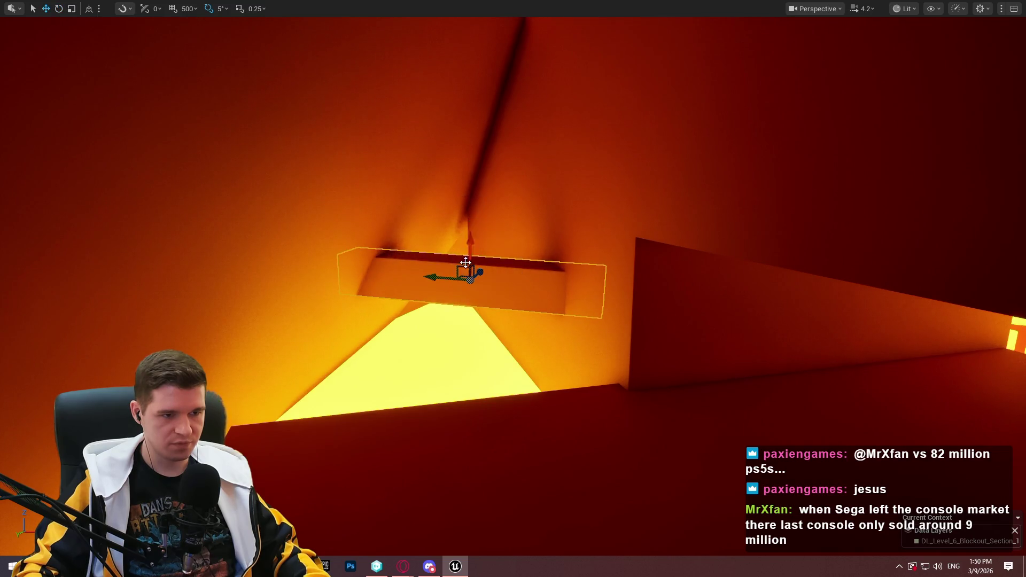
drag(465, 245, 466, 224)
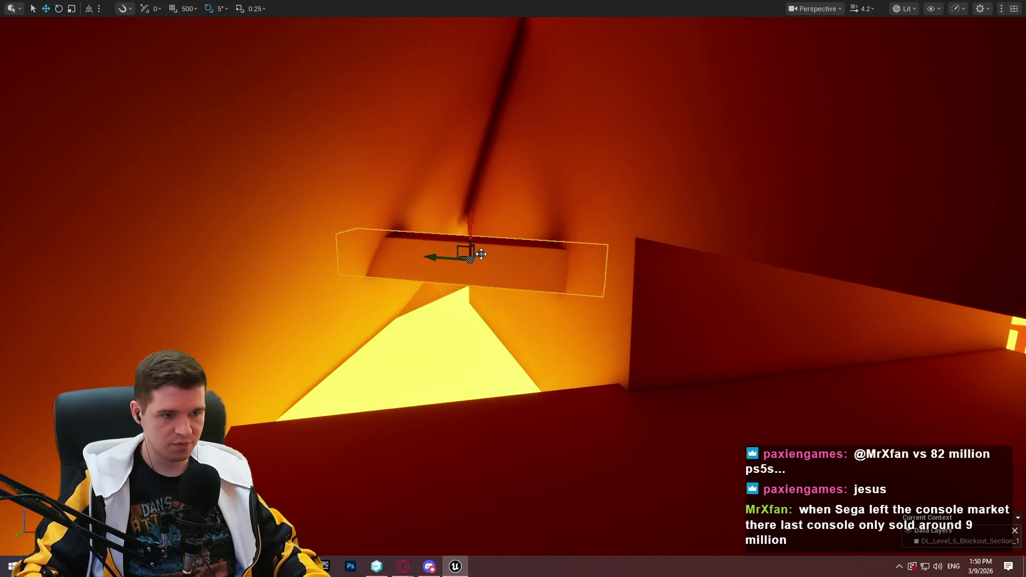
drag(475, 266, 415, 390)
- Start a playtest from the spot just below the raised ledge
right_click(414, 390)
click(485, 382)
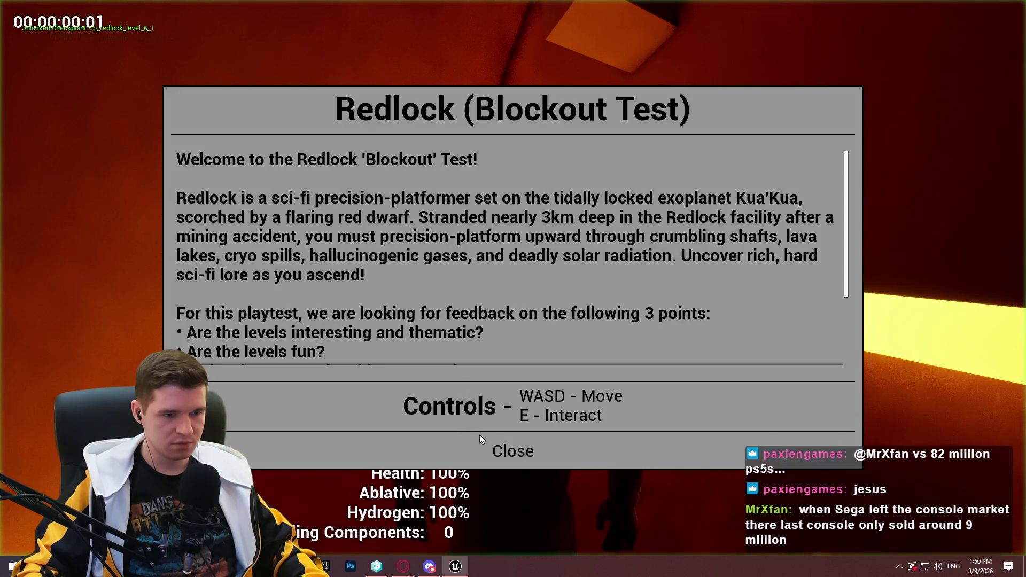
click(480, 435)
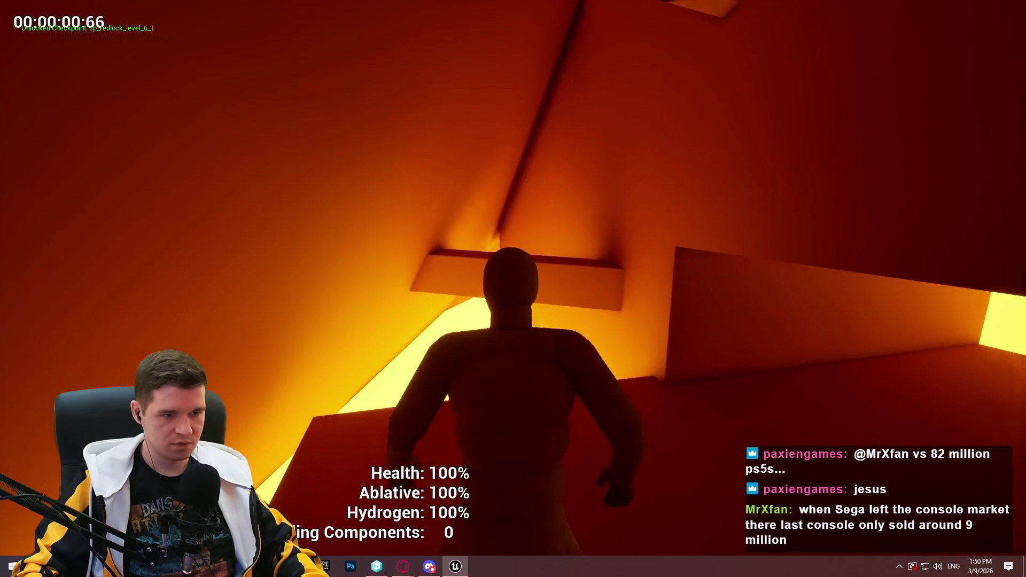
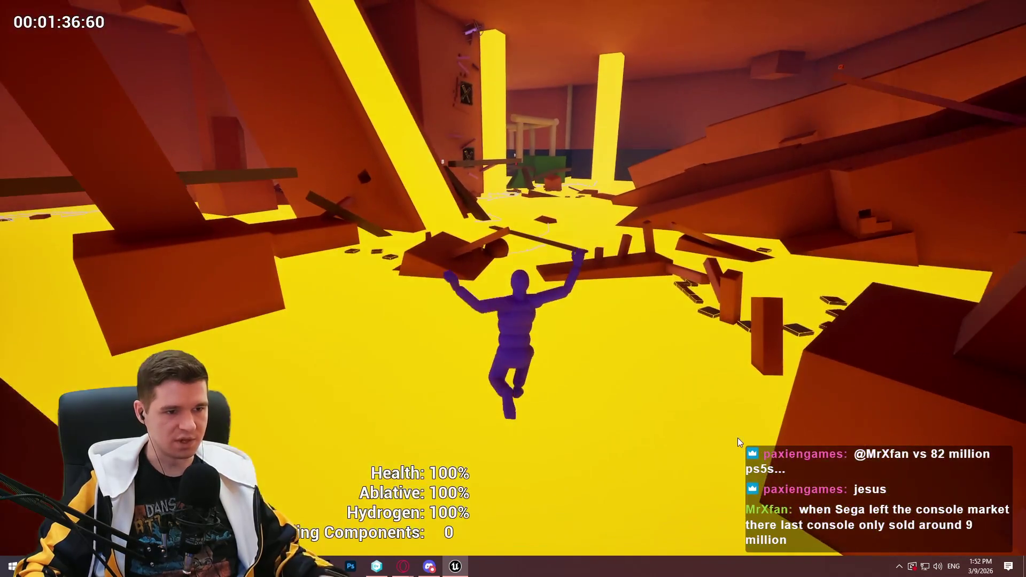
- Stop the playtest and fly the view back through the level geometry
key(Escape)
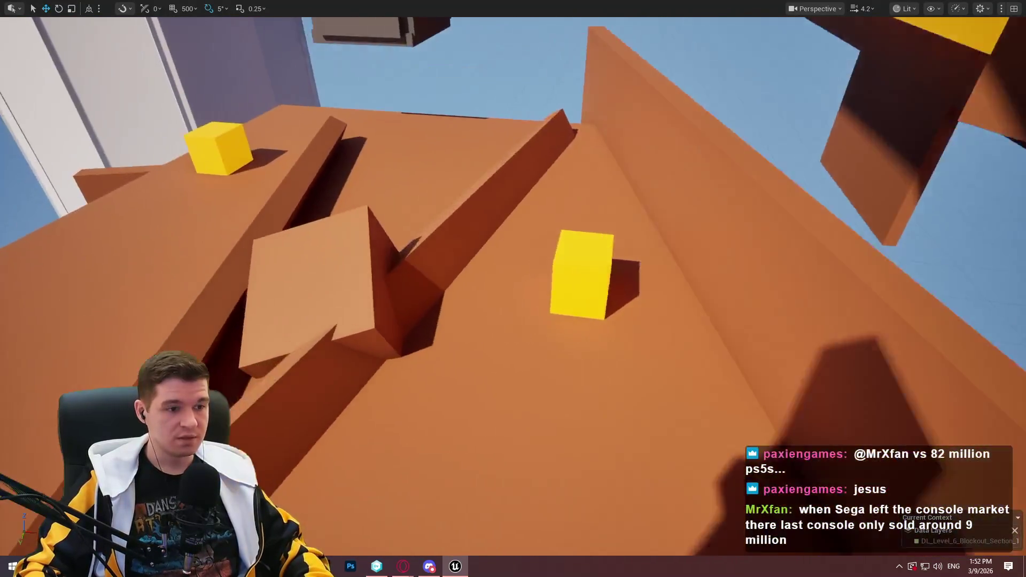
scroll(513, 288, down, 2)
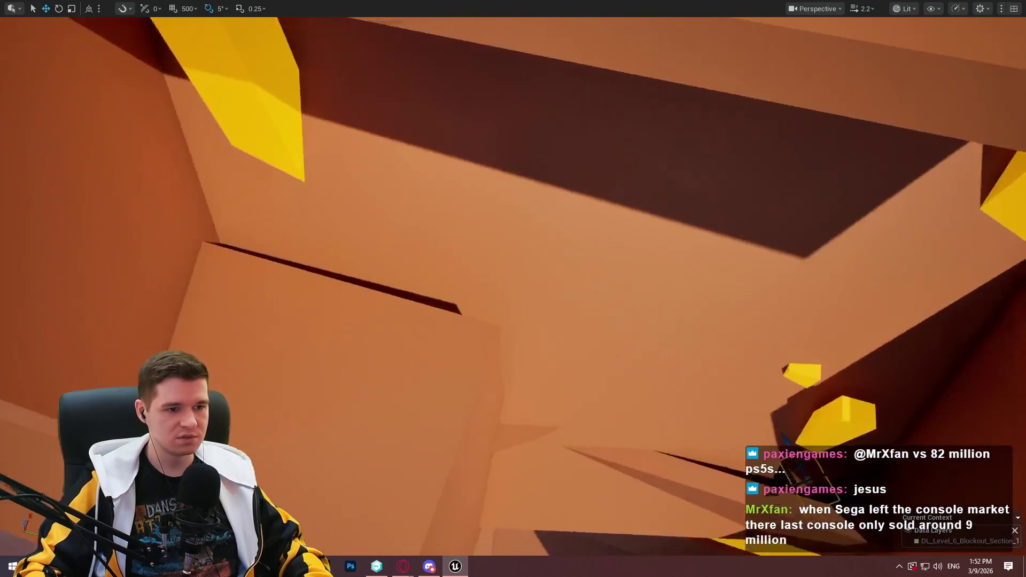
key(s)
scroll(348, 370, up, 1)
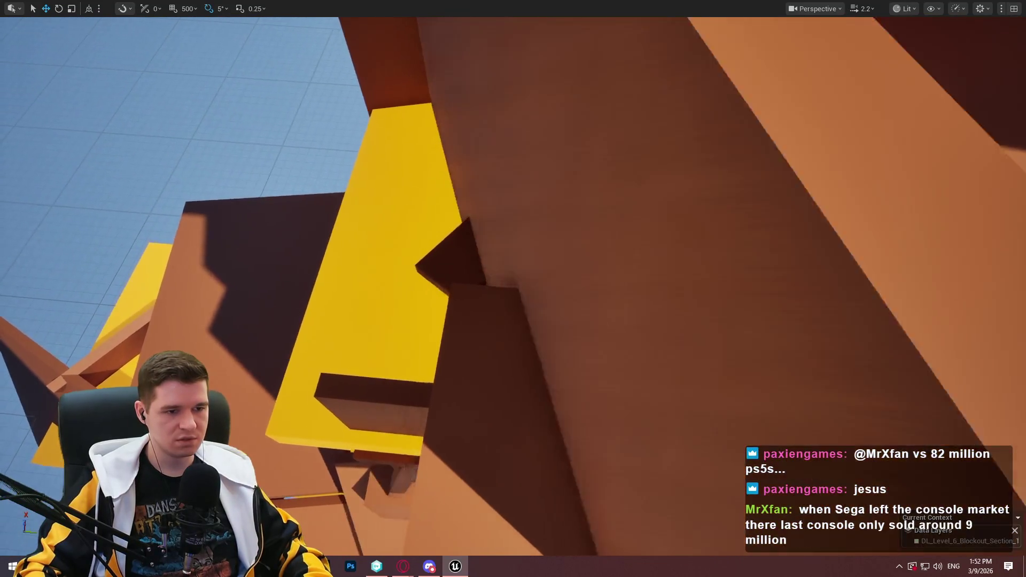
key(w)
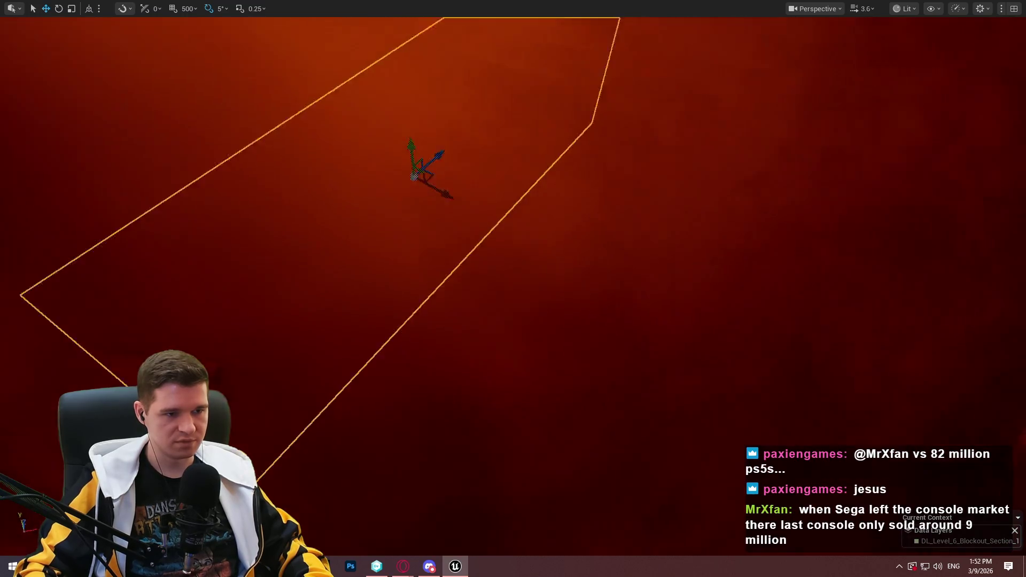
- Fly to the yellow floor under the purple beams, then restore the full editor layout
key(w)
key(w)
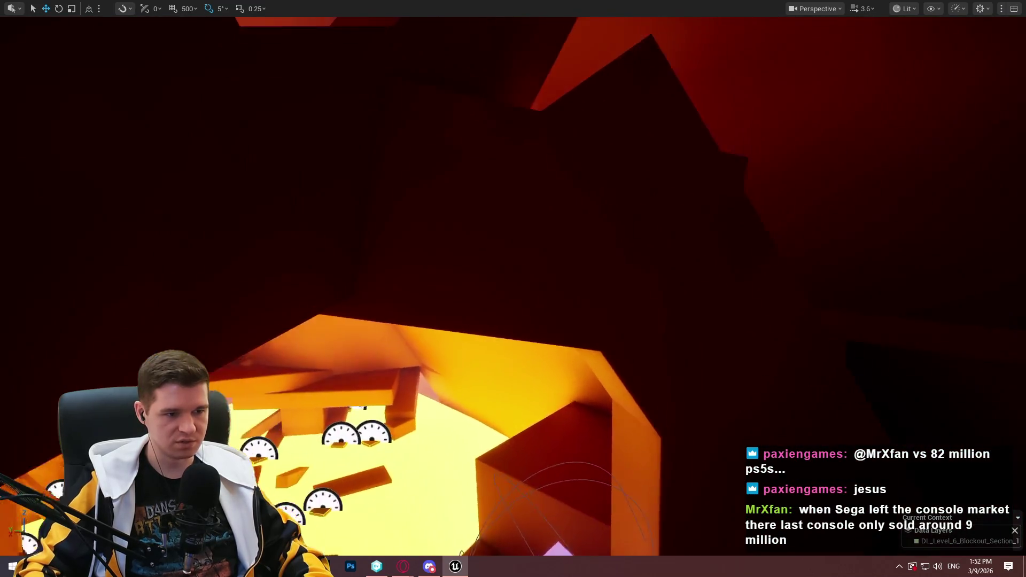
key(w)
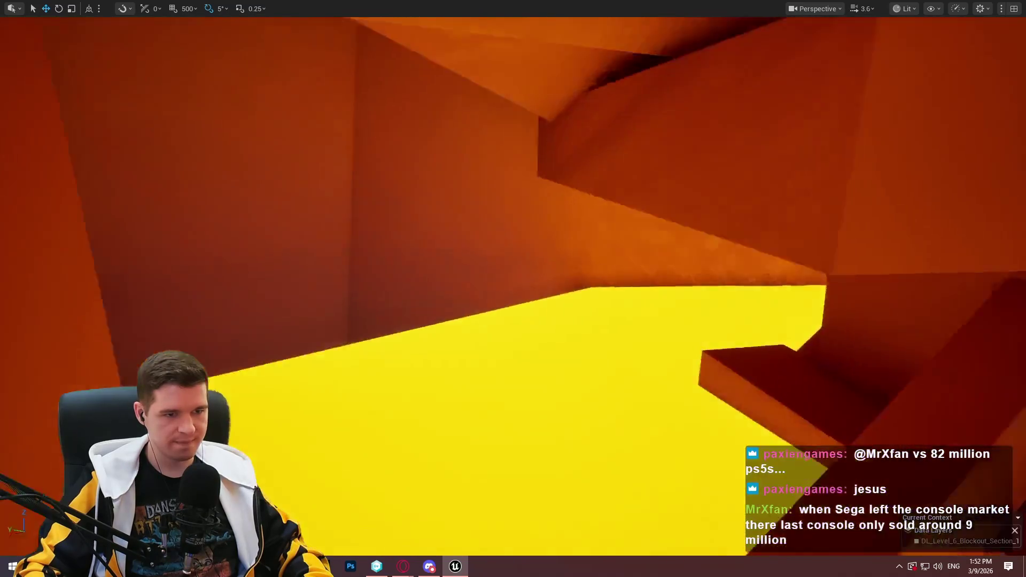
key(w)
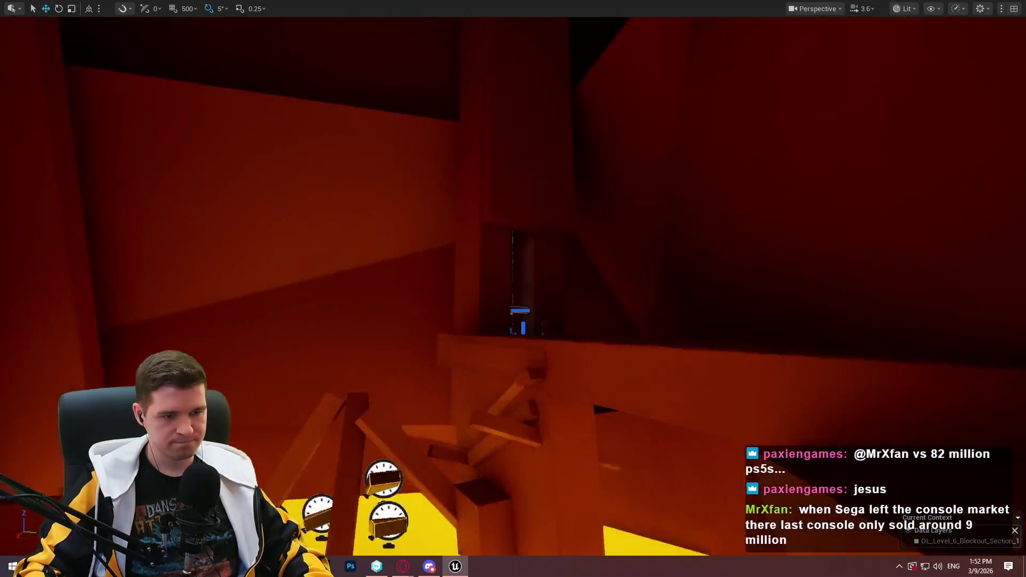
key(s)
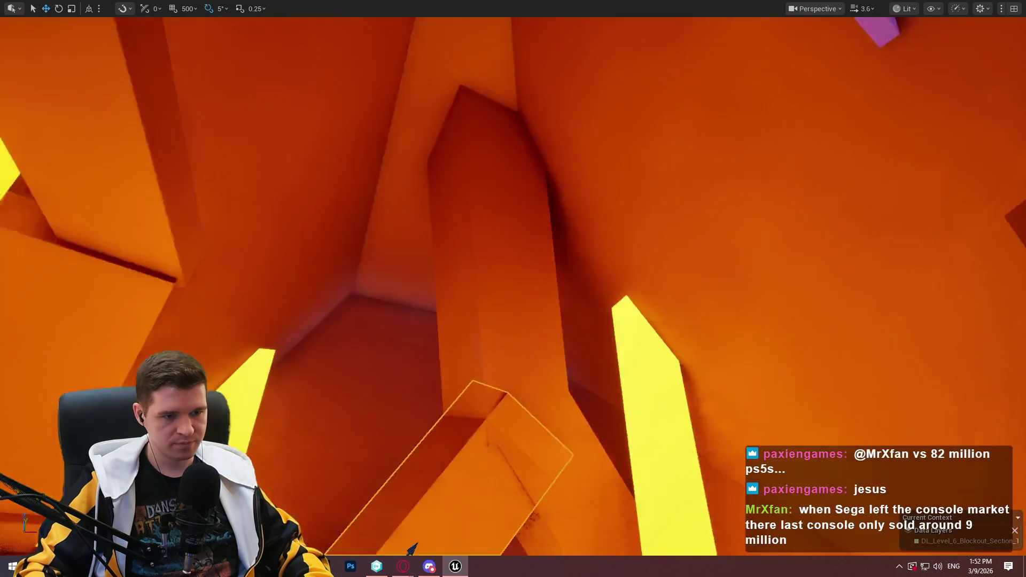
key(w)
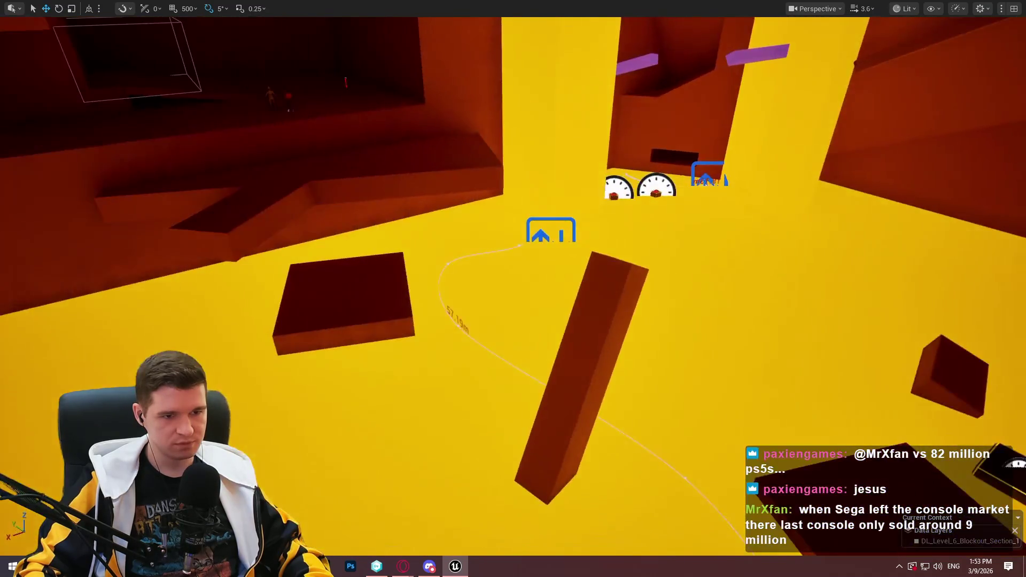
key(s)
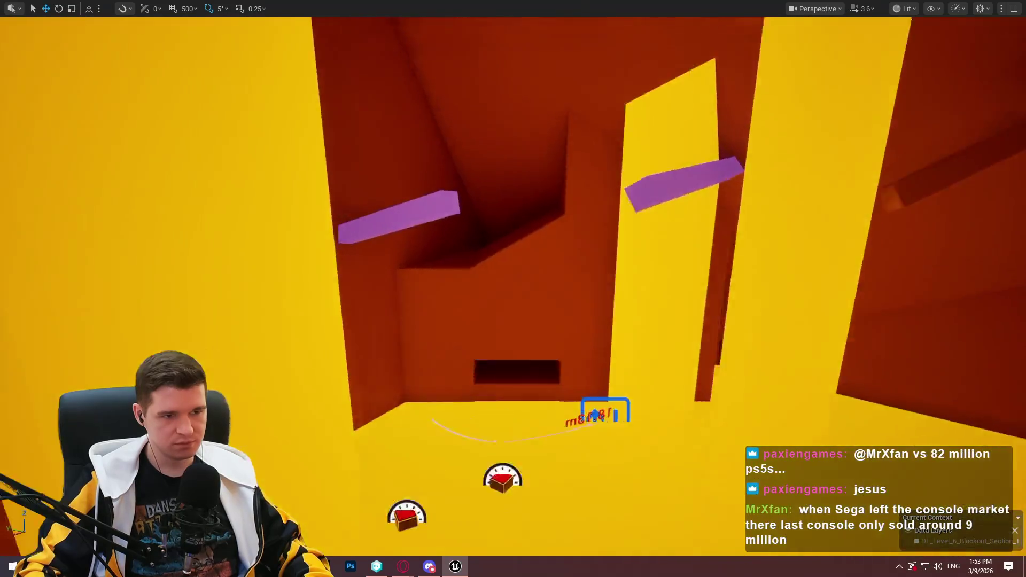
key(F11)
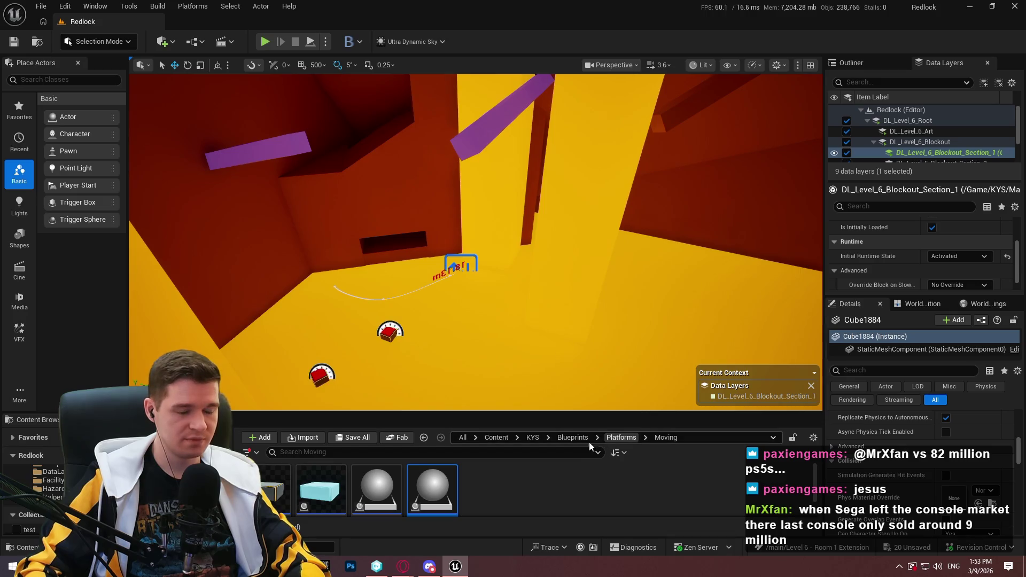
- Enlarge the Content Browser and open the Blueprints > Hazards folder holding BP_Hazard_Capsule
drag(591, 412, 588, 323)
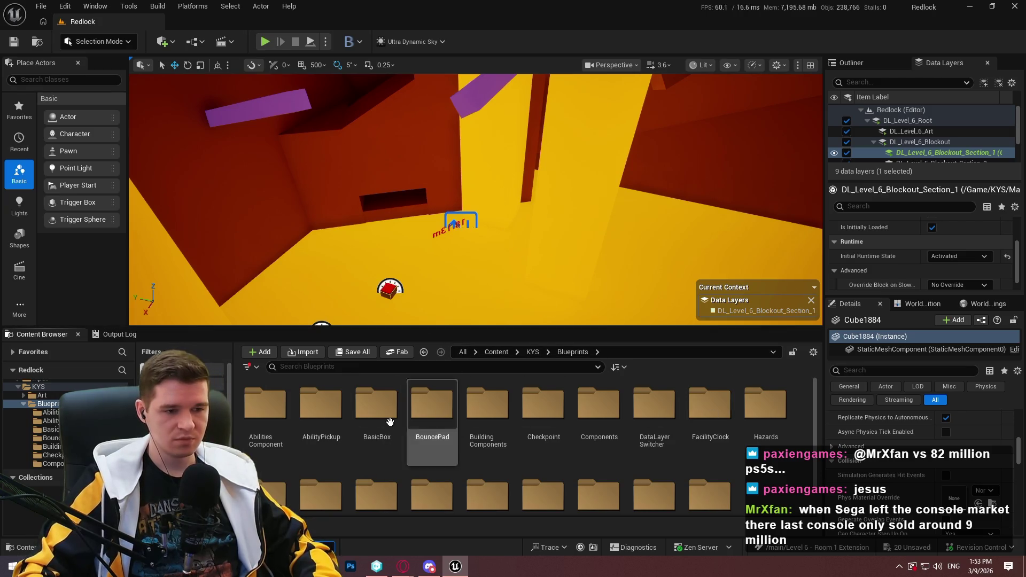
scroll(398, 438, down, 1)
scroll(336, 477, up, 1)
double_click(753, 415)
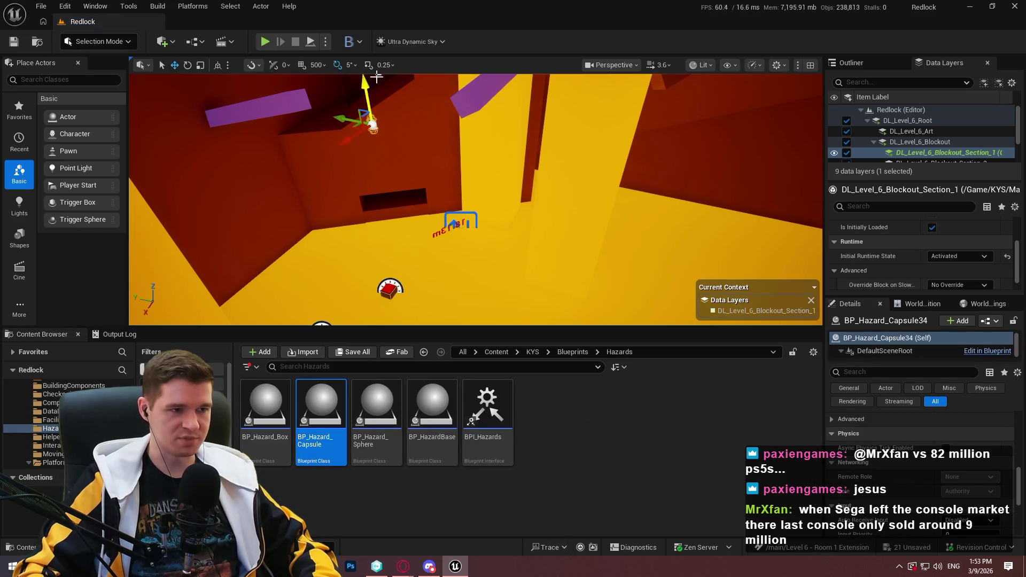
- Focus and orbit the view around the placed capsule hazard
key(f)
key(F11)
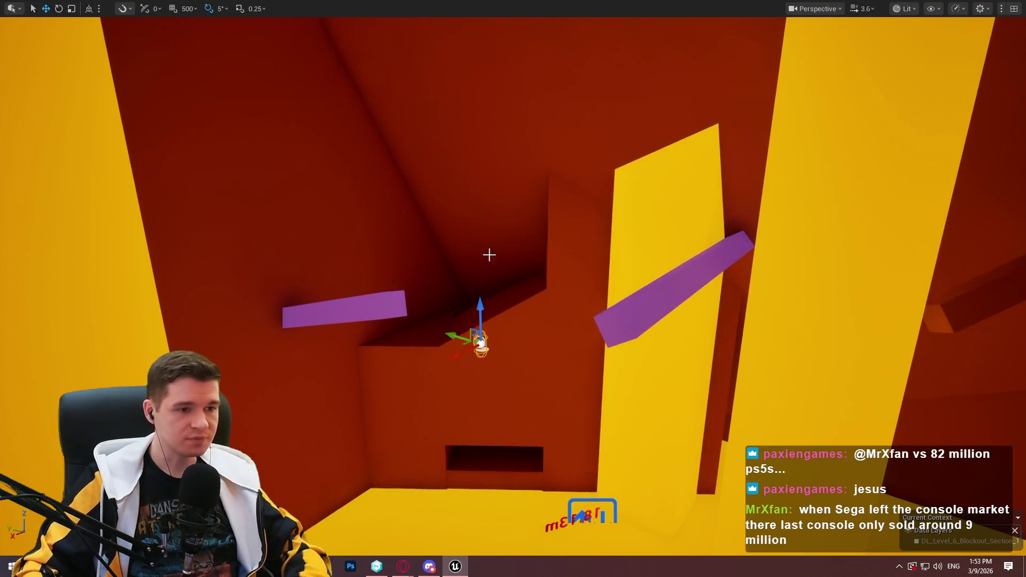
scroll(488, 252, up, 5)
key(F11)
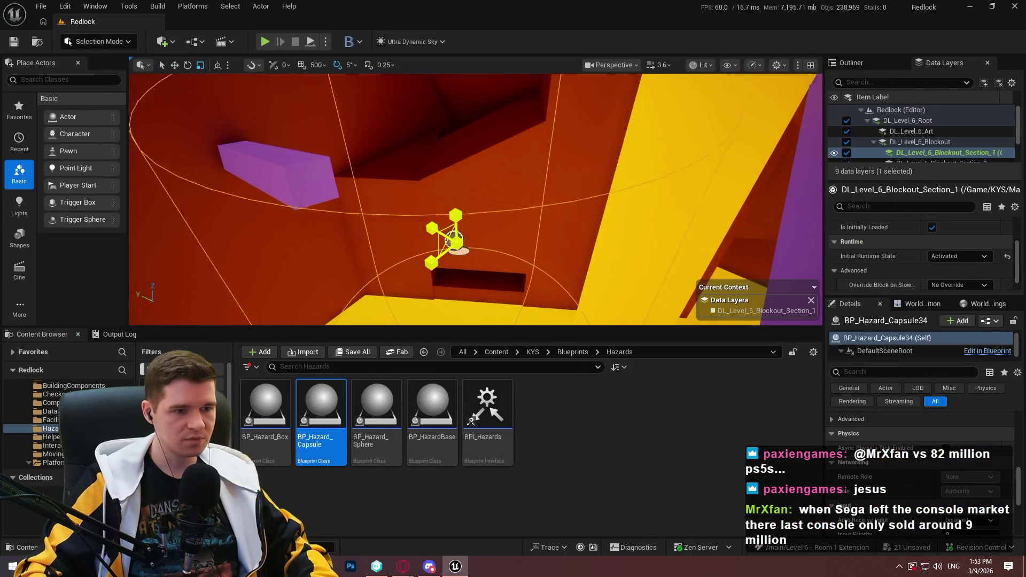
drag(476, 213, 476, 213)
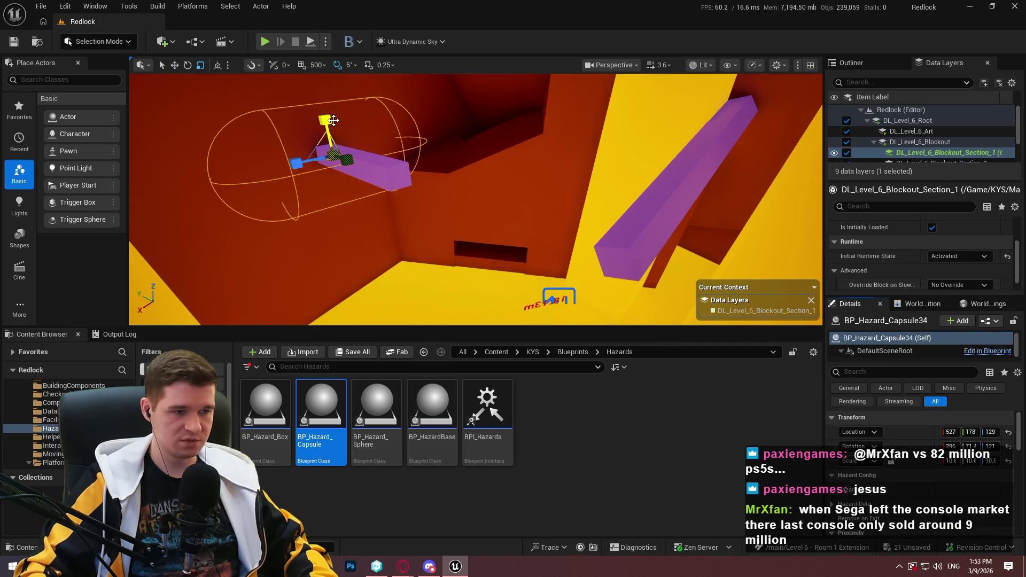
- Rotate the capsule along the upper-left purple beam and scale it to about 10.6 × 10.6 × 19.3
mouse_move(374, 168)
mouse_down()
mouse_move(385, 167)
mouse_move(355, 159)
mouse_move(363, 170)
mouse_move(355, 160)
mouse_move(377, 194)
mouse_move(364, 171)
mouse_move(331, 187)
mouse_up()
scroll(956, 455, down, 3)
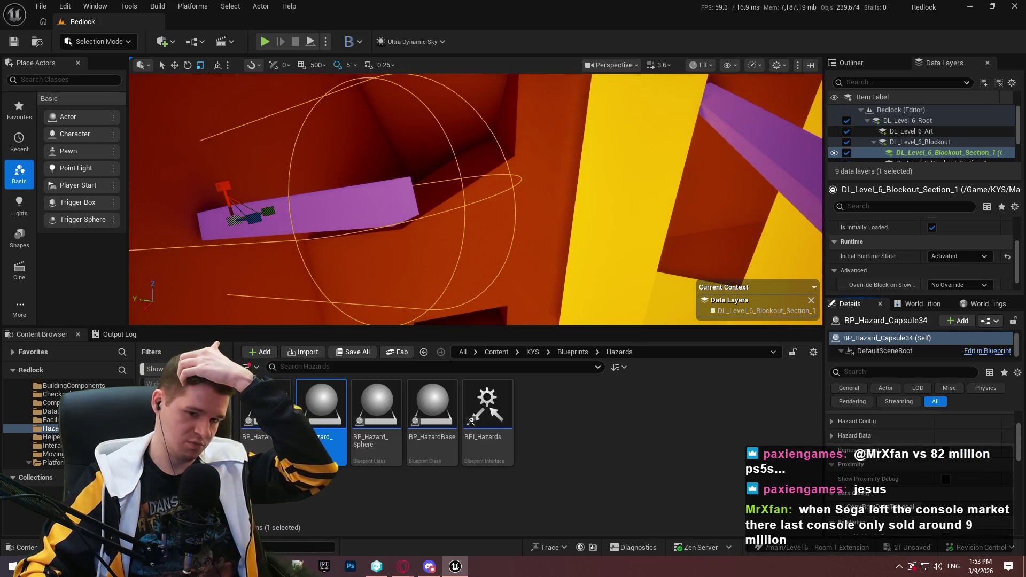
scroll(943, 449, up, 3)
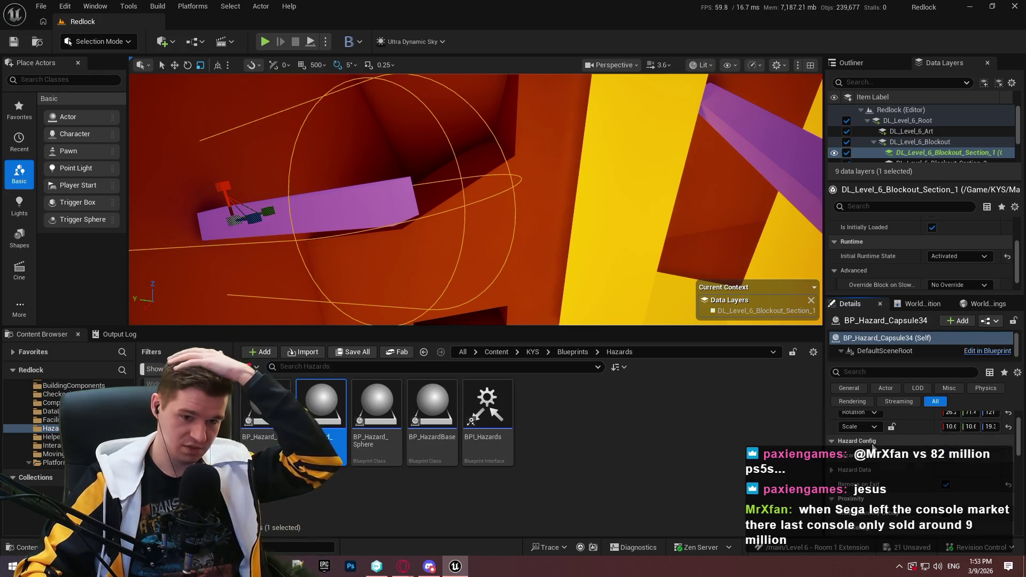
scroll(953, 475, down, 1)
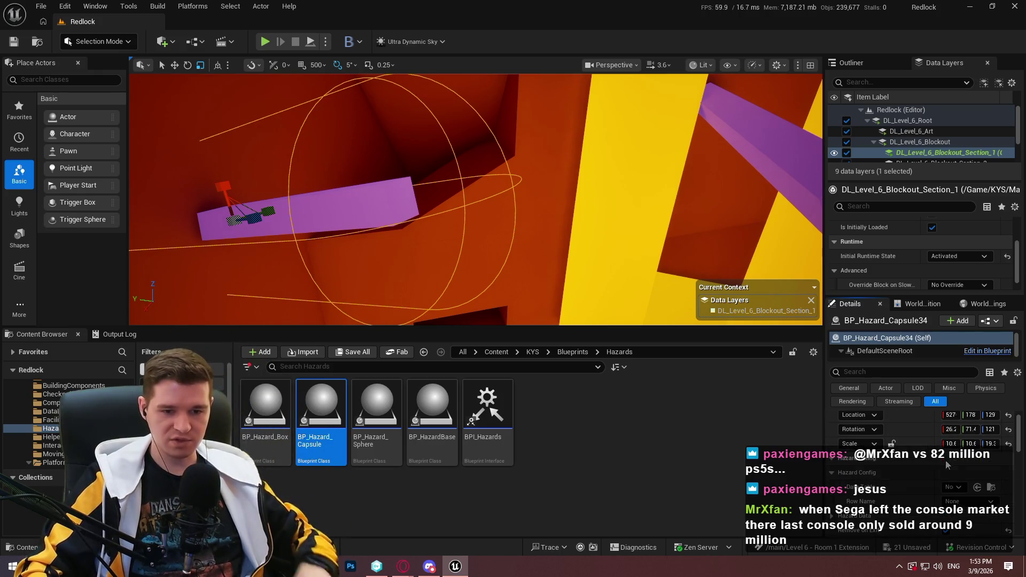
click(951, 487)
- Set the capsule's Hazard Config data table and its haz_radioactive row
scroll(958, 386, down, 4)
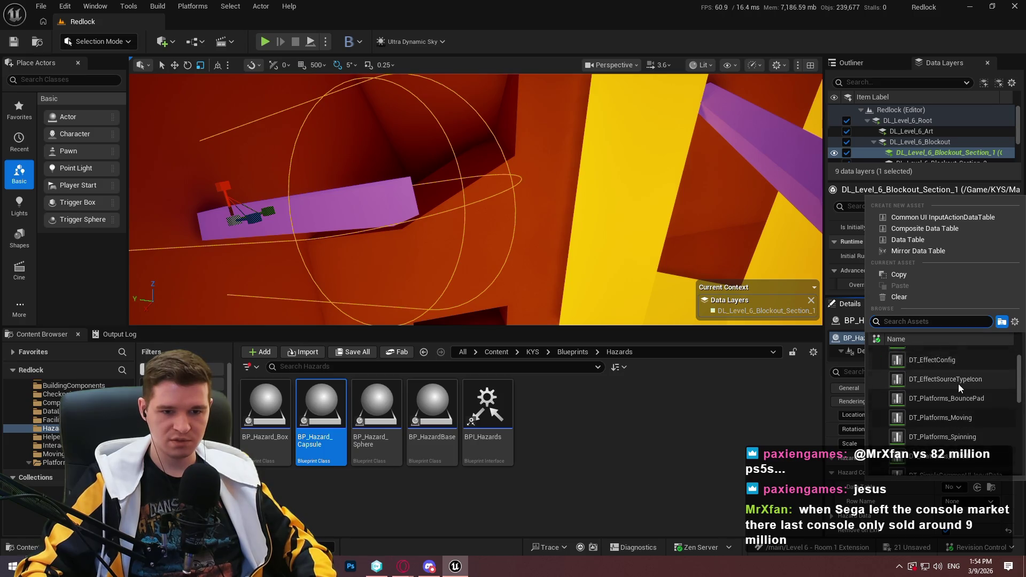
drag(1021, 395, 1021, 373)
click(963, 495)
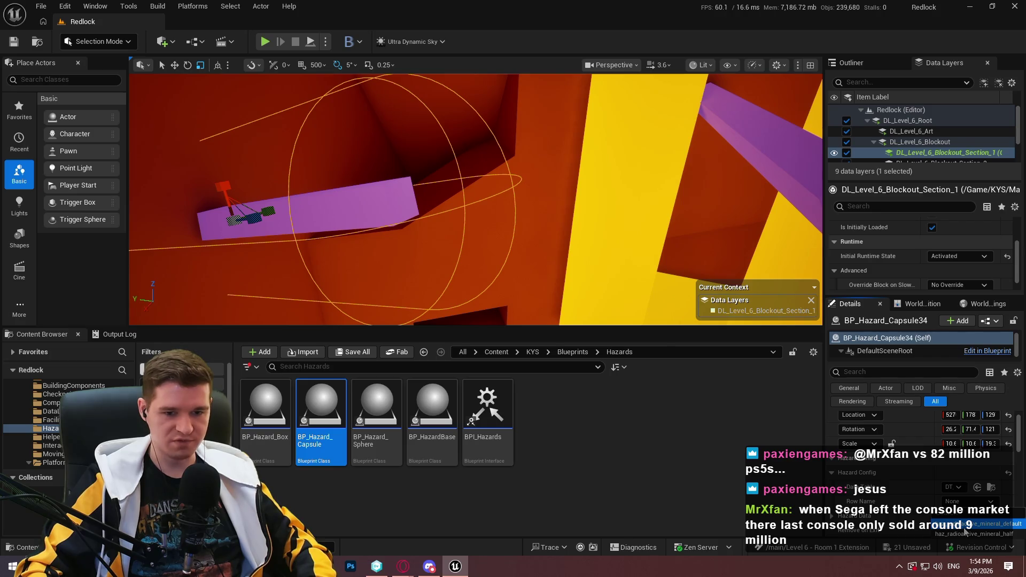
click(965, 525)
scroll(219, 217, up, 3)
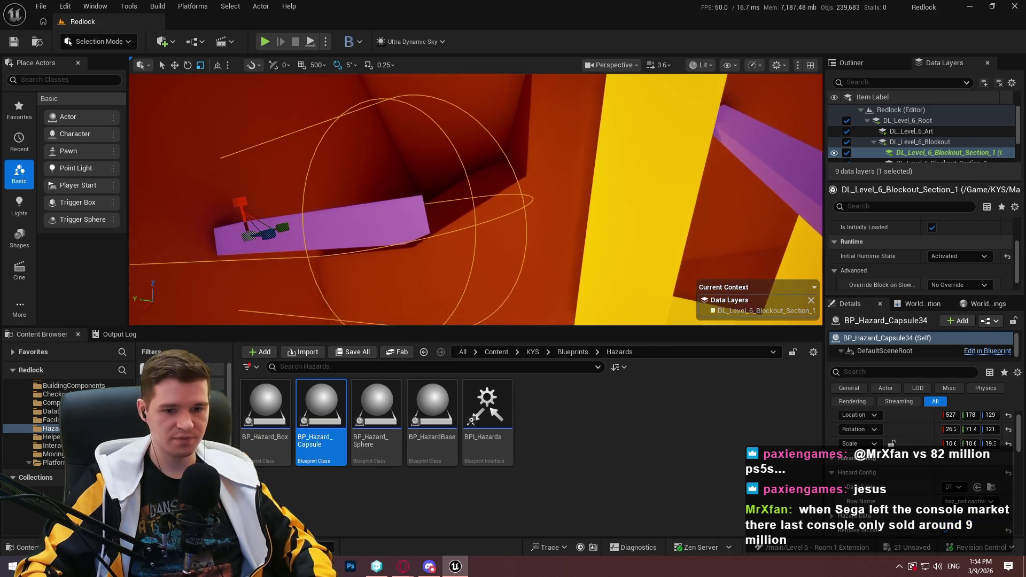
- Duplicate the capsule onto the second purple beam, rotated to 178, 59.0, 88.8
drag(285, 220, 291, 216)
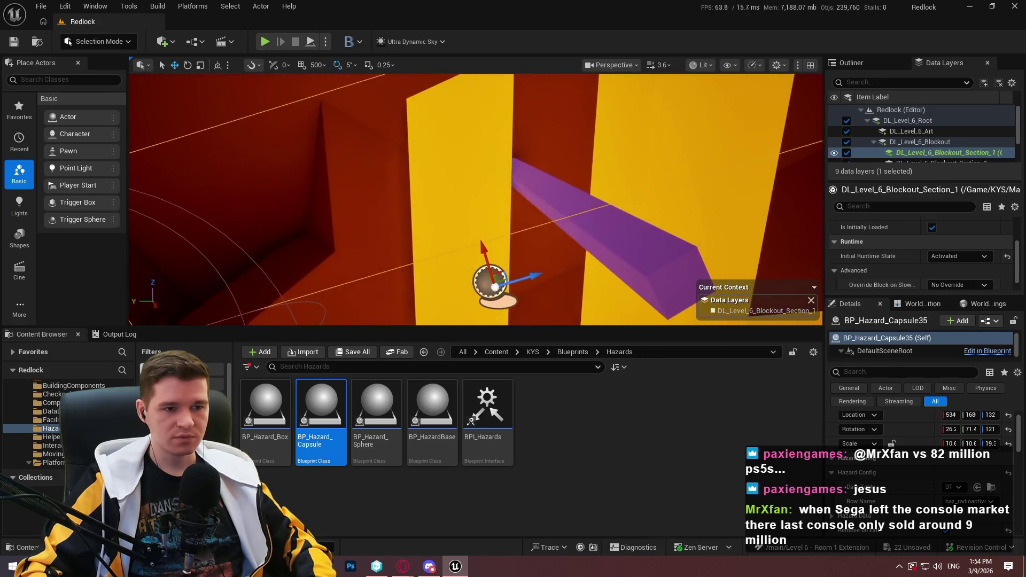
click(587, 225)
click(488, 283)
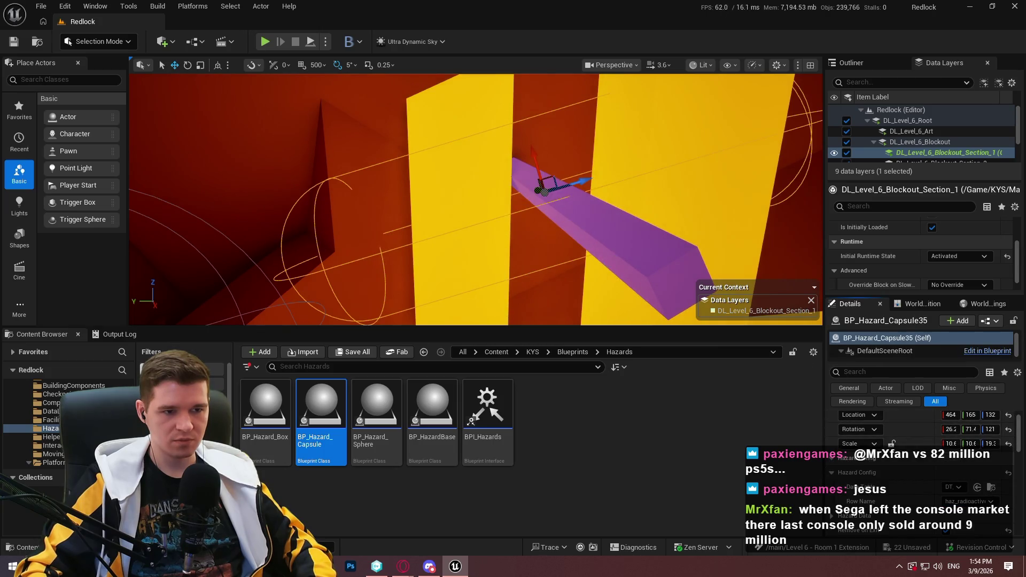
key(ctrl+z)
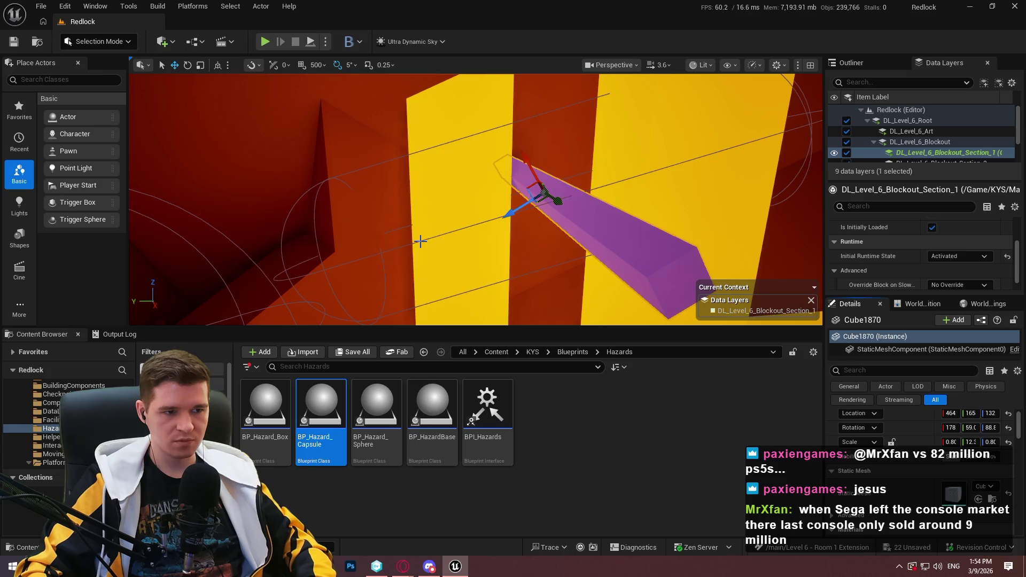
click(421, 242)
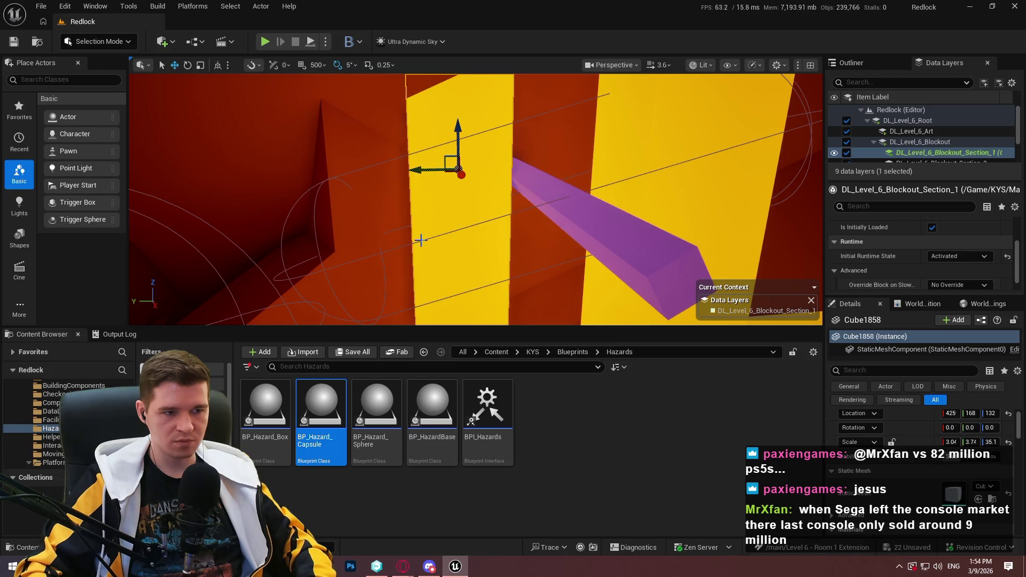
click(613, 318)
key(e)
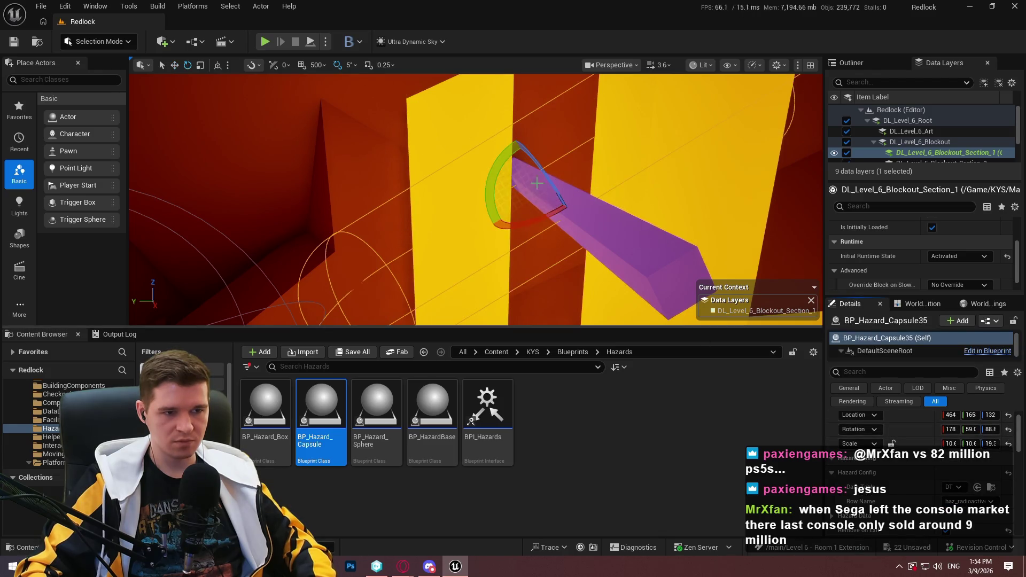
- Fly the viewport across the level to the tall dark bar on the yellow floor
key(Escape)
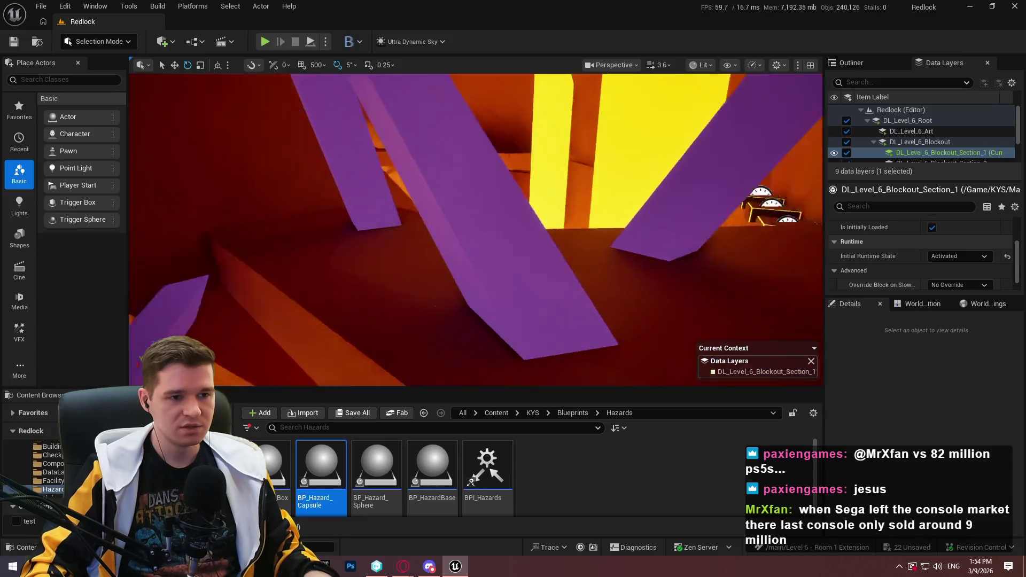
key(w)
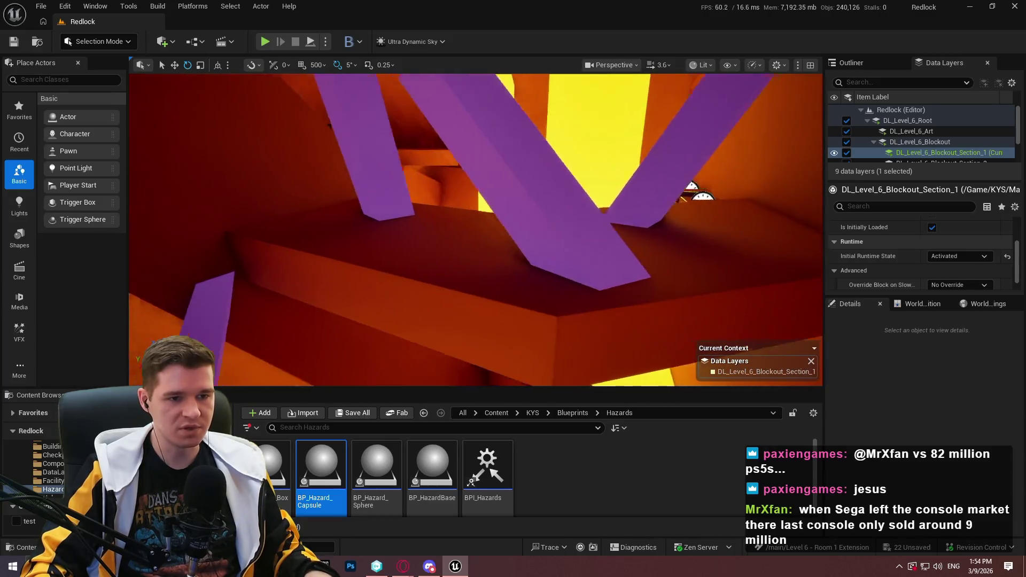
key(w)
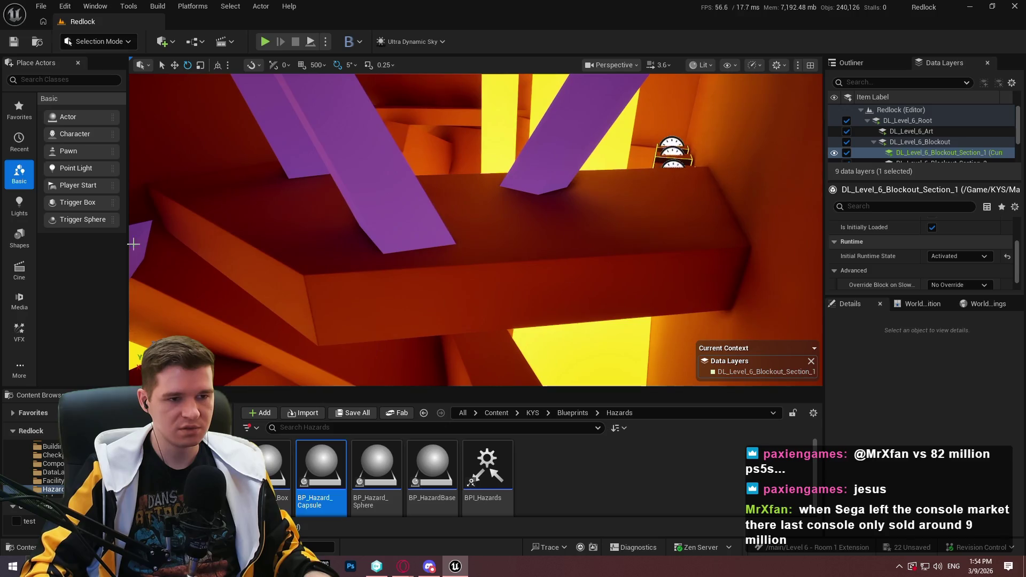
drag(296, 141, 465, 367)
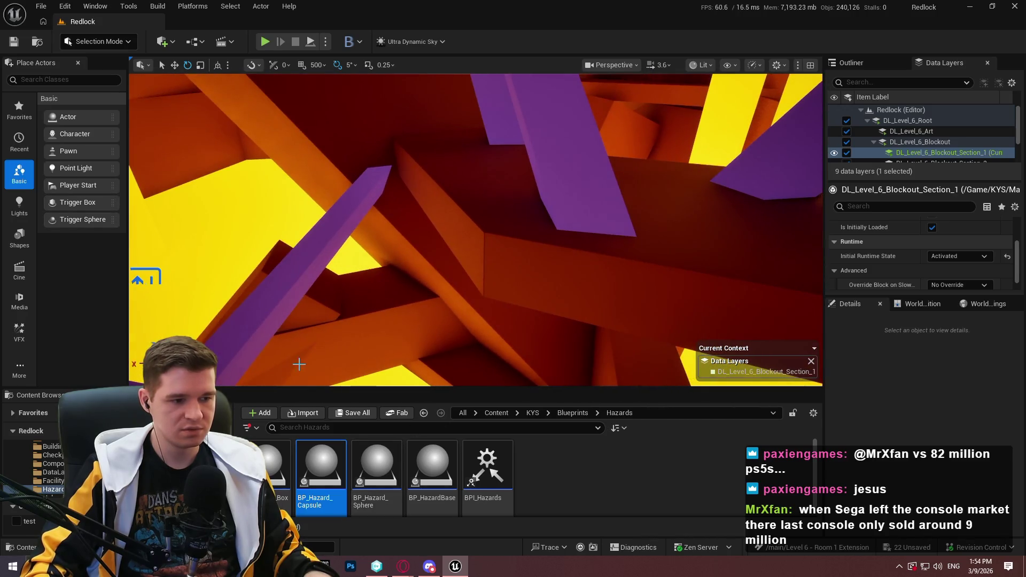
drag(298, 361, 188, 209)
key(w)
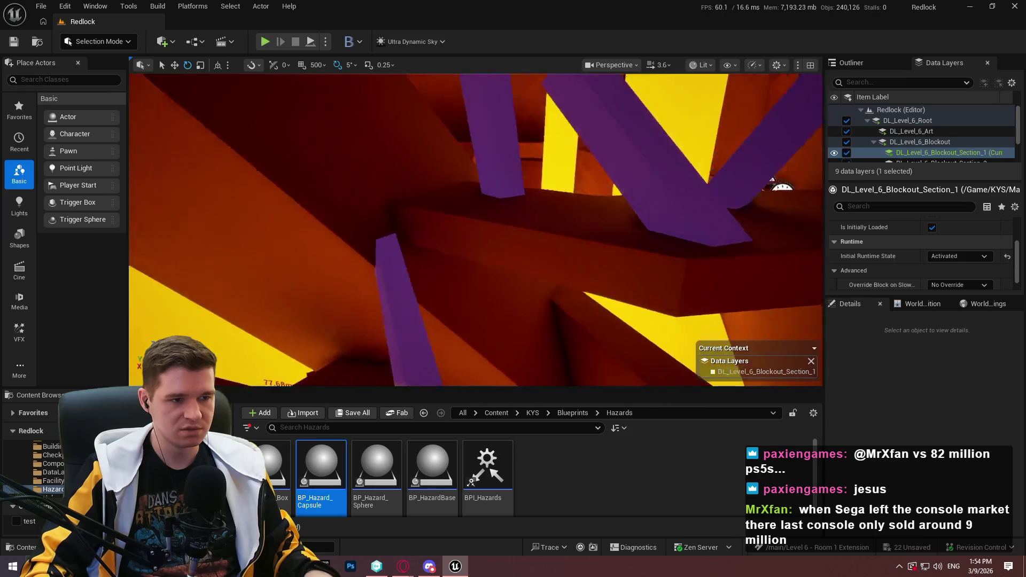
key(w)
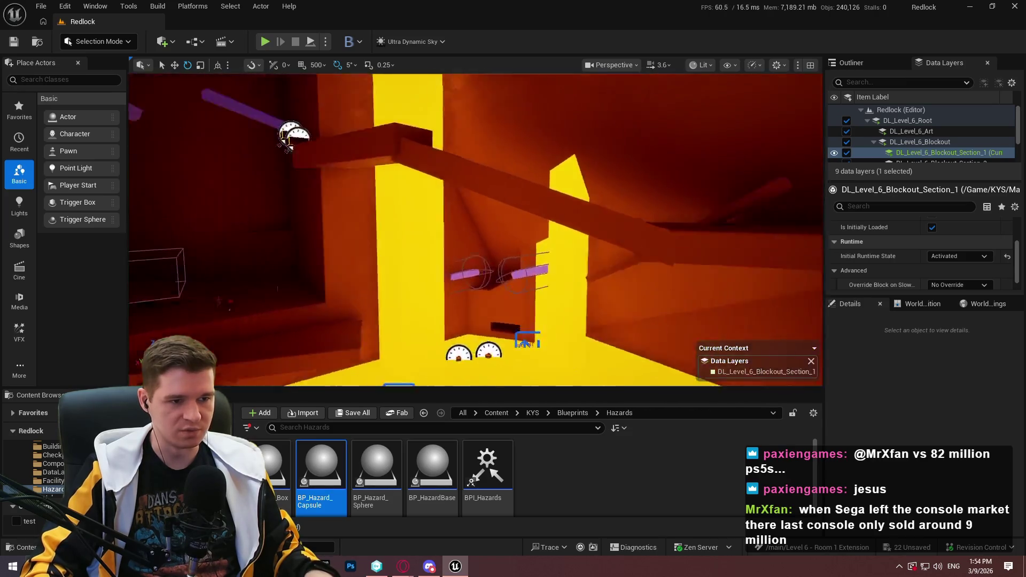
key(w)
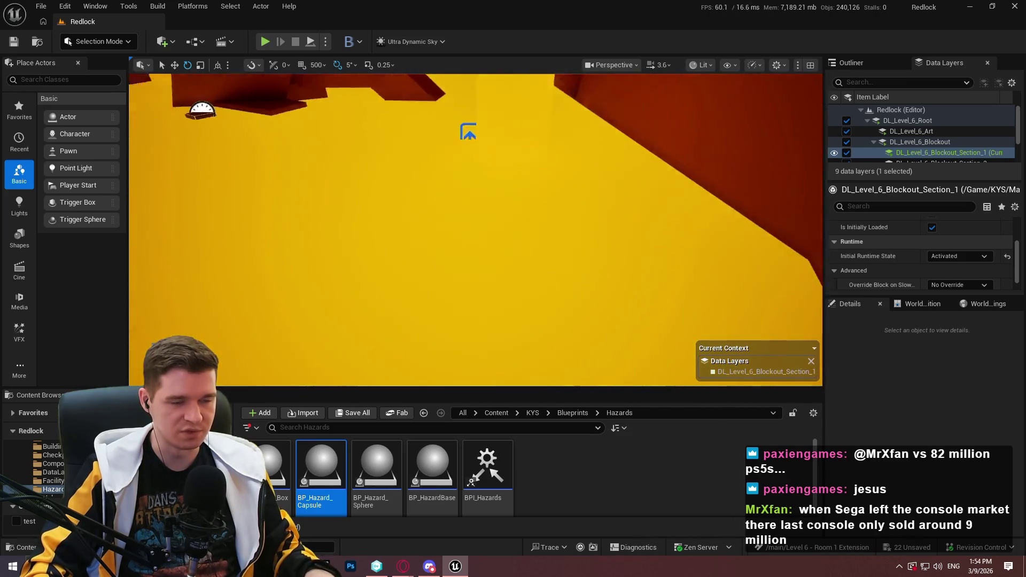
key(w)
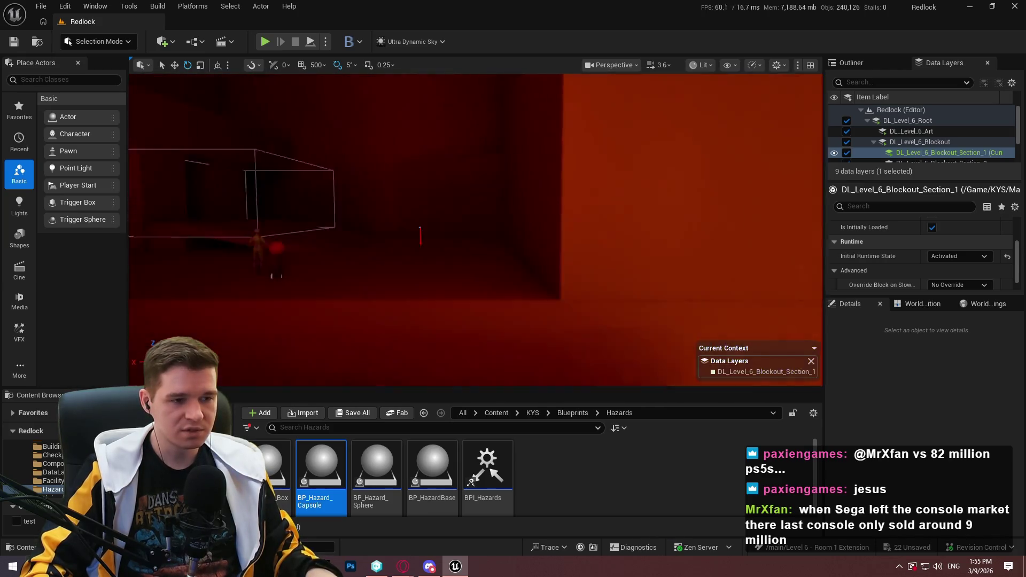
key(w)
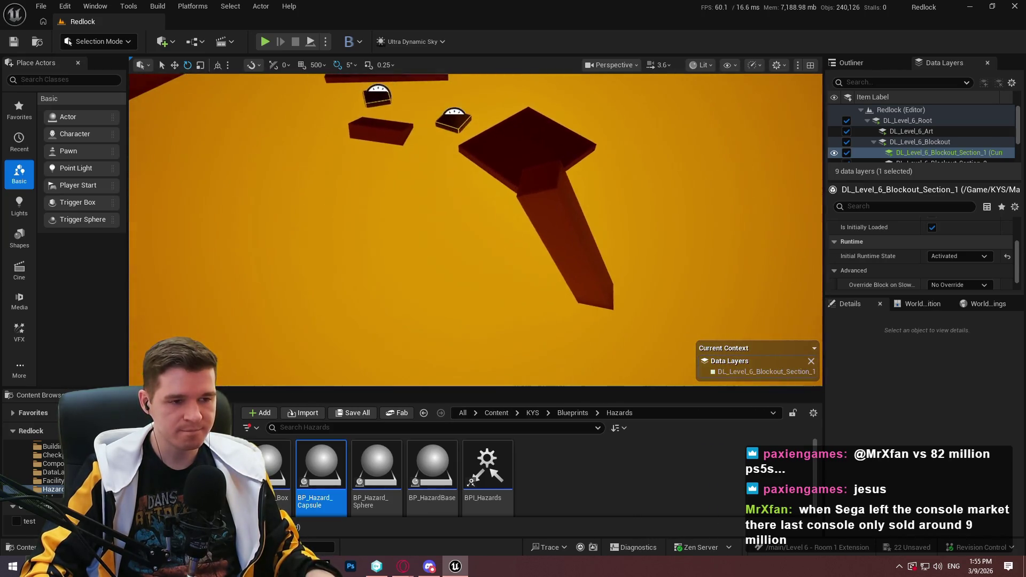
key(w)
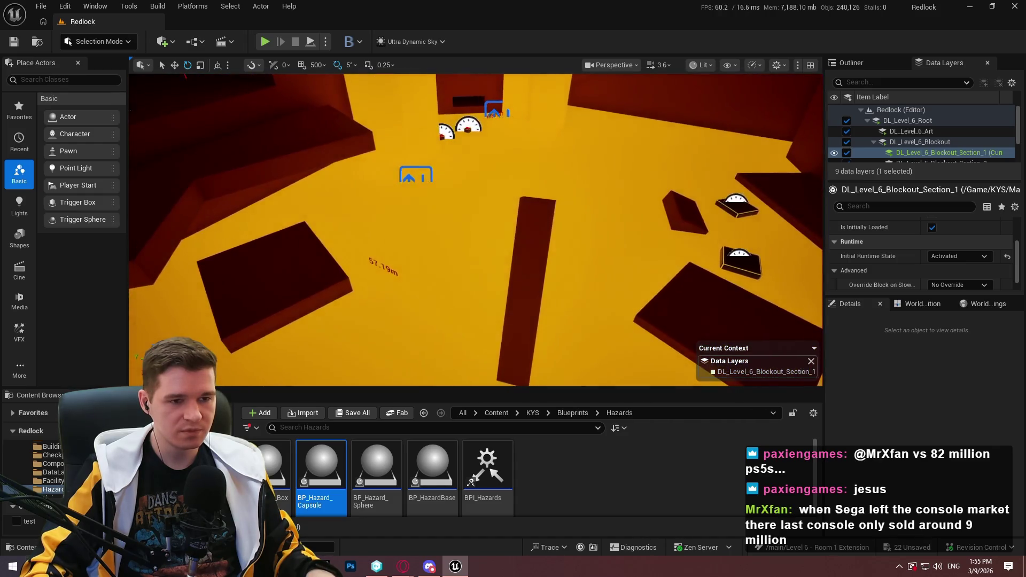
key(w)
- Give the tall bar Cube1857 an ML_ProtoPurple material on Element 0
click(494, 224)
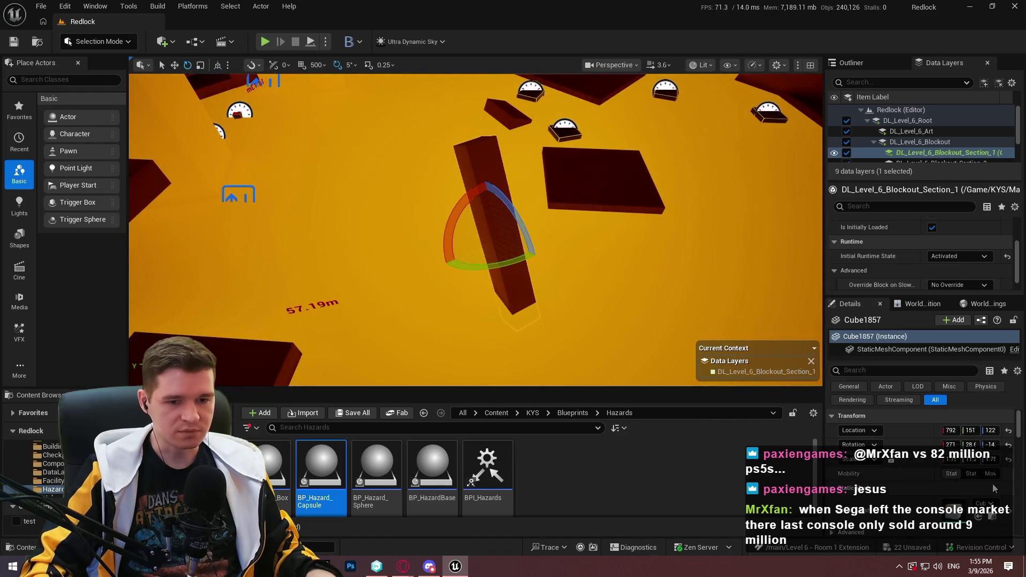
click(986, 494)
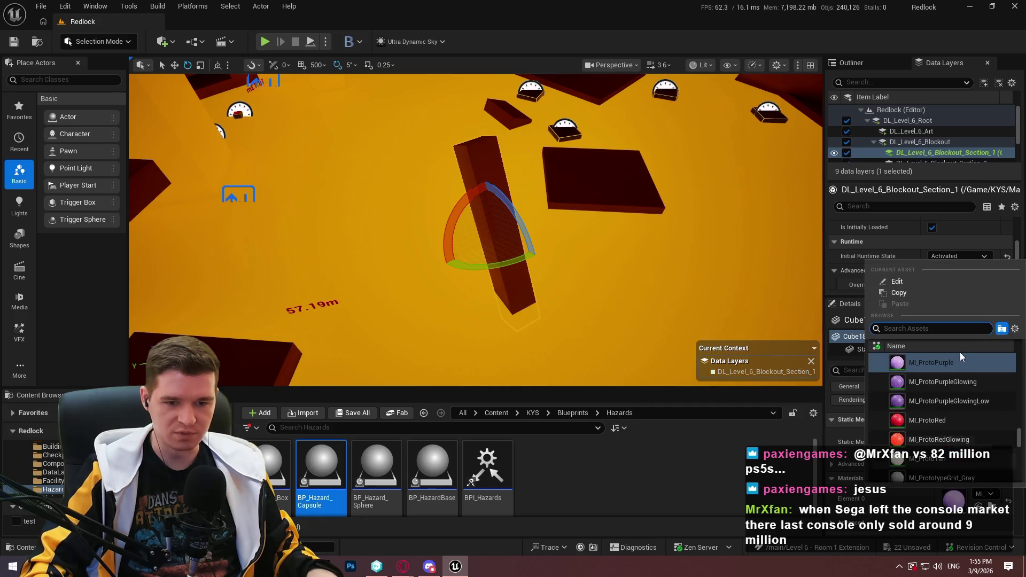
click(971, 402)
click(979, 492)
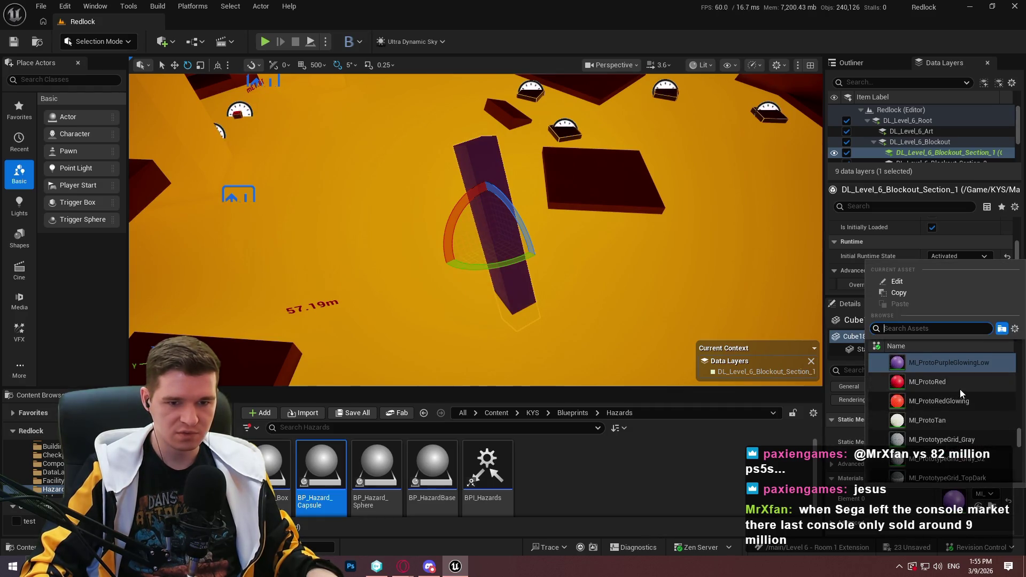
click(967, 361)
drag(573, 209, 573, 208)
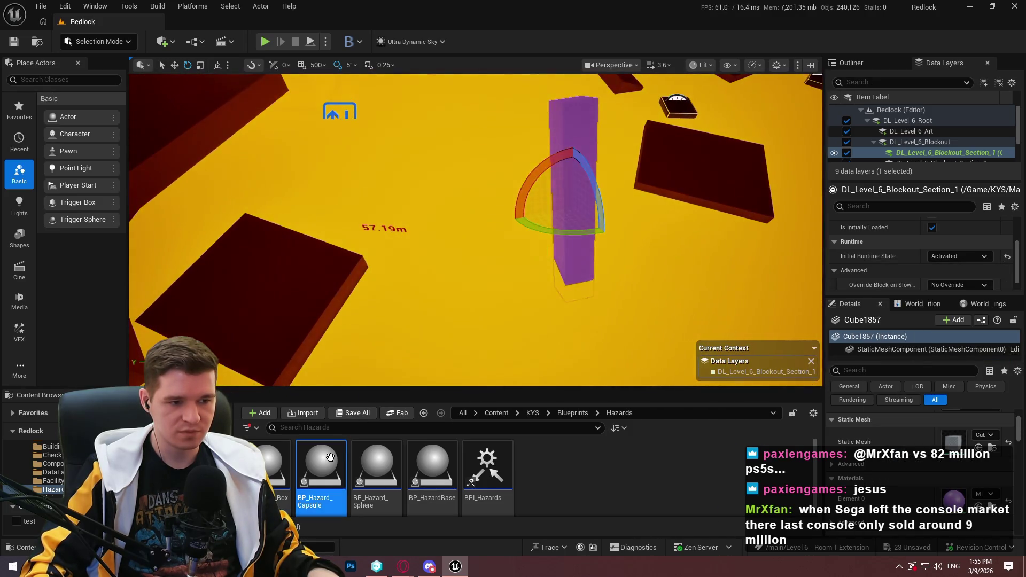
- Delete the stray capsule near the purple bar
click(463, 278)
key(r)
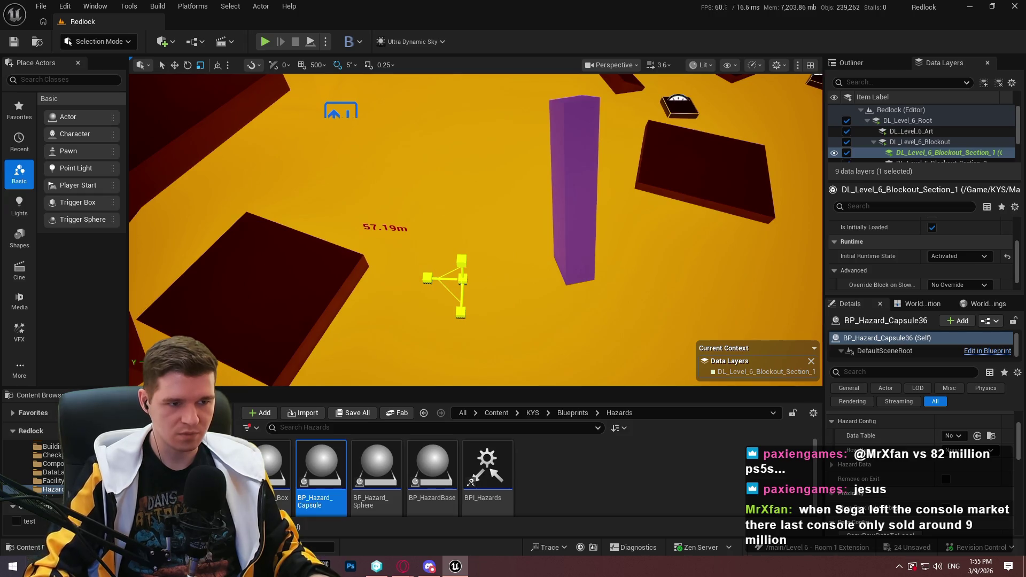
key(Escape)
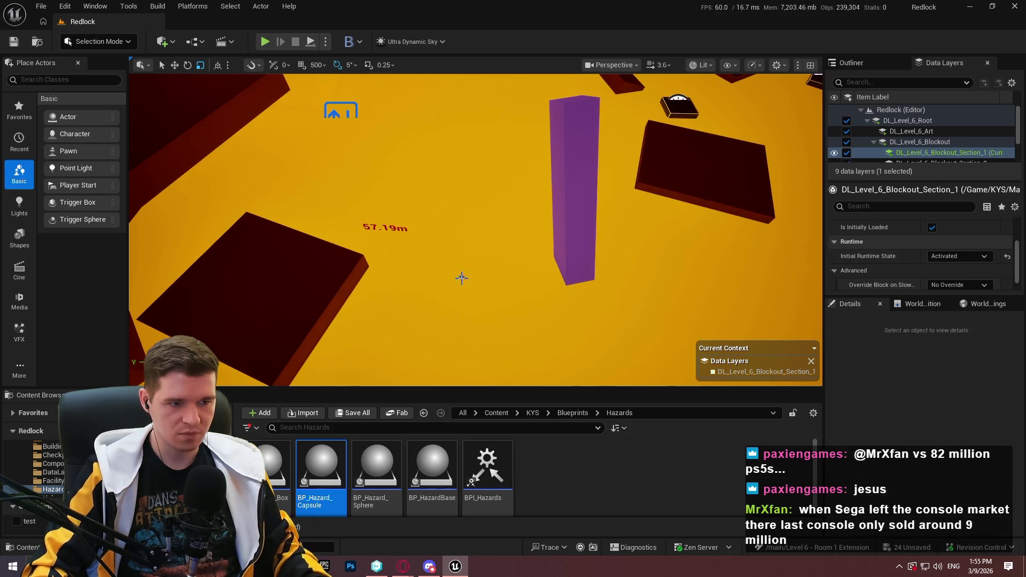
click(462, 275)
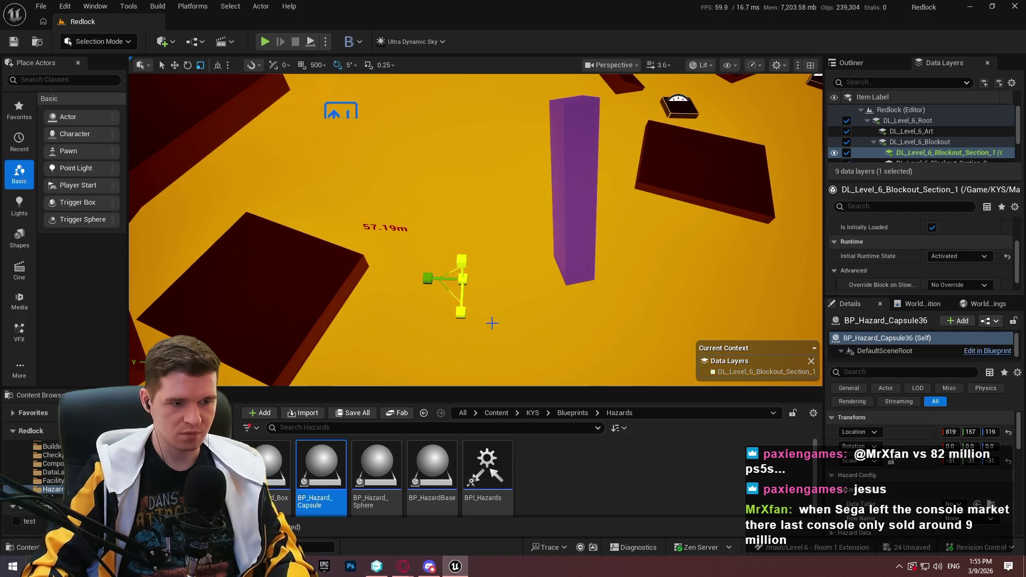
key(Delete)
- Place a new BP_Hazard_Capsule and move it to location 822, 166, 120 beside the purple bar
mouse_move(321, 470)
mouse_down()
mouse_move(301, 252)
mouse_move(287, 273)
mouse_up()
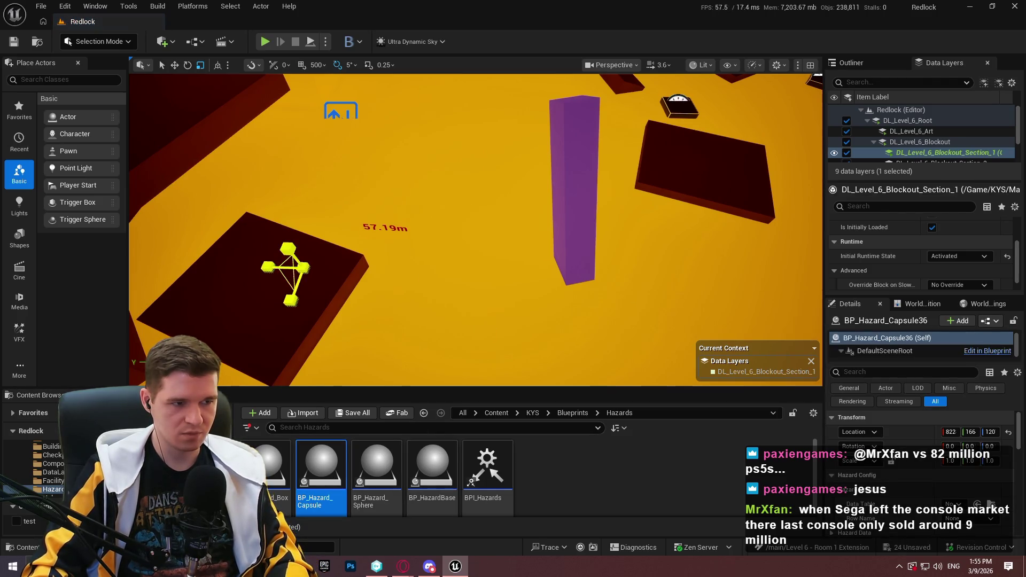
key(w)
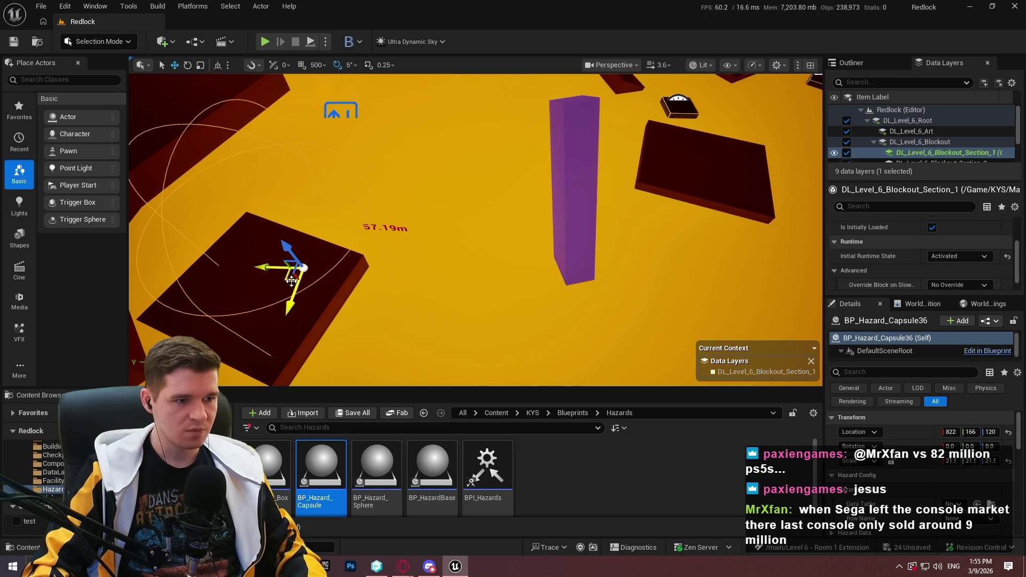
mouse_move(291, 281)
mouse_down()
mouse_move(607, 241)
mouse_move(481, 287)
mouse_move(778, 172)
mouse_move(602, 139)
mouse_move(567, 324)
mouse_up()
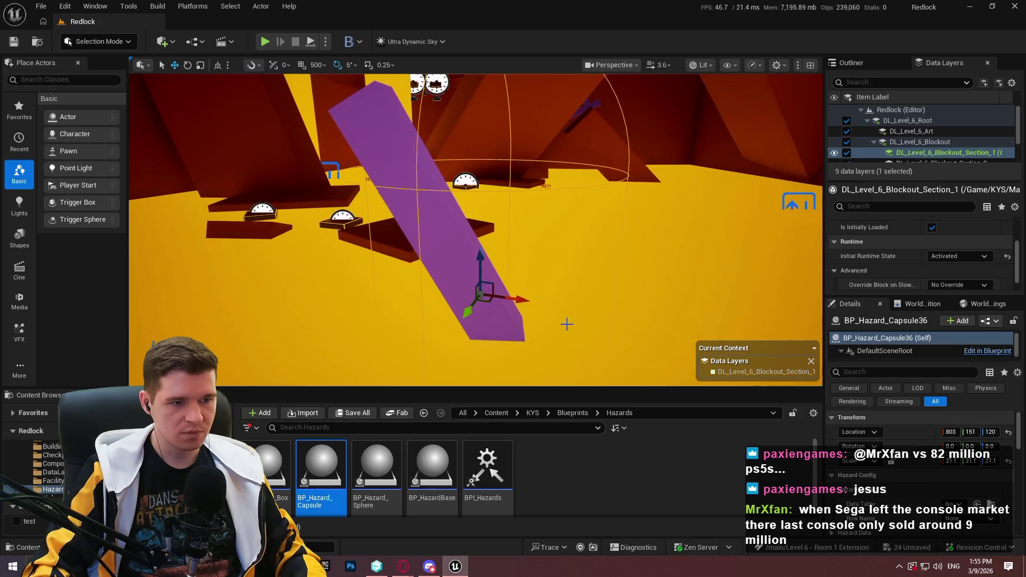
- Give BP_Hazard_Capsule36 the purple slab Cube1857's rotation
click(421, 232)
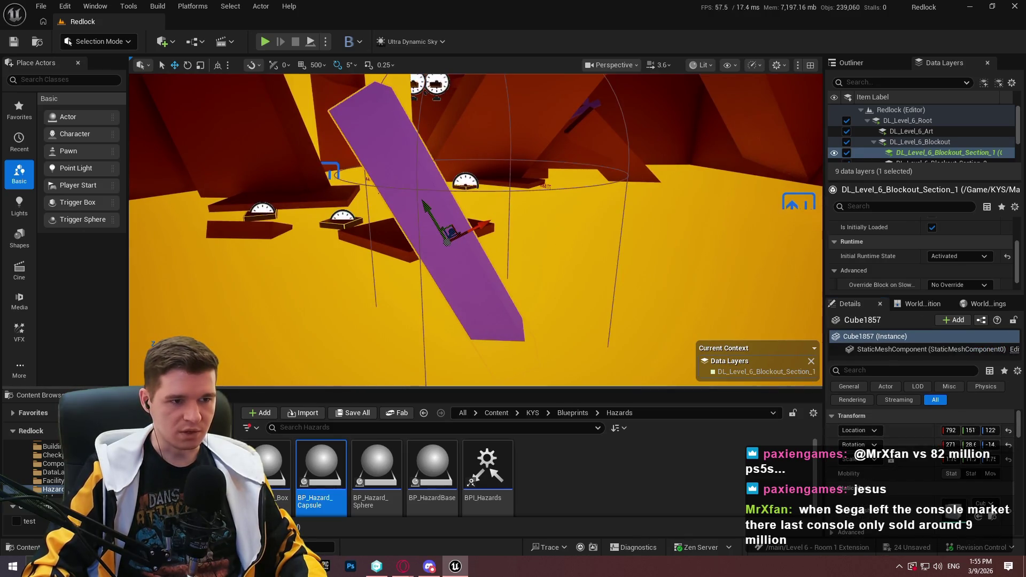
key(ctrl+z)
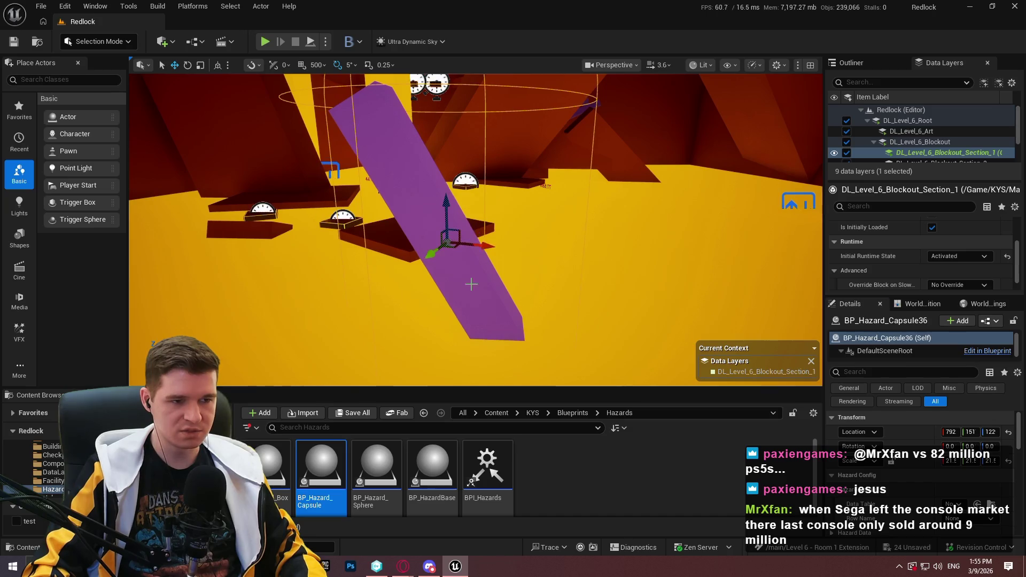
click(470, 284)
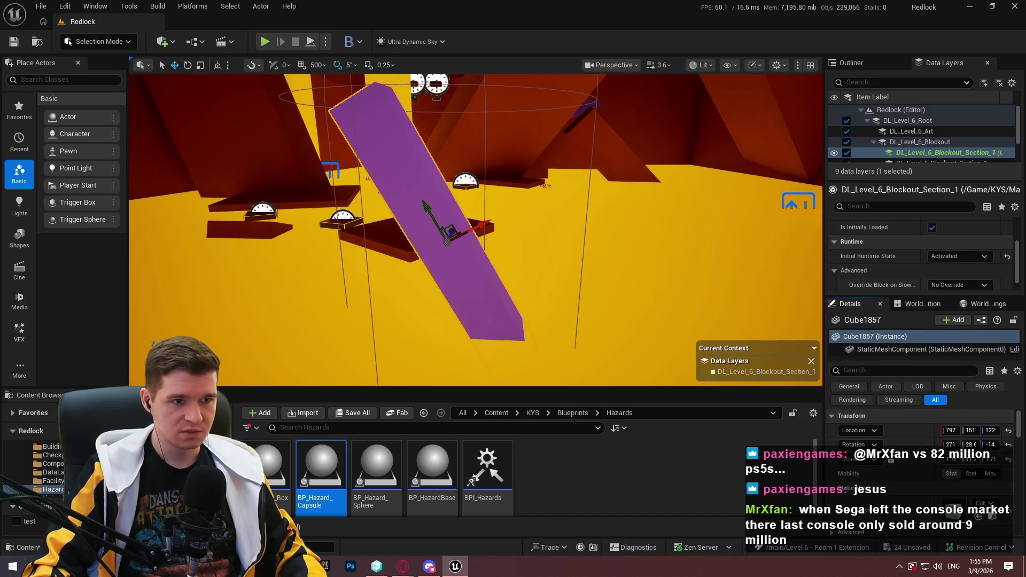
click(513, 155)
click(597, 168)
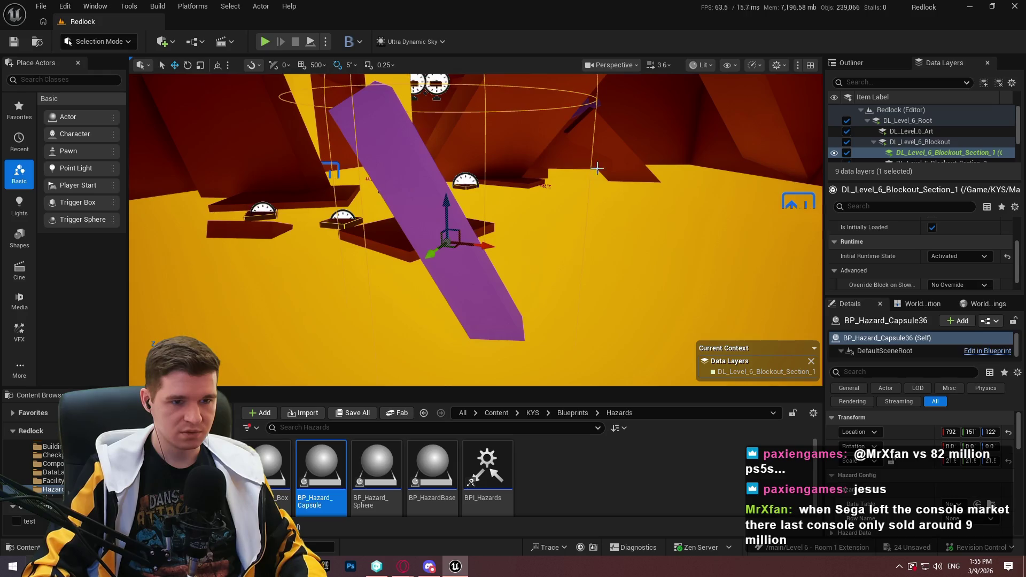
shift+click(899, 444)
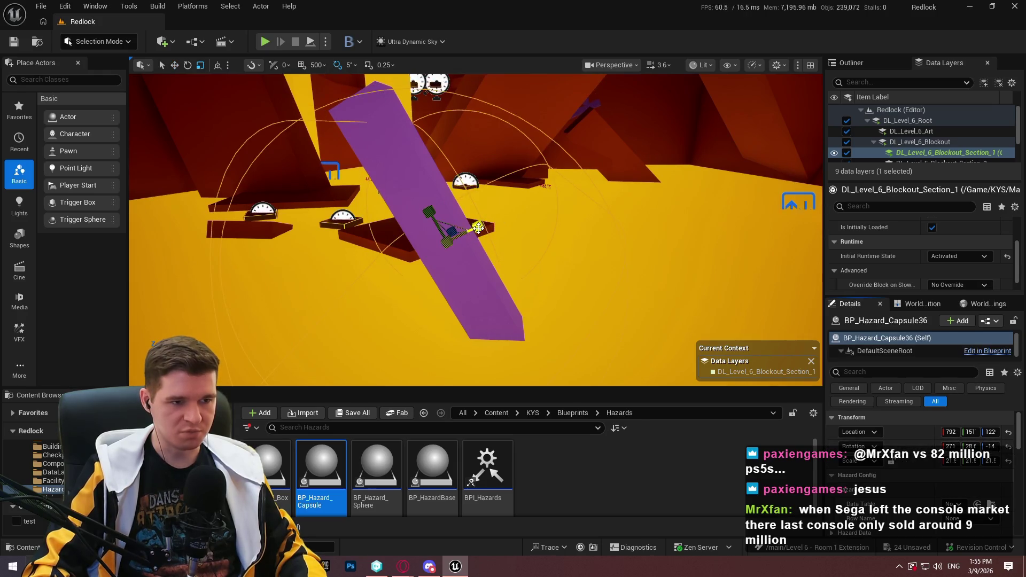
- Turn the capsule to lie along the slab and stretch it longer
drag(416, 216, 457, 299)
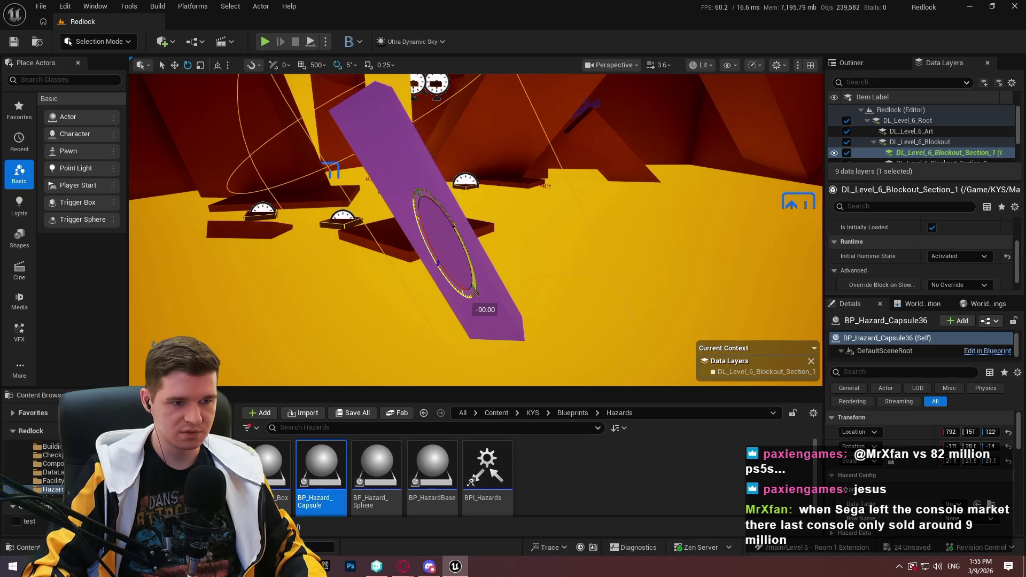
key(w)
key(r)
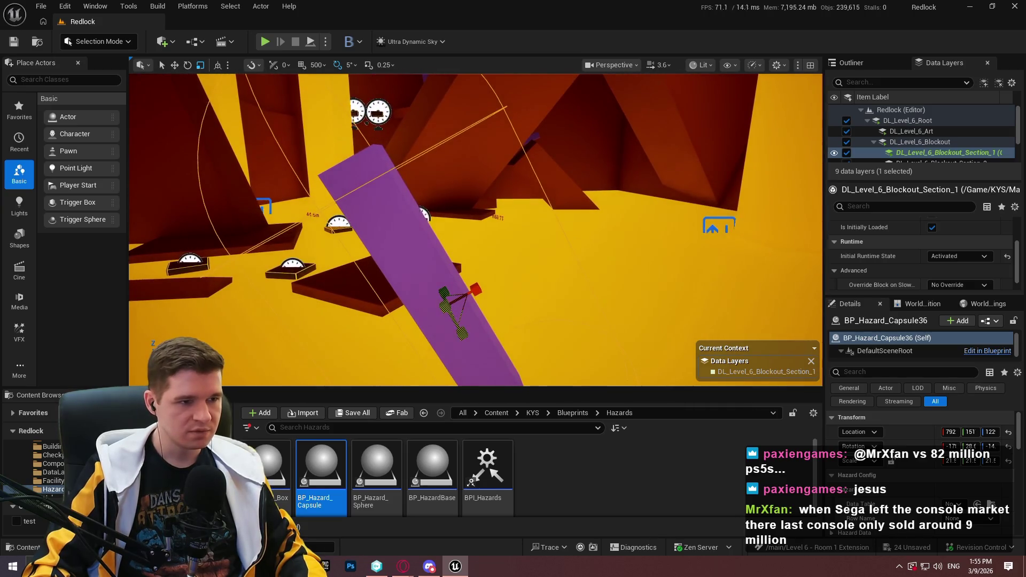
drag(453, 300, 453, 301)
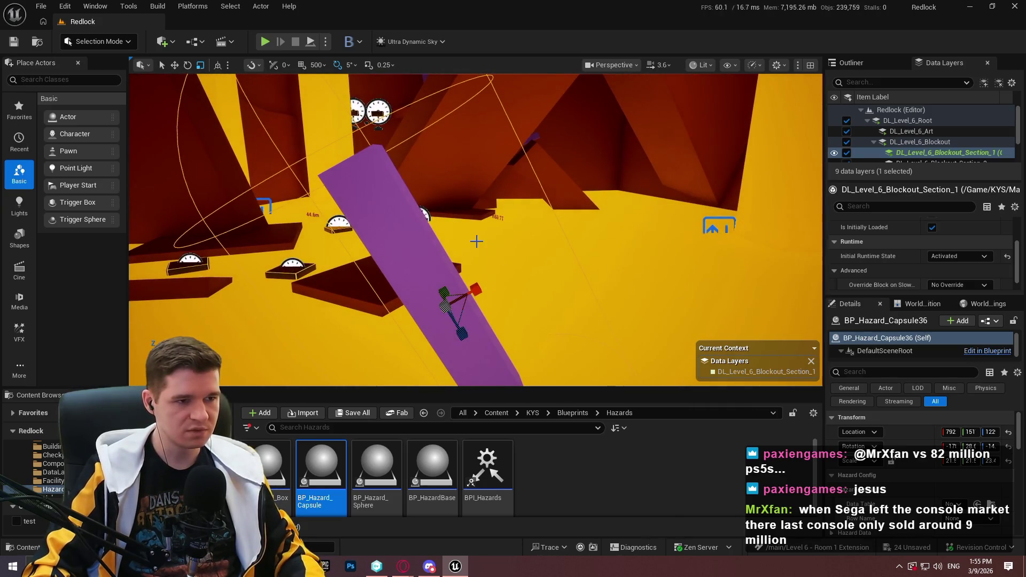
scroll(933, 502, down, 1)
click(959, 471)
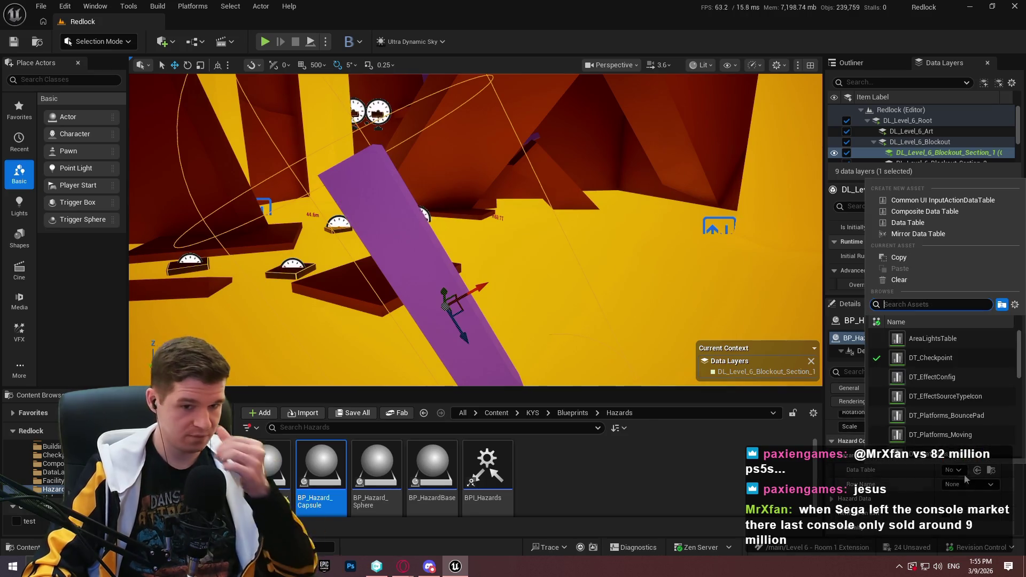
- Assign a DT data table and the radioactive row to BP_Hazard_Capsule36's Hazard Config
click(937, 376)
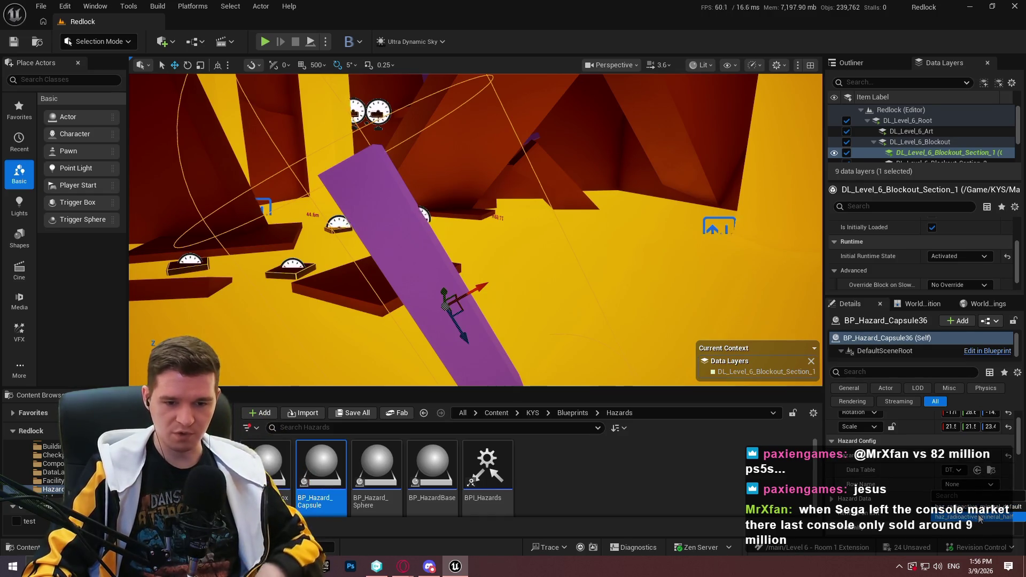
click(975, 516)
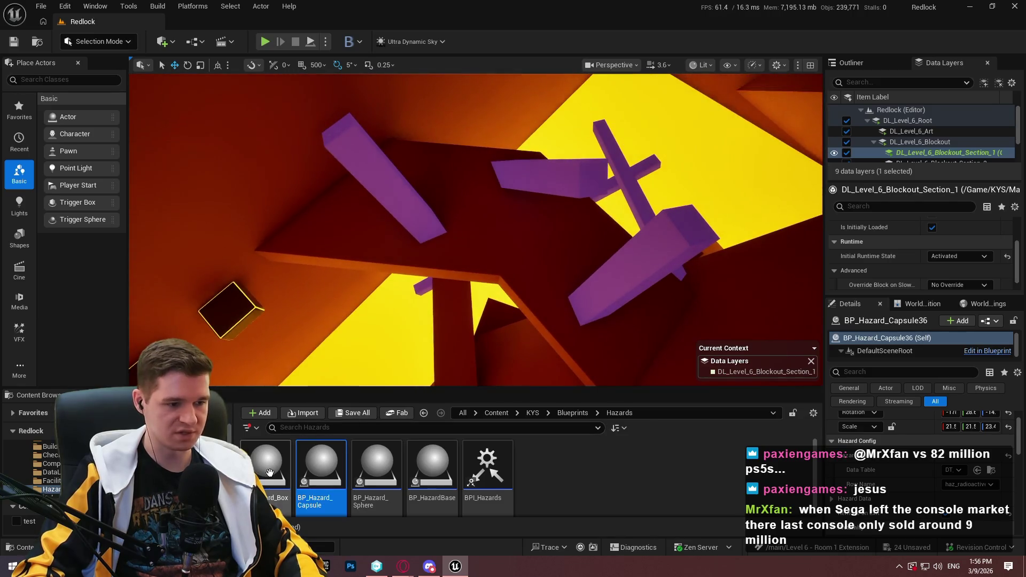
- Place a new hazard box BP_Hazard_Box3 and move it to the slab's location, 592, 847, 137
drag(269, 472, 463, 233)
click(506, 258)
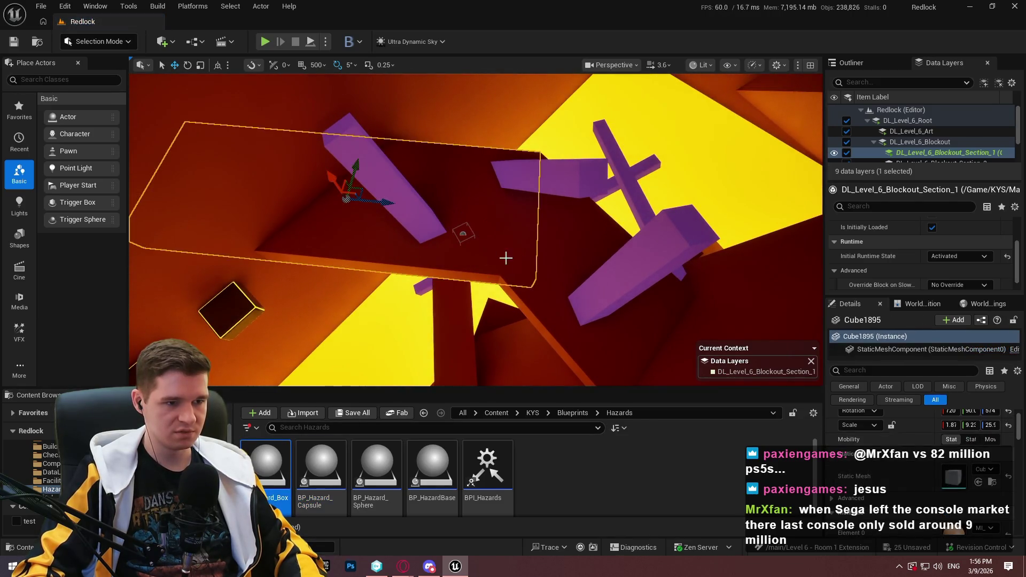
scroll(921, 417, up, 2)
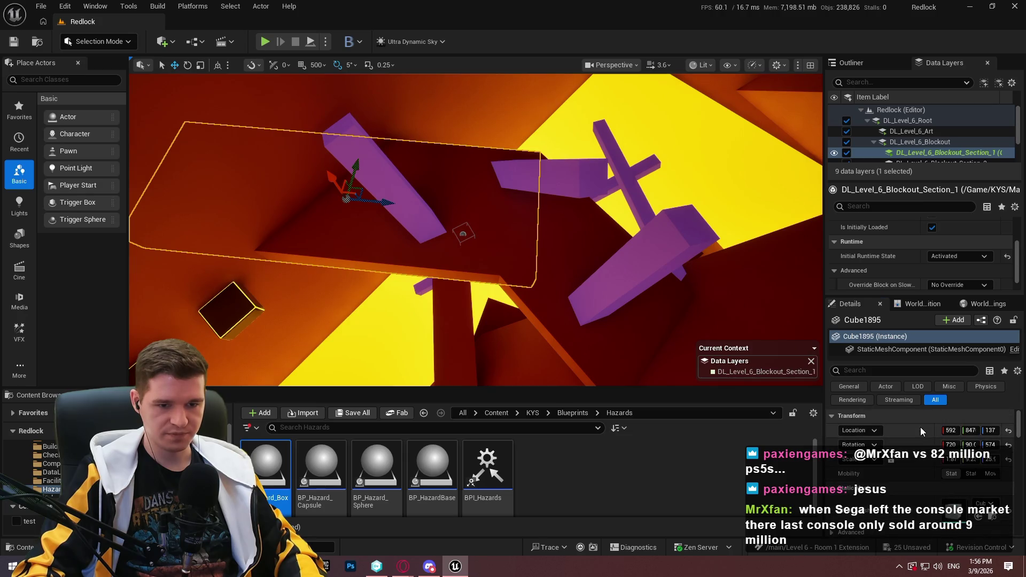
click(463, 233)
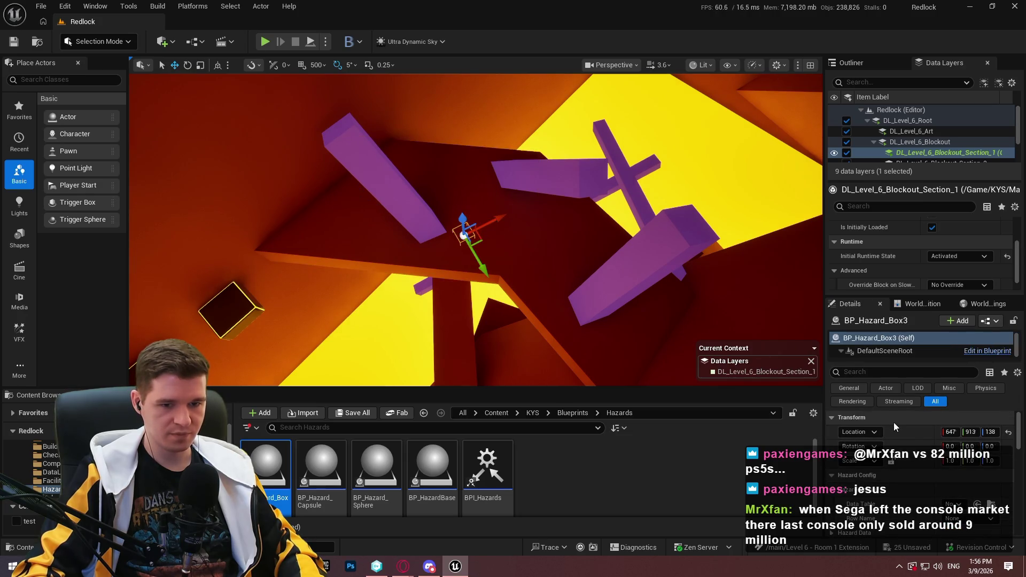
shift+click(912, 434)
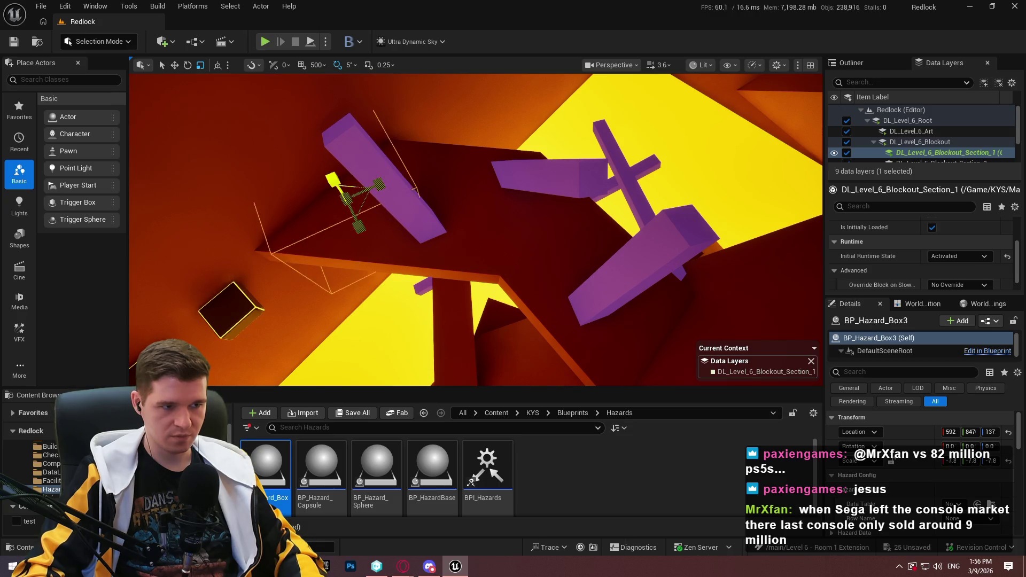
- Paste the tilted slab Cube1895's rotation onto BP_Hazard_Box3 and widen the 3D view
click(433, 249)
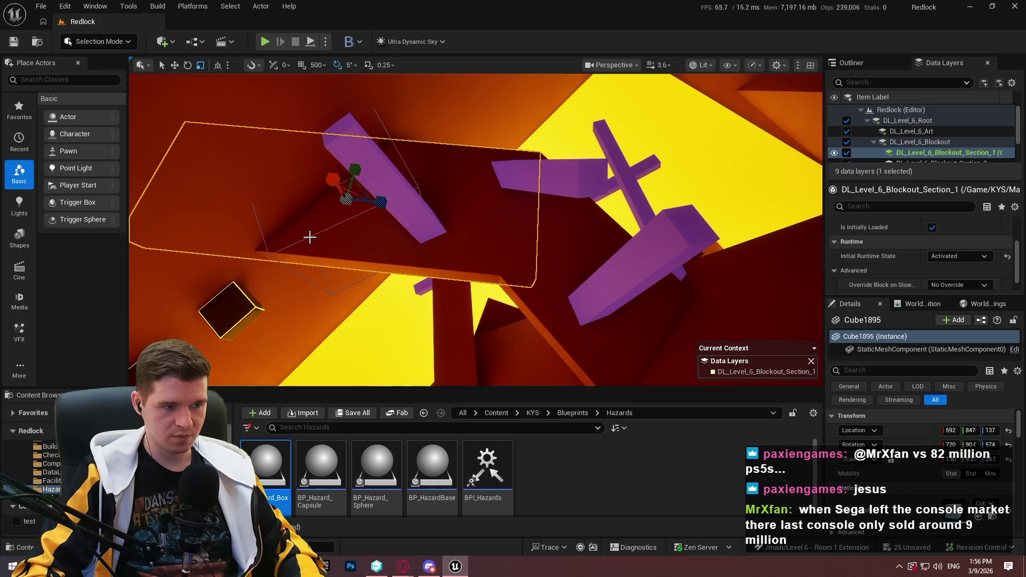
click(310, 236)
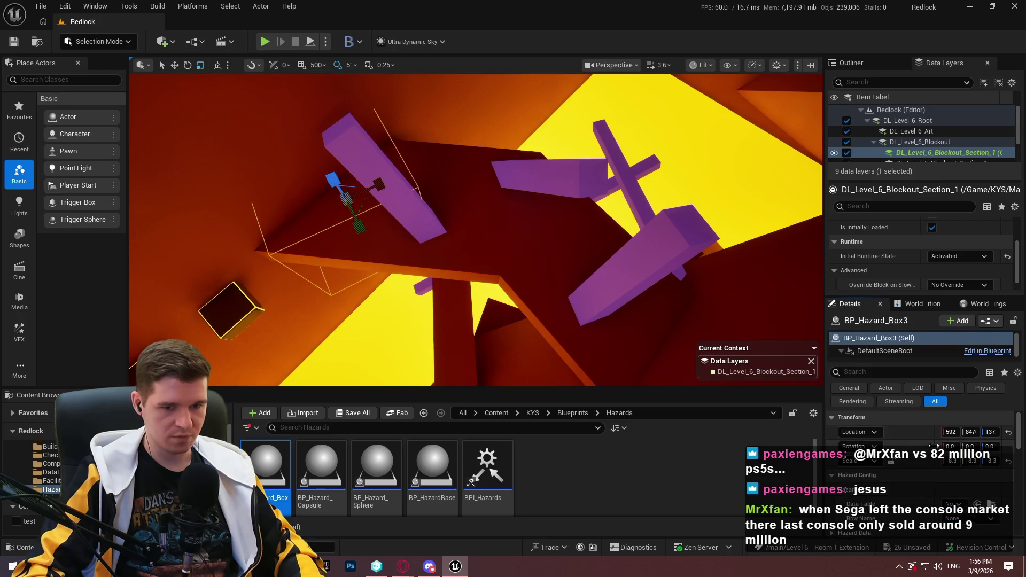
key(ctrl+v)
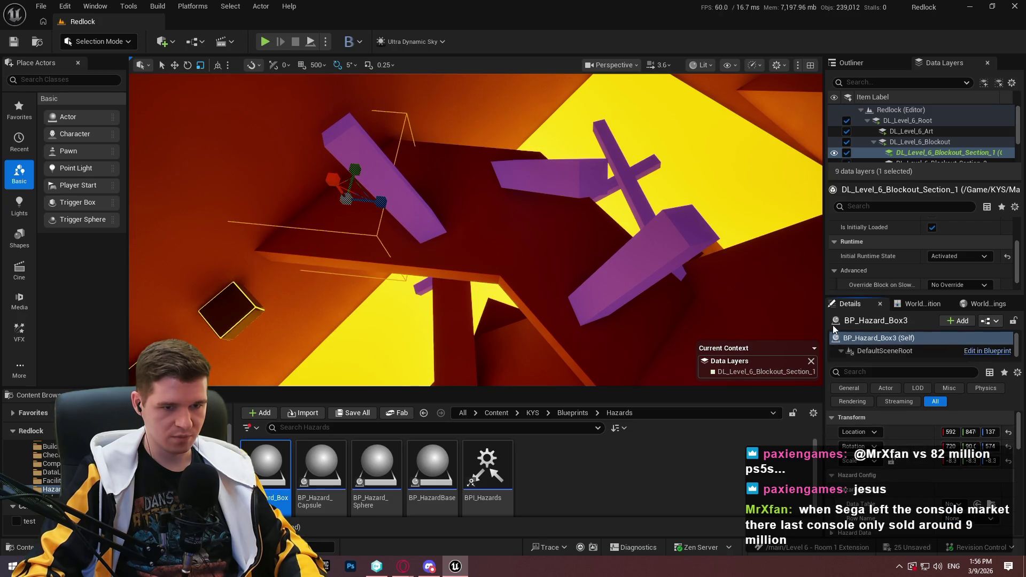
mouse_move(824, 320)
mouse_down()
mouse_move(770, 320)
mouse_move(895, 320)
mouse_up()
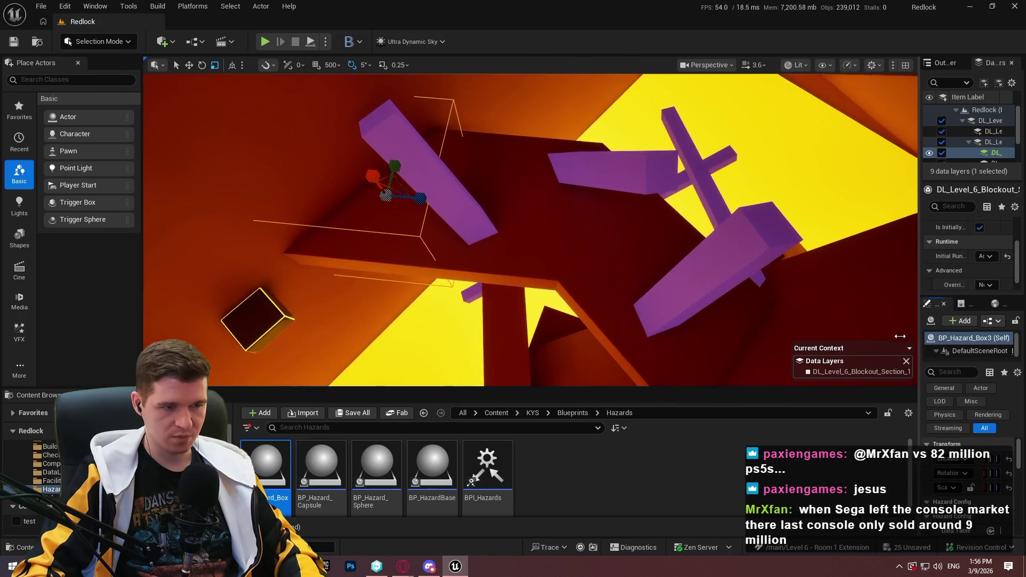
- Stretch BP_Hazard_Box3 along its Y axis
drag(465, 152, 464, 152)
drag(429, 194, 444, 101)
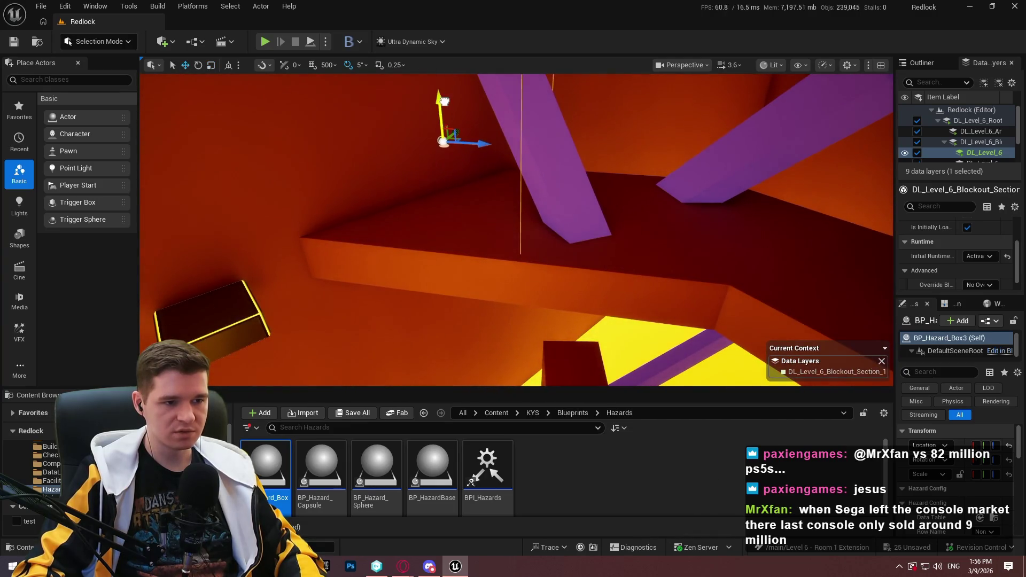
scroll(465, 171, down, 5)
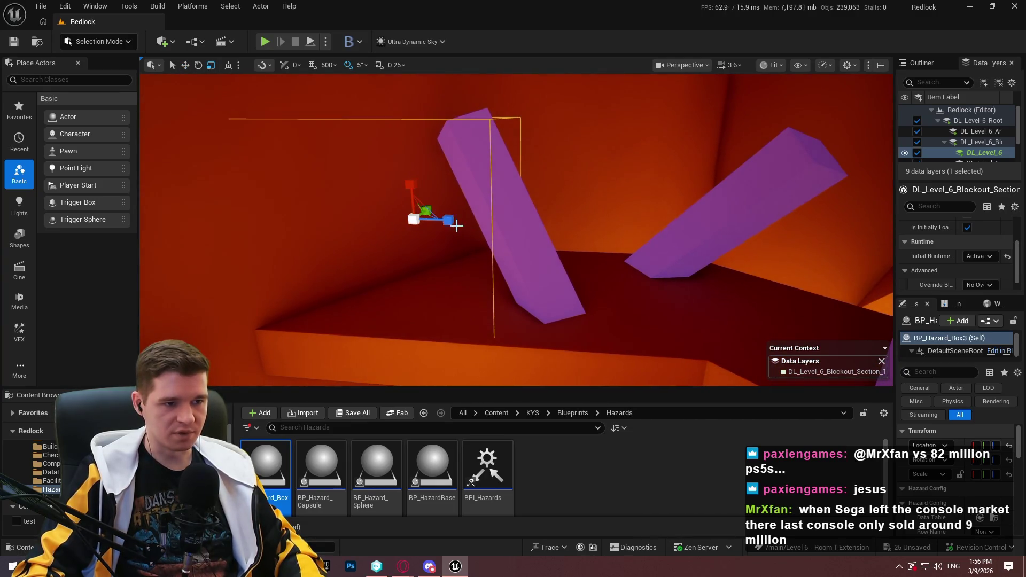
mouse_move(456, 226)
mouse_down()
mouse_move(422, 227)
mouse_move(539, 227)
mouse_move(518, 227)
mouse_move(567, 193)
mouse_up()
- Slide the box along Y onto the tilted purple beam and widen the Details panel
mouse_move(558, 103)
mouse_down()
mouse_move(572, 101)
mouse_move(561, 101)
mouse_up()
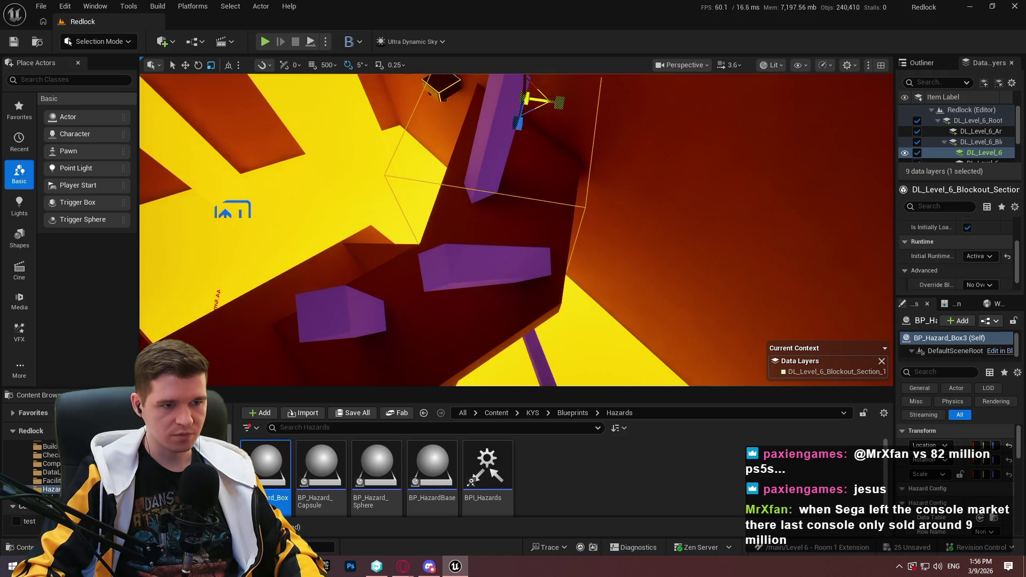
key(w)
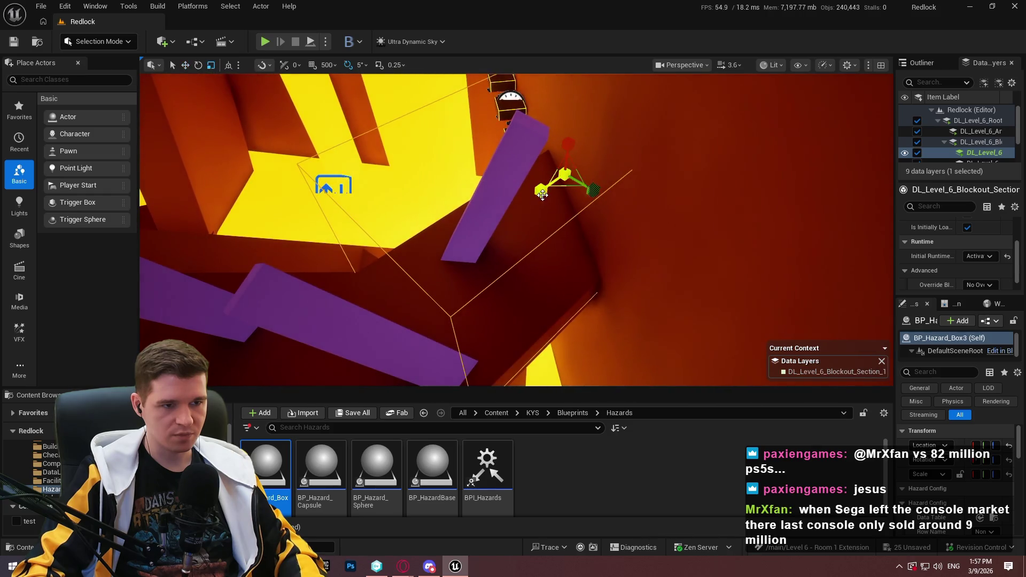
mouse_move(546, 192)
mouse_down()
mouse_move(551, 184)
mouse_move(419, 290)
mouse_move(499, 228)
mouse_move(506, 208)
mouse_move(513, 218)
mouse_up()
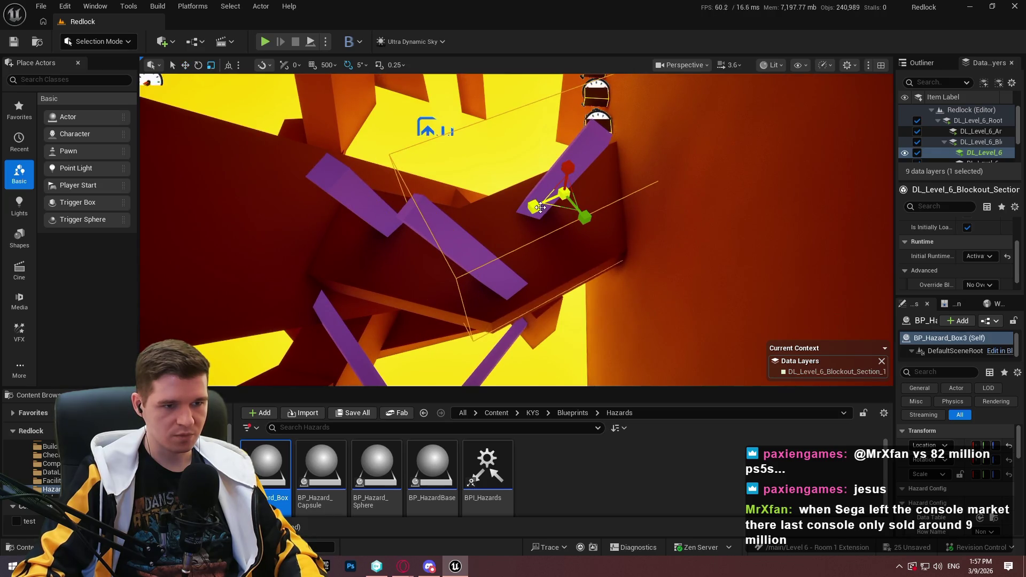
drag(543, 205, 559, 196)
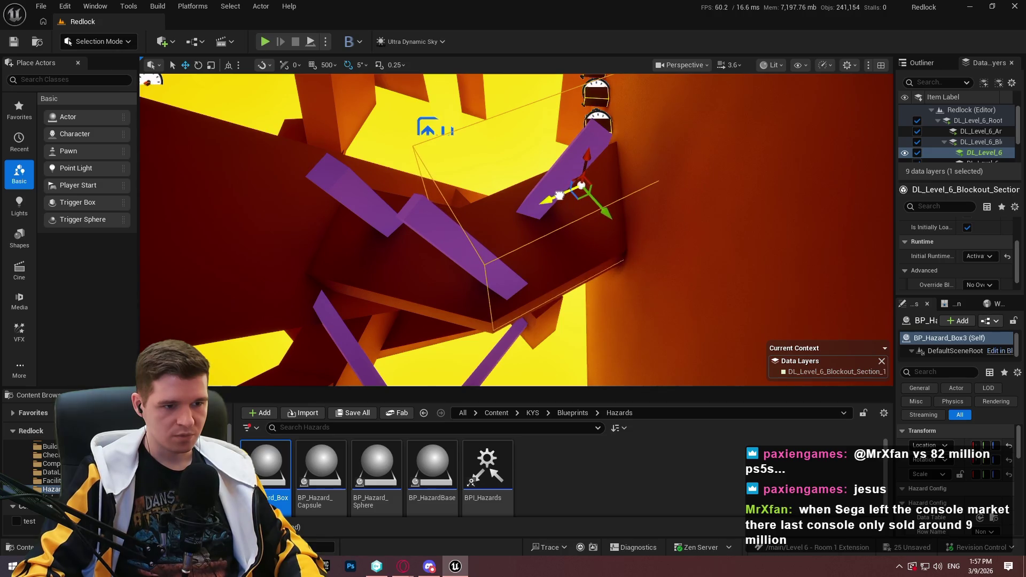
scroll(957, 465, down, 3)
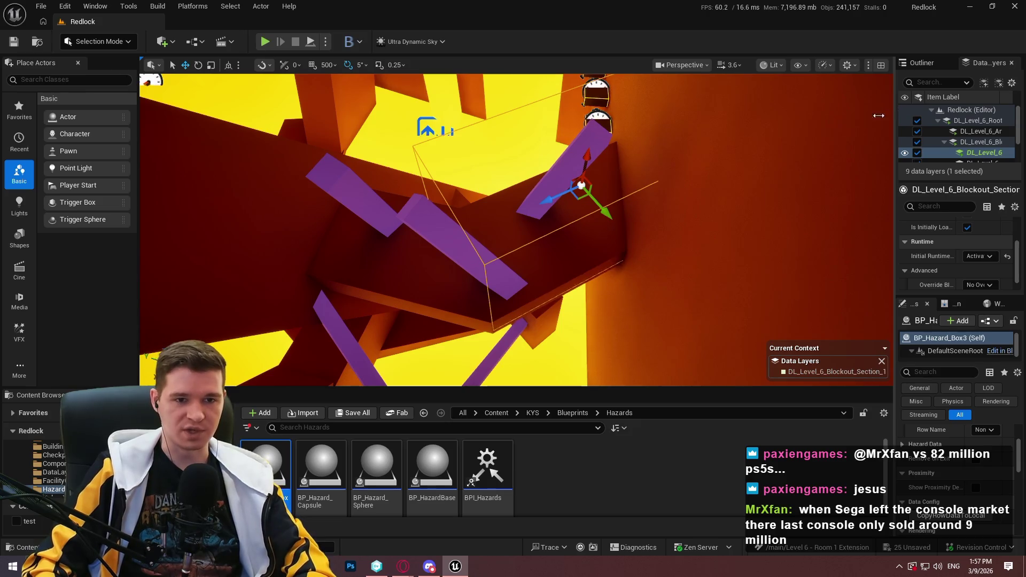
drag(896, 147, 707, 147)
scroll(861, 473, up, 1)
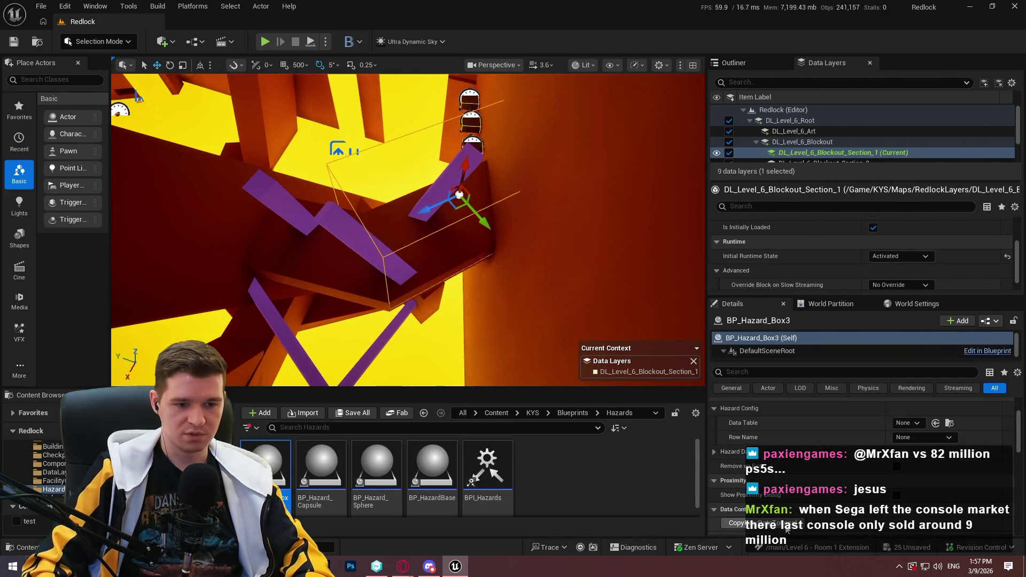
- Give BP_Hazard_Box3 the DT_EffectConfig data table, OnePerID allowance and ID Level6_Room1_TopHazard
click(903, 422)
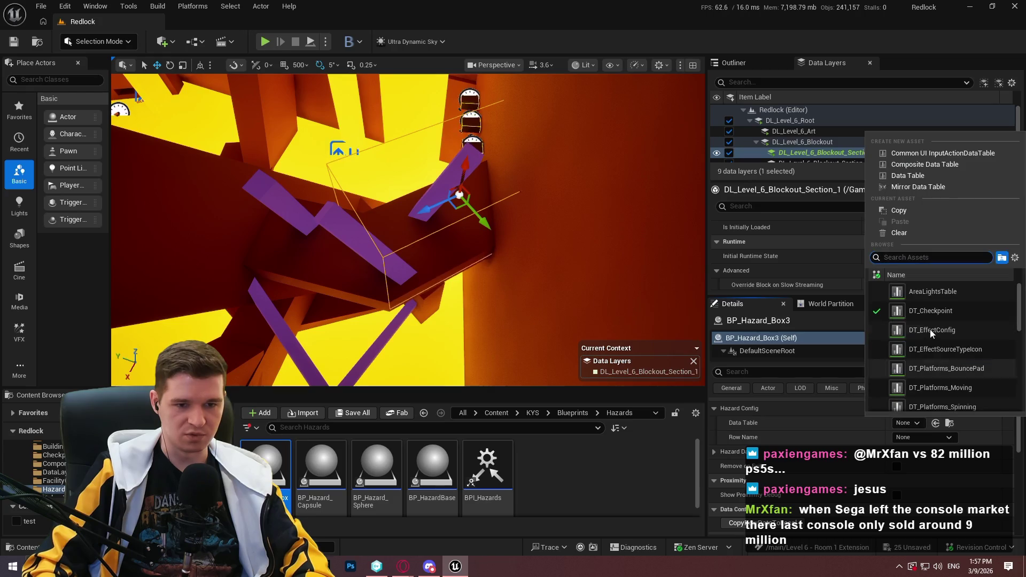
click(933, 329)
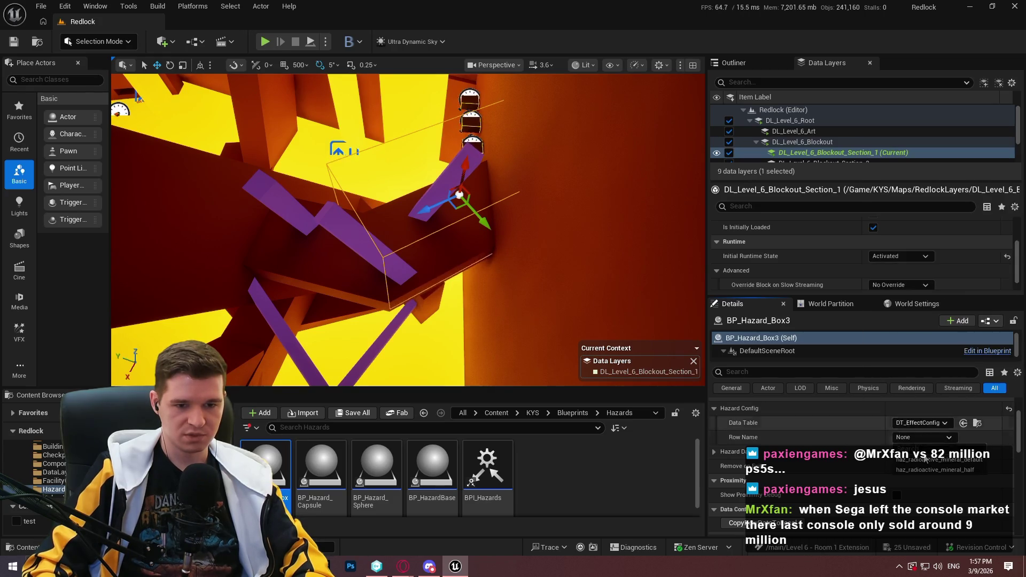
scroll(817, 463, down, 1)
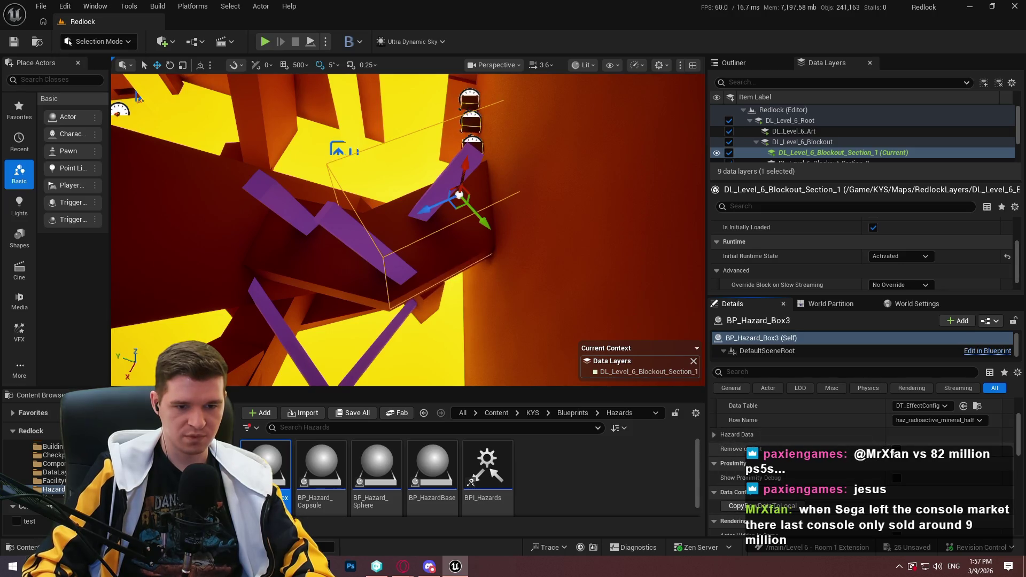
scroll(827, 439, down, 3)
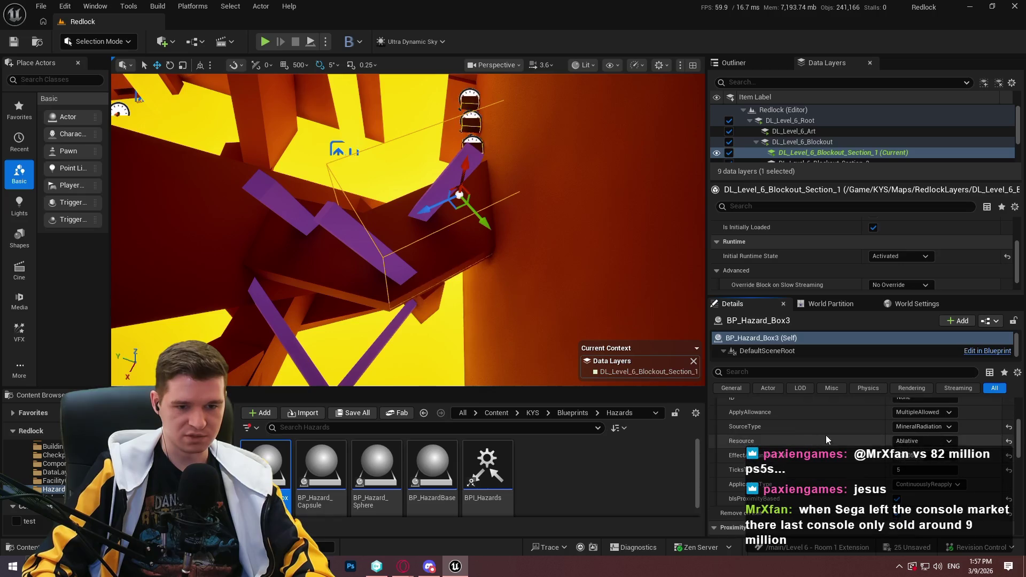
scroll(895, 494, up, 2)
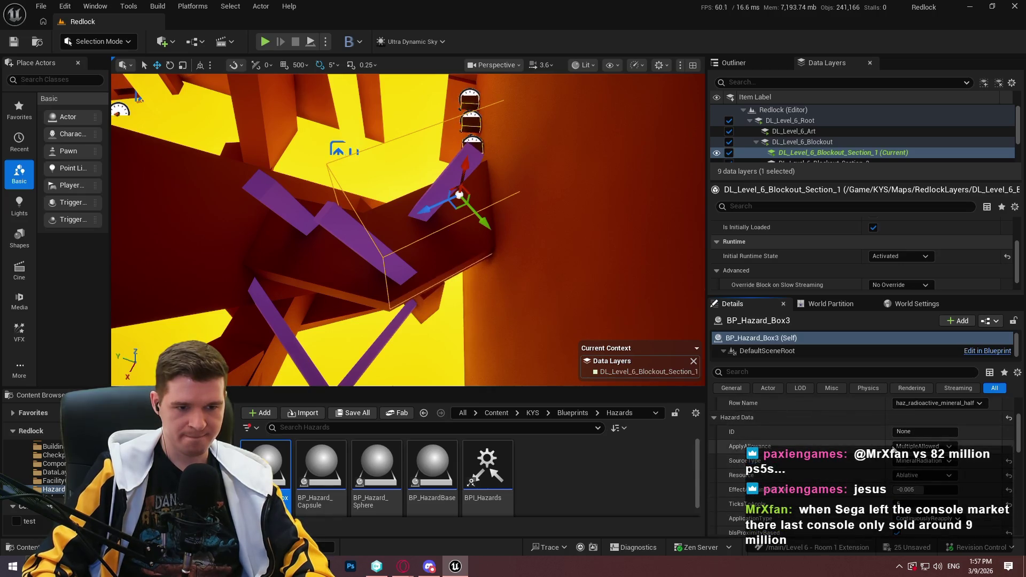
click(922, 467)
click(925, 431)
text(Level6_Room1_T)
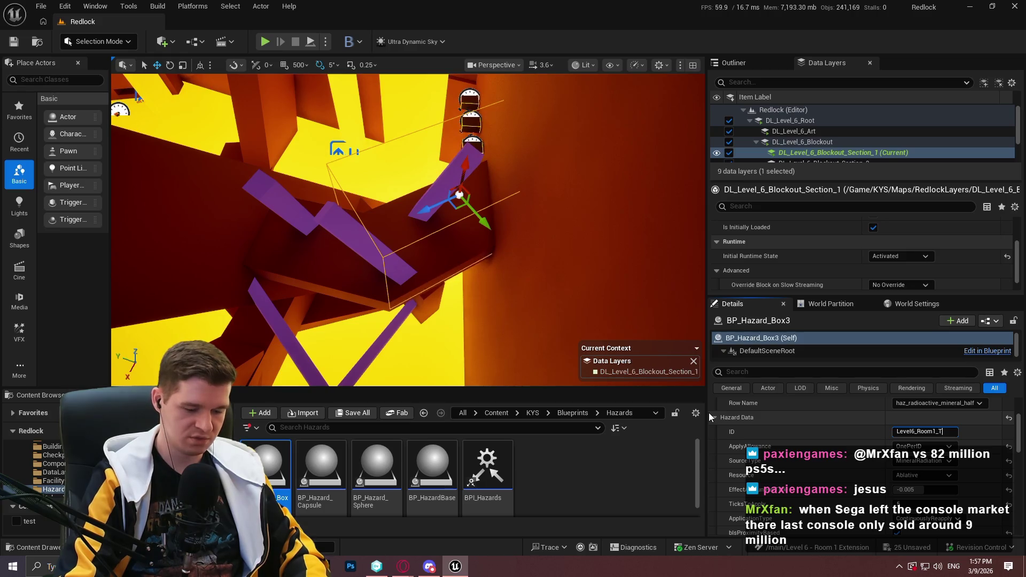
text(opHazar)
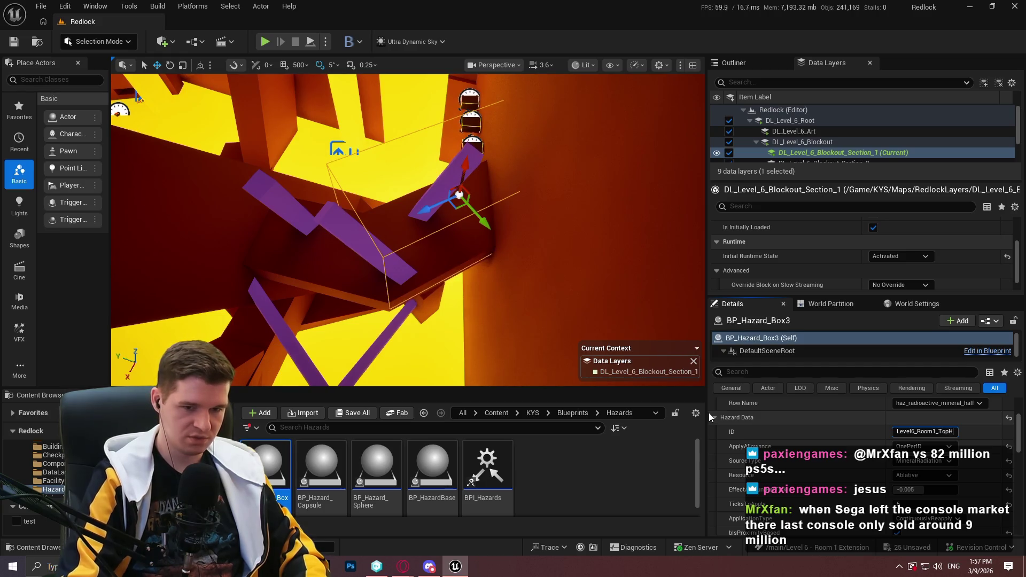
text(d)
key(Return)
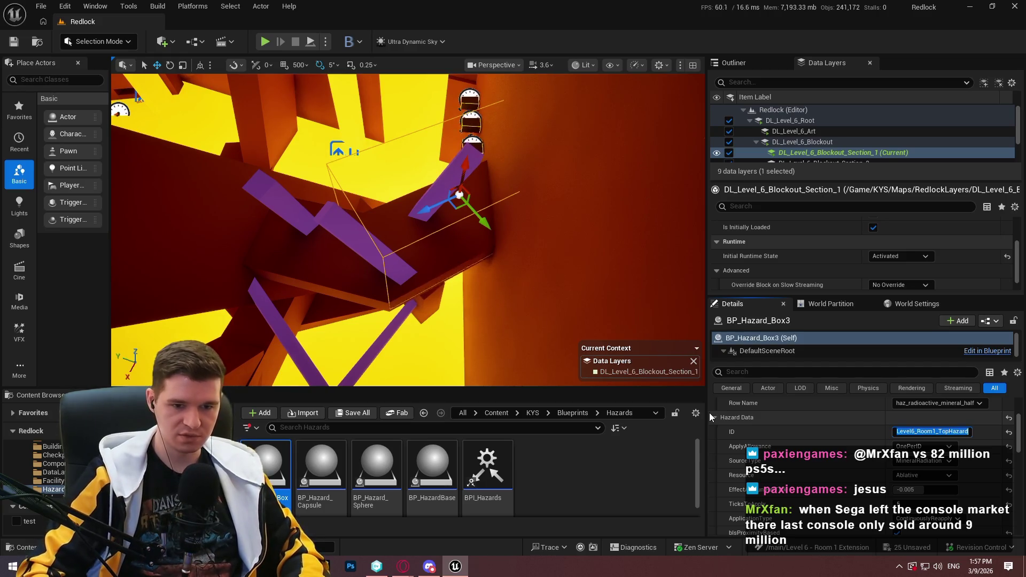
- Alt-drag a copy of the hazard box, BP_Hazard_Box4, and rotate it along the zigzag beam
click(460, 210)
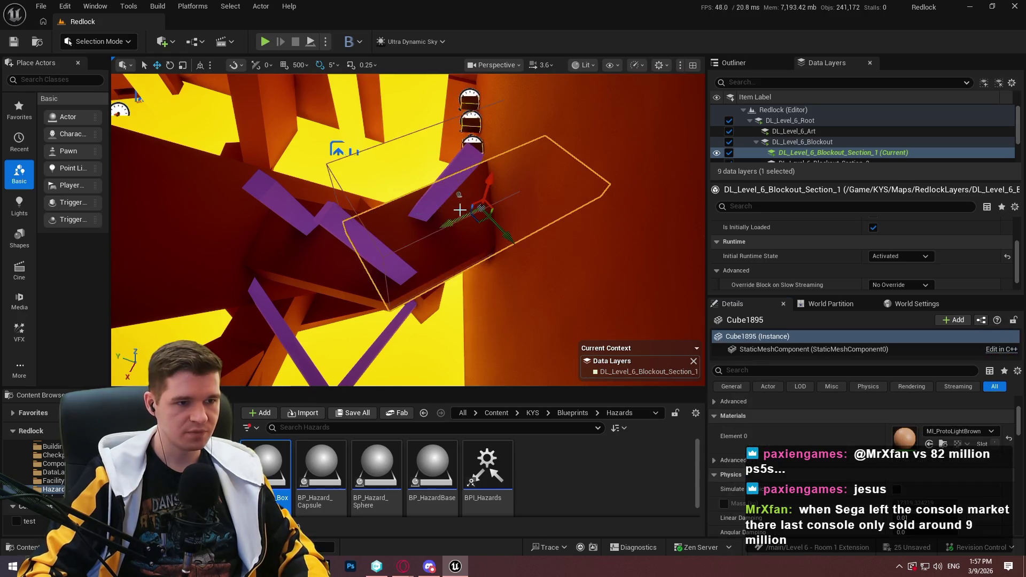
click(448, 199)
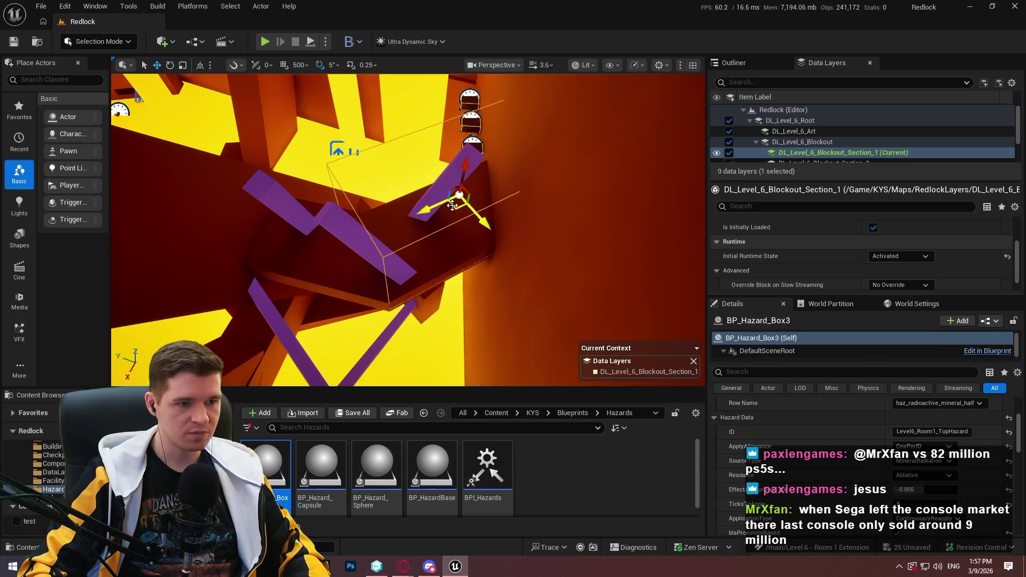
mouse_move(452, 205)
mouse_down()
mouse_move(349, 266)
mouse_move(357, 262)
mouse_move(279, 224)
mouse_up()
key(e)
key(w)
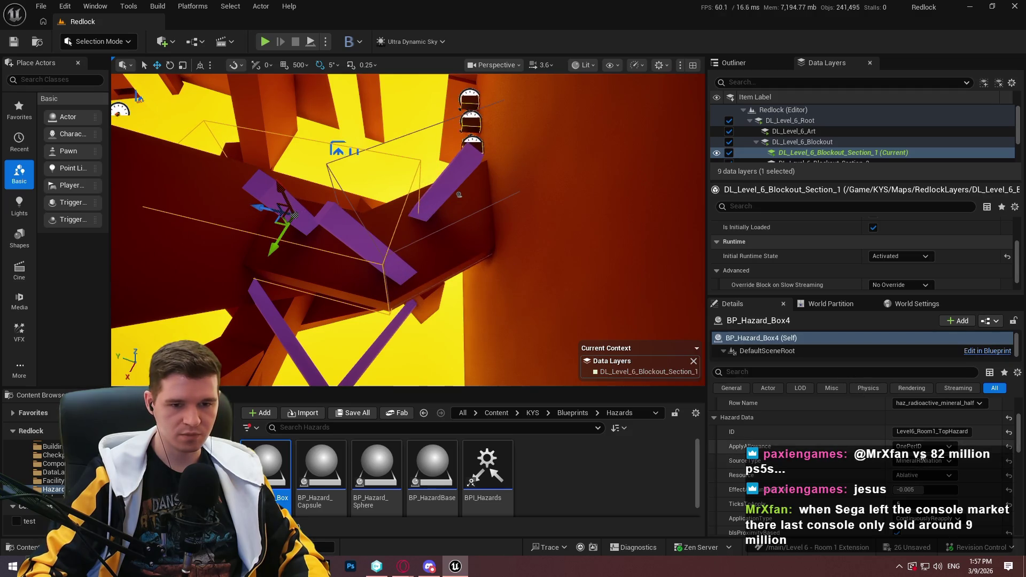
- Fly to the crossed purple beams and drop a BP_Hazard_Capsule there
mouse_move(459, 194)
mouse_down()
mouse_move(456, 222)
mouse_move(449, 213)
mouse_move(459, 203)
mouse_up()
drag(340, 256, 339, 256)
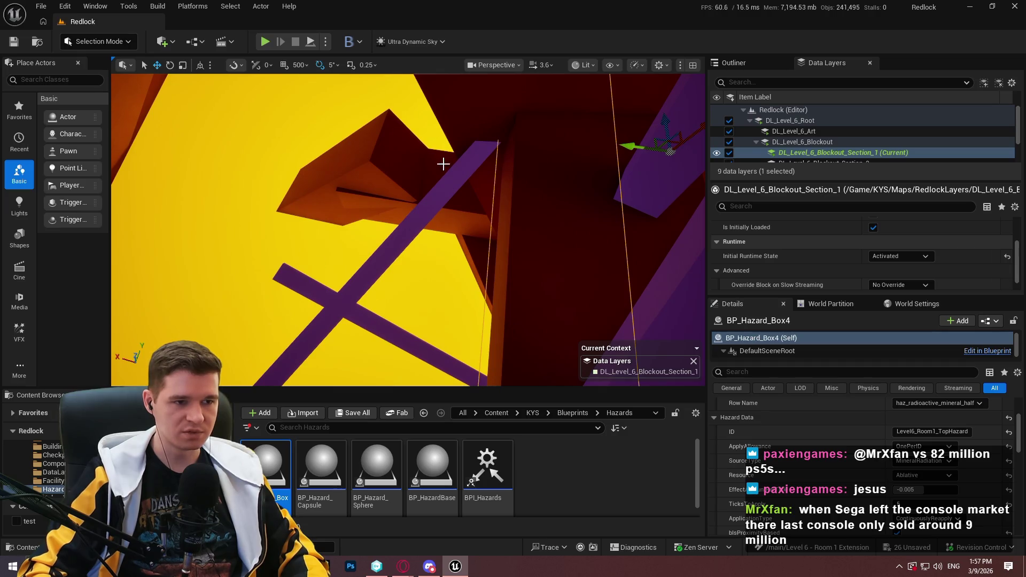
drag(443, 163, 443, 164)
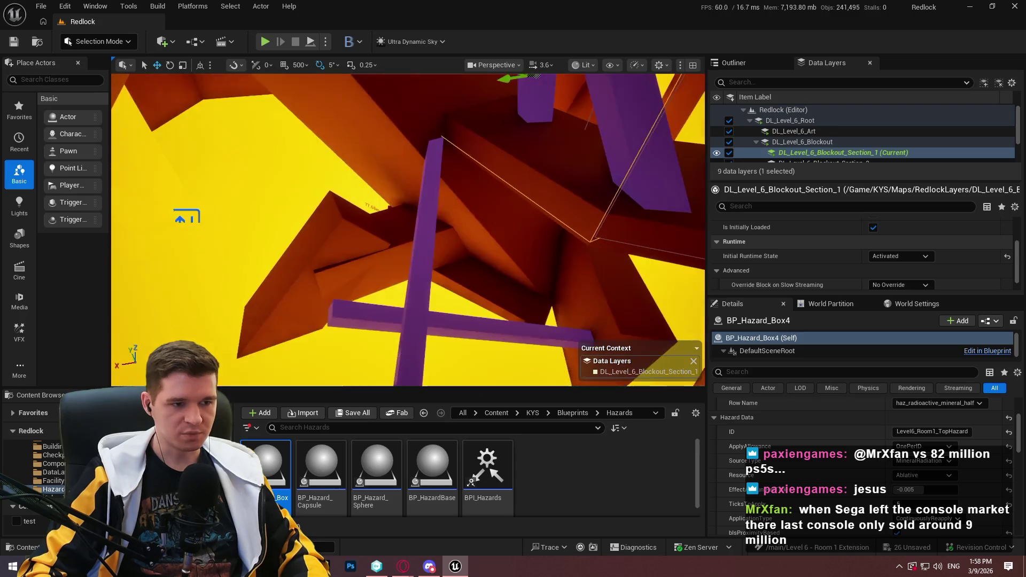
drag(326, 492, 400, 270)
key(r)
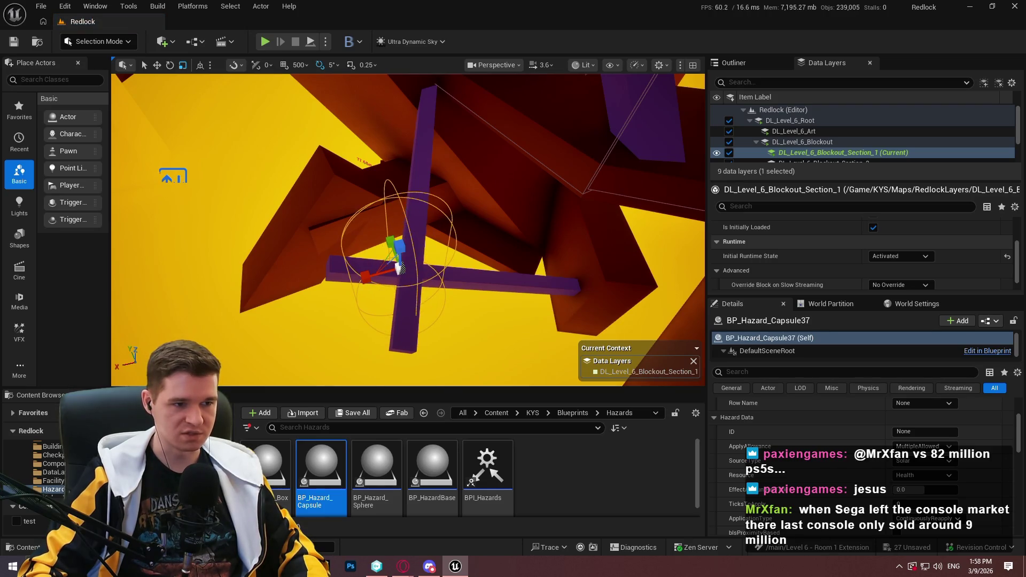
- Move BP_Hazard_Capsule37 to the vertical beam Cube1893's location
click(403, 264)
scroll(851, 462, down, 1)
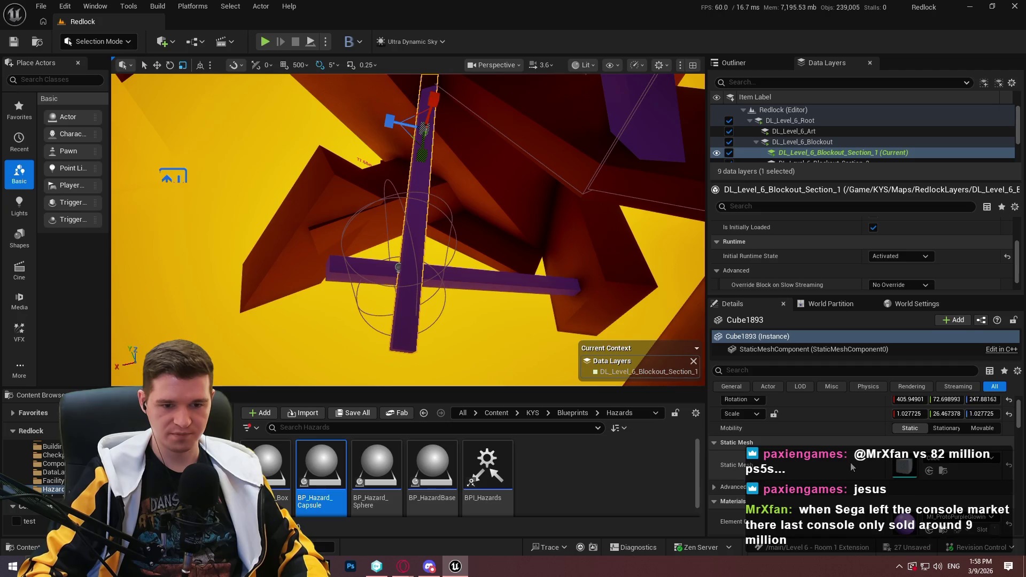
scroll(851, 462, up, 1)
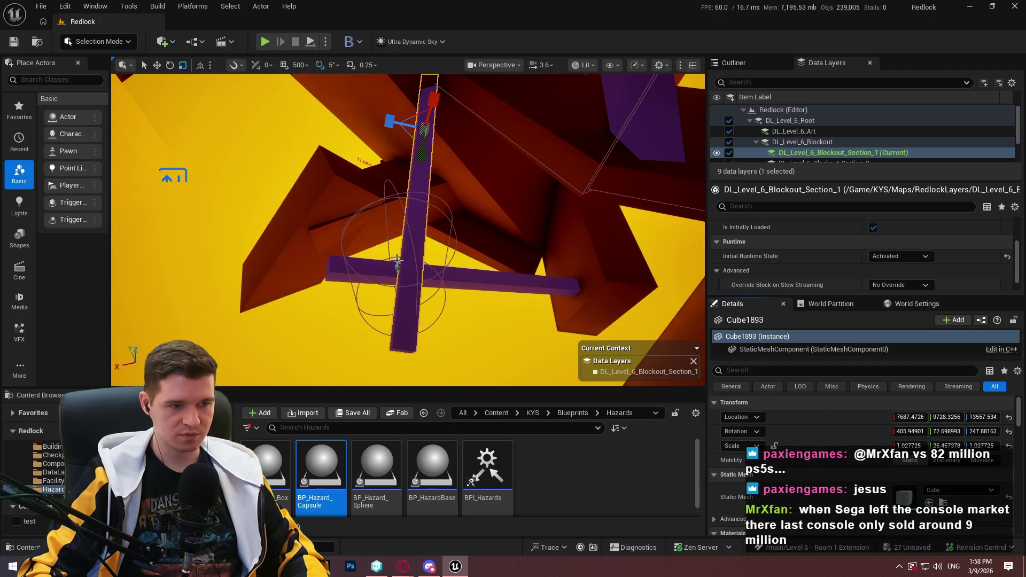
click(398, 261)
shift+click(855, 415)
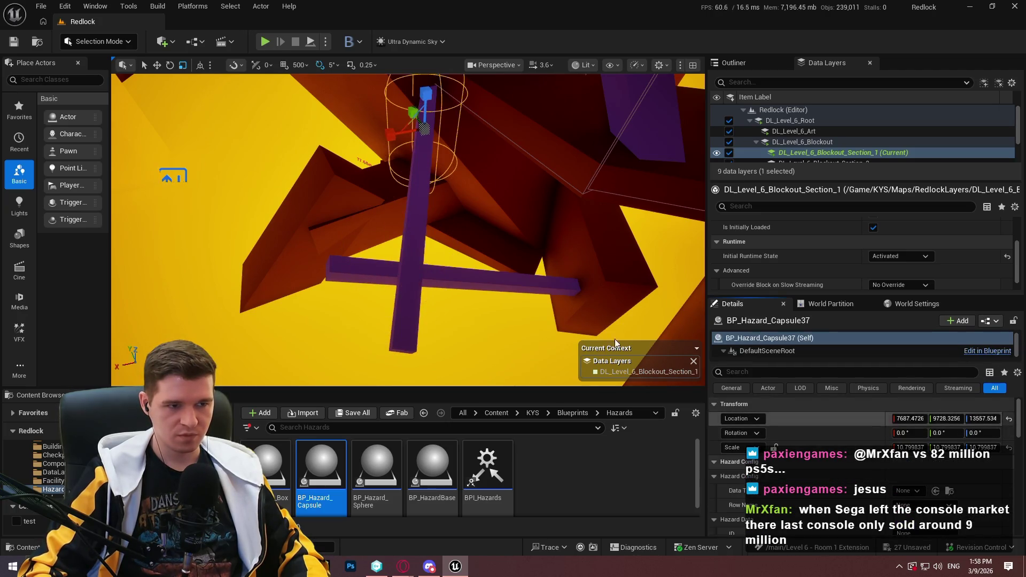
click(406, 224)
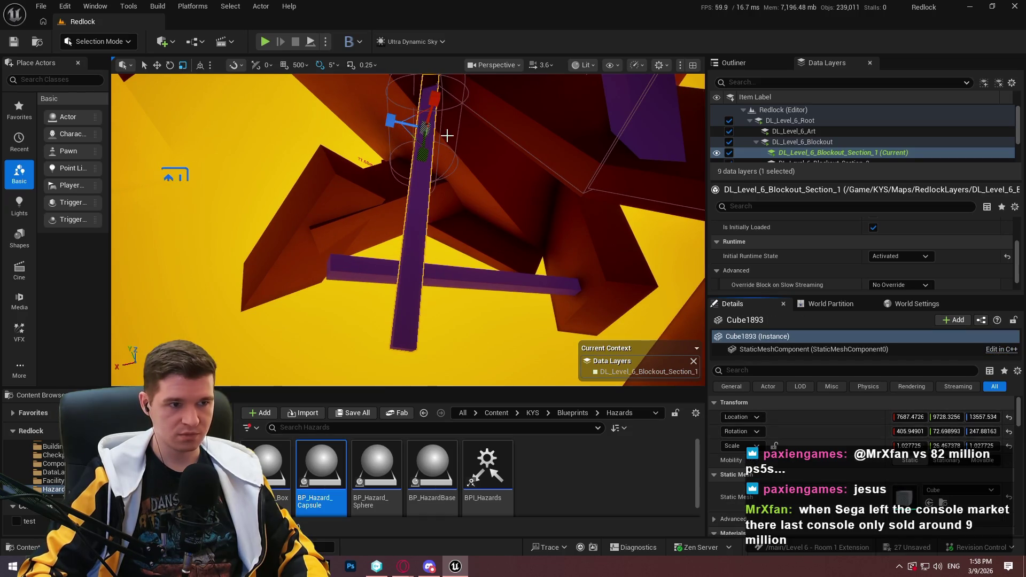
click(410, 169)
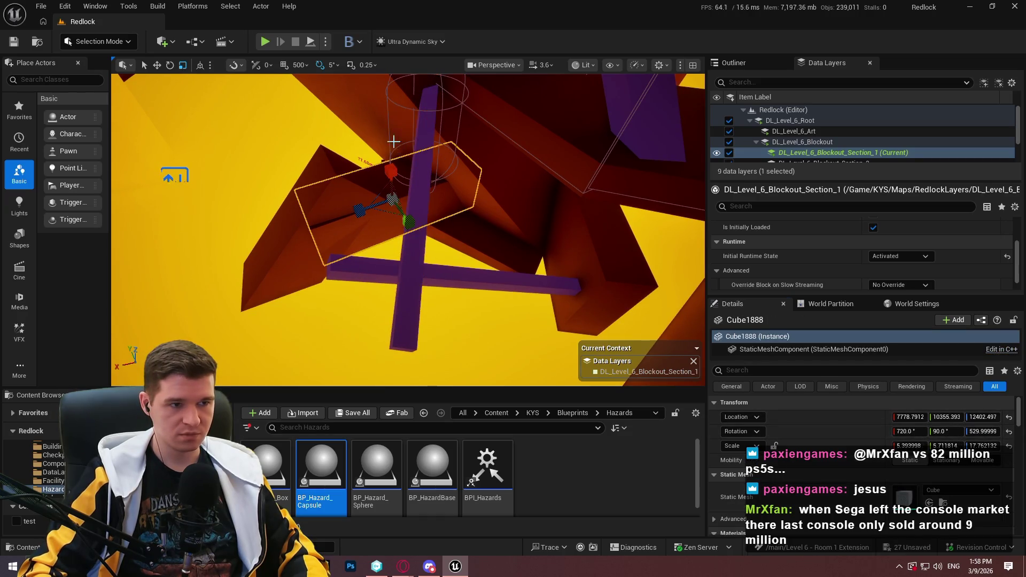
click(387, 99)
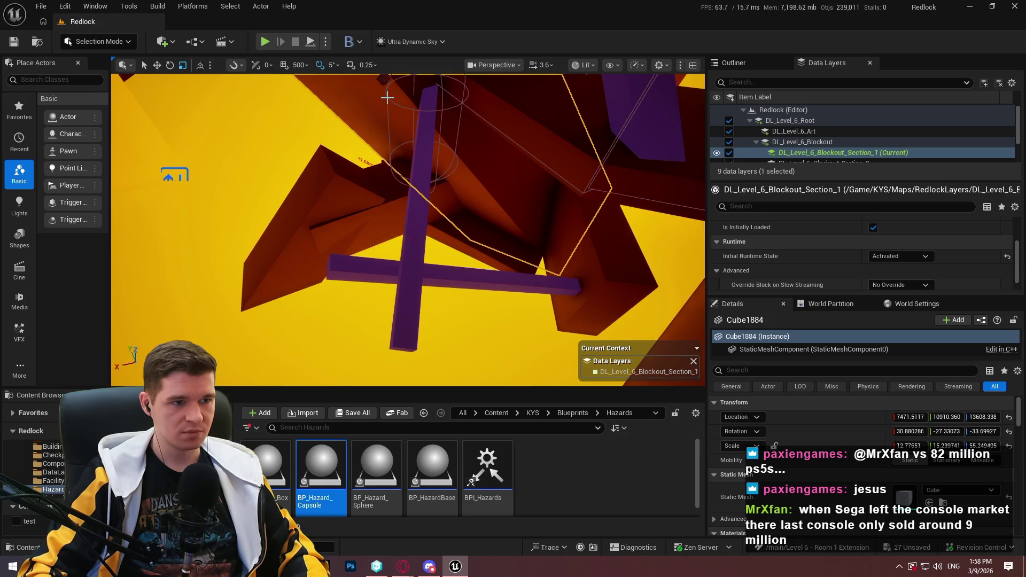
click(387, 98)
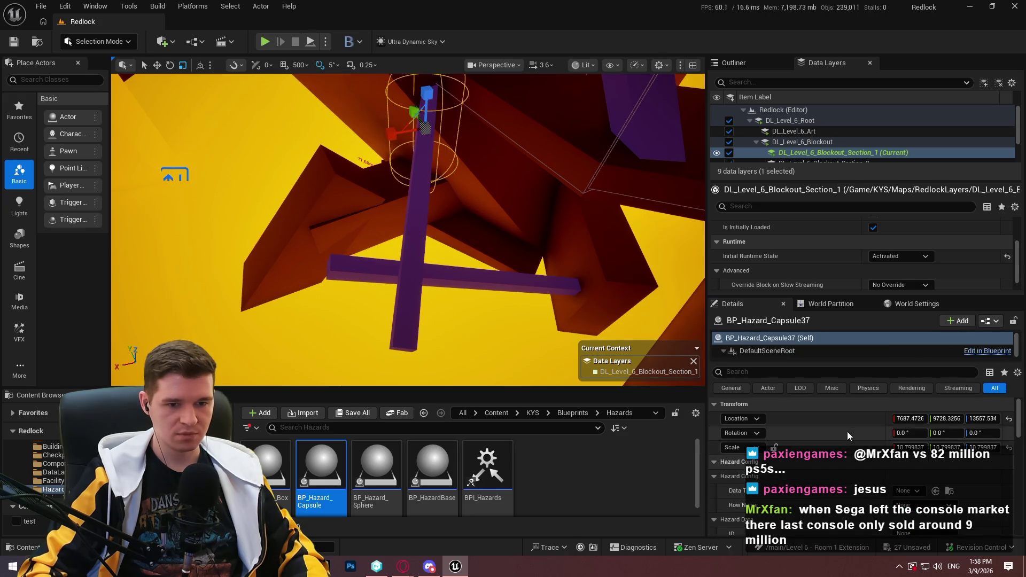
scroll(422, 160, up, 2)
- Tilt, lengthen and slide the capsule so it runs along the purple beam
key(e)
drag(353, 171, 353, 203)
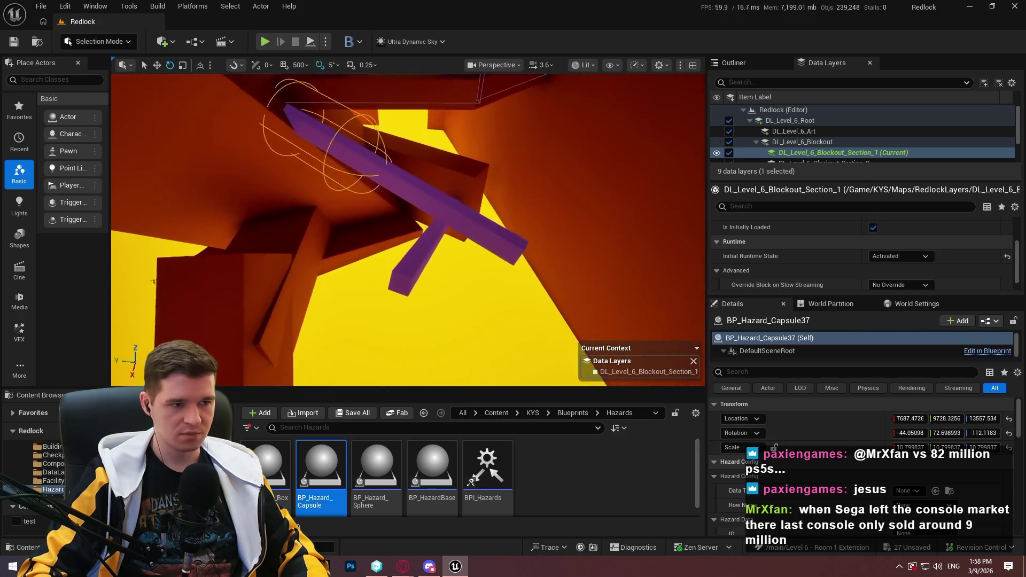
key(r)
drag(319, 98, 321, 80)
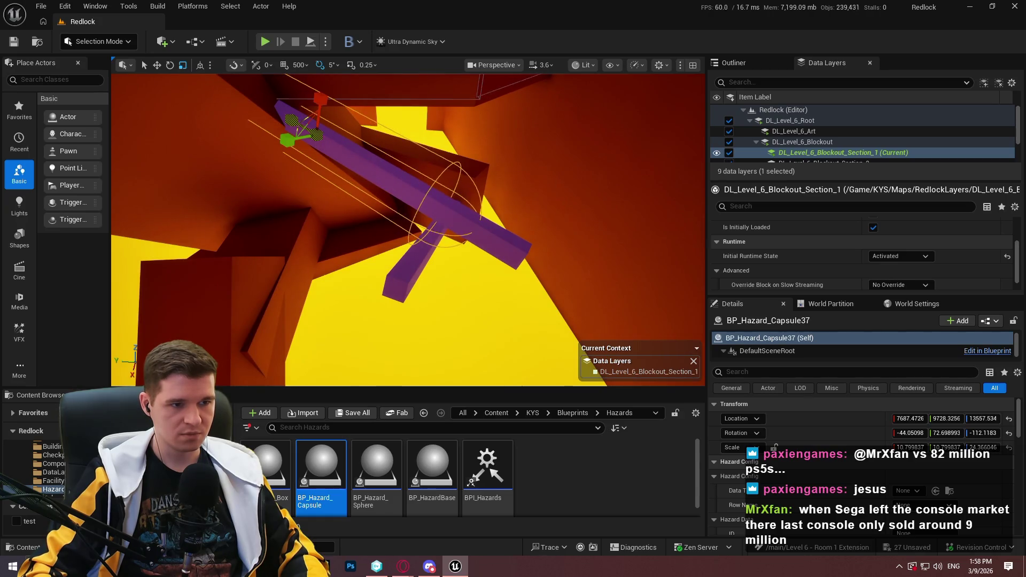
mouse_move(290, 121)
mouse_down()
mouse_move(360, 152)
mouse_move(339, 160)
mouse_move(485, 247)
mouse_move(502, 246)
mouse_up()
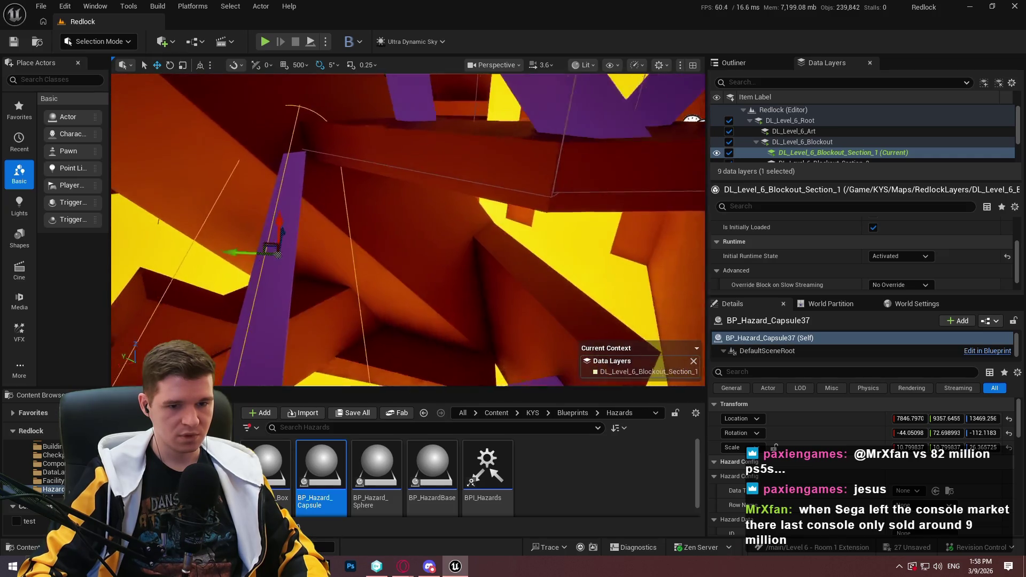
- Set the capsule's Data Table to DT_EffectConfig and Row Name to haz_radioactive_mineral_half
scroll(876, 457, down, 1)
scroll(877, 457, down, 1)
click(907, 456)
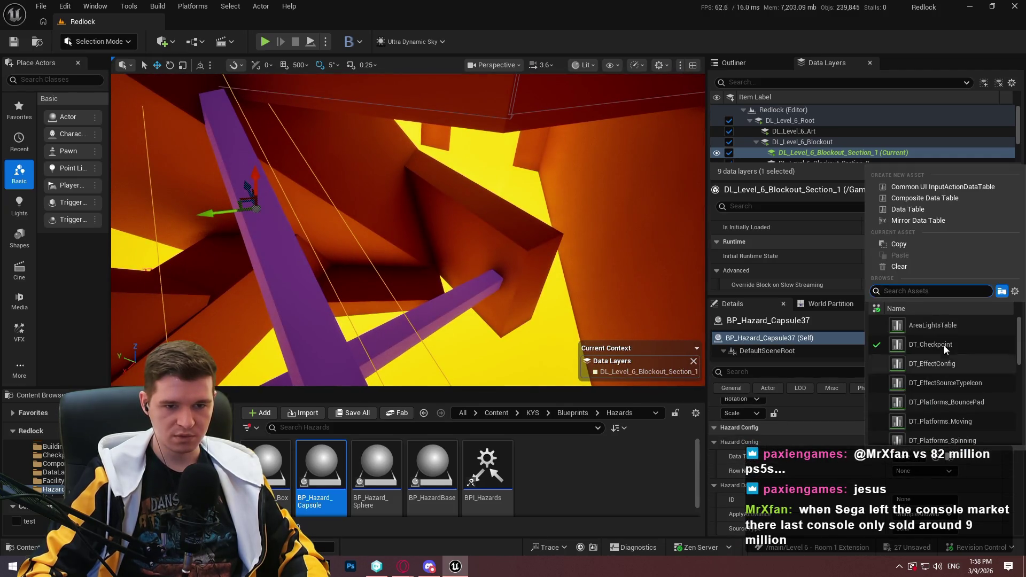
click(926, 348)
click(921, 456)
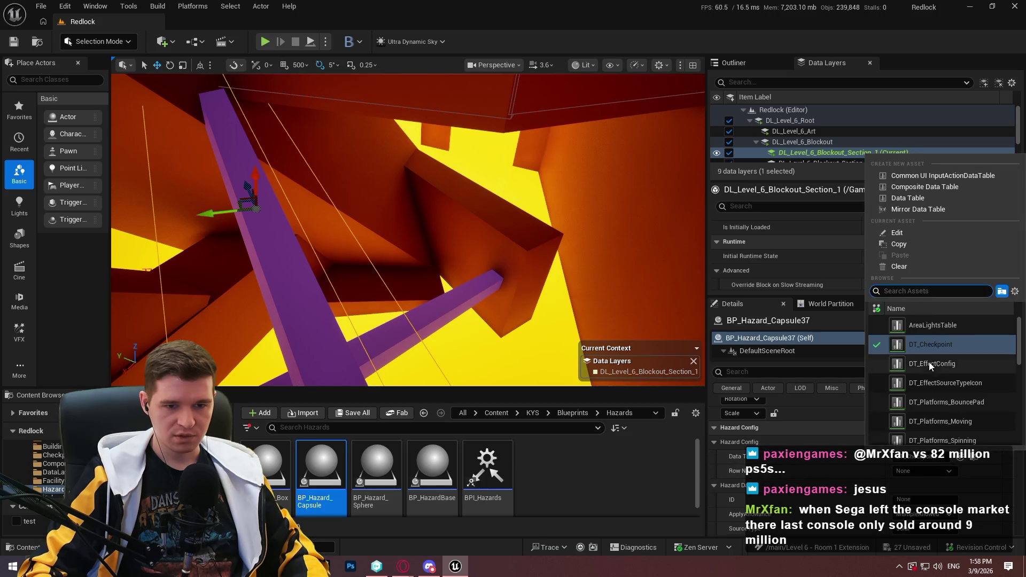
click(929, 361)
click(924, 470)
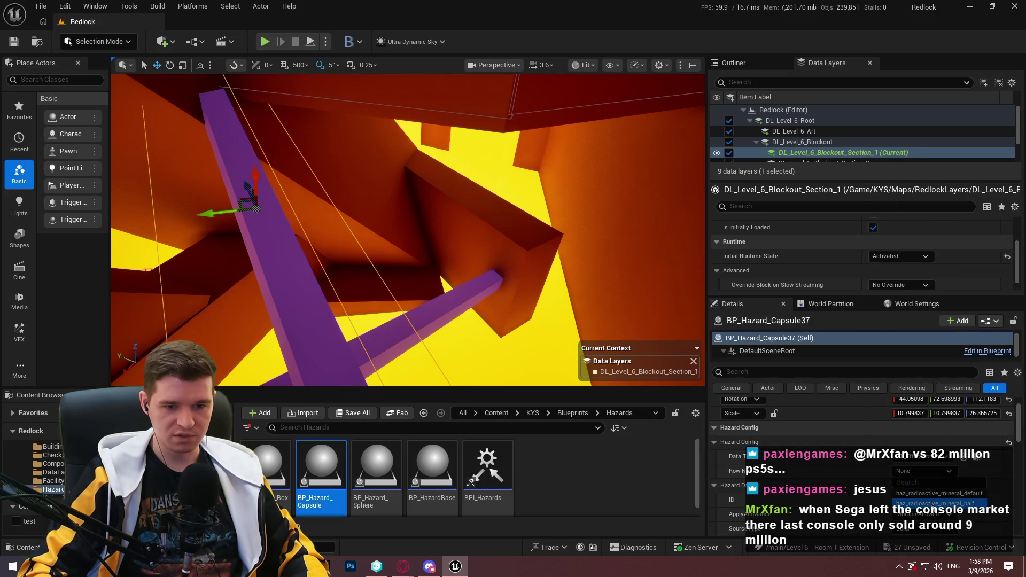
click(939, 503)
- Alt-drag the capsule down to create a copy on the lower beam
scroll(788, 478, down, 3)
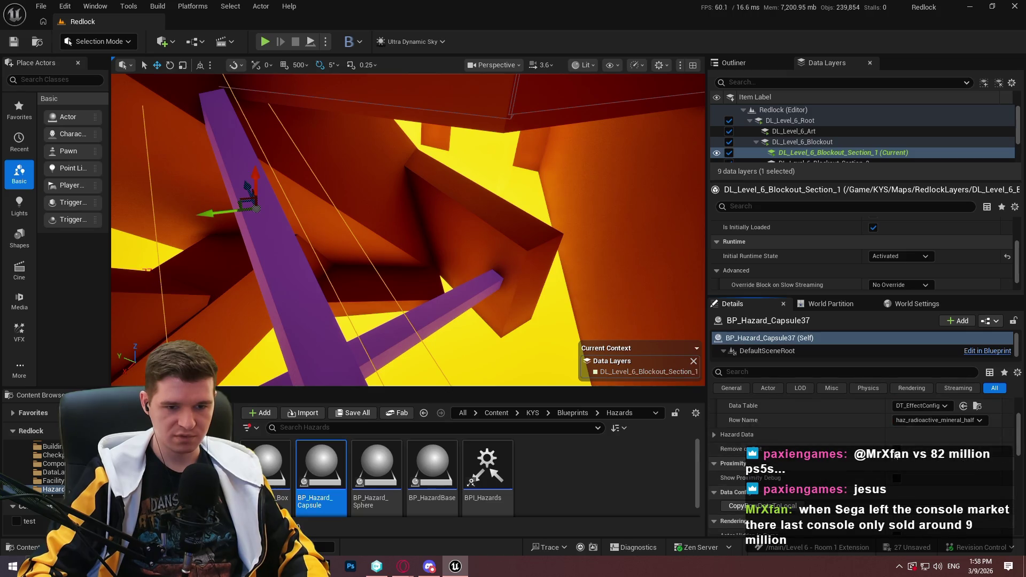
drag(373, 182, 620, 342)
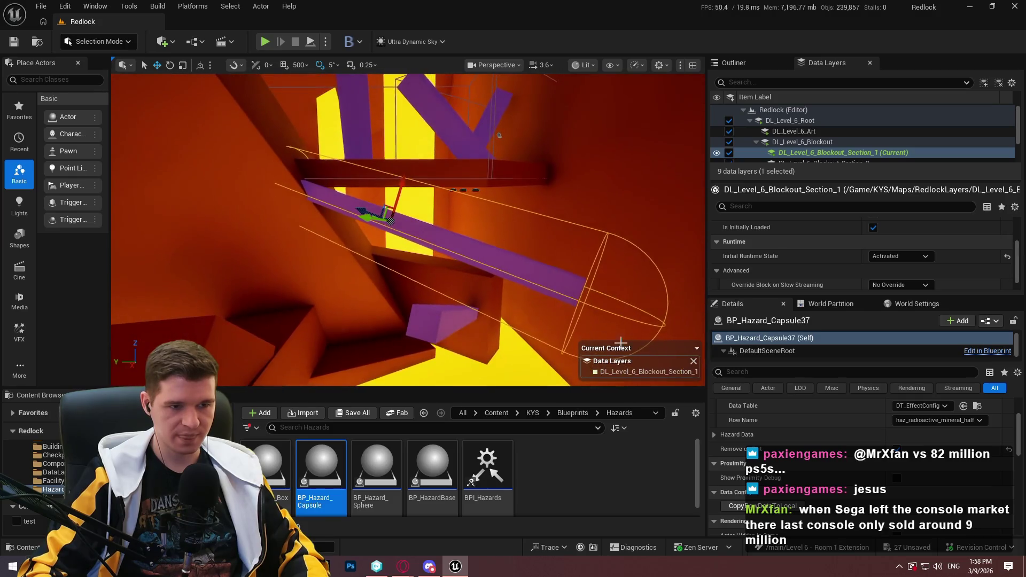
drag(443, 320, 443, 320)
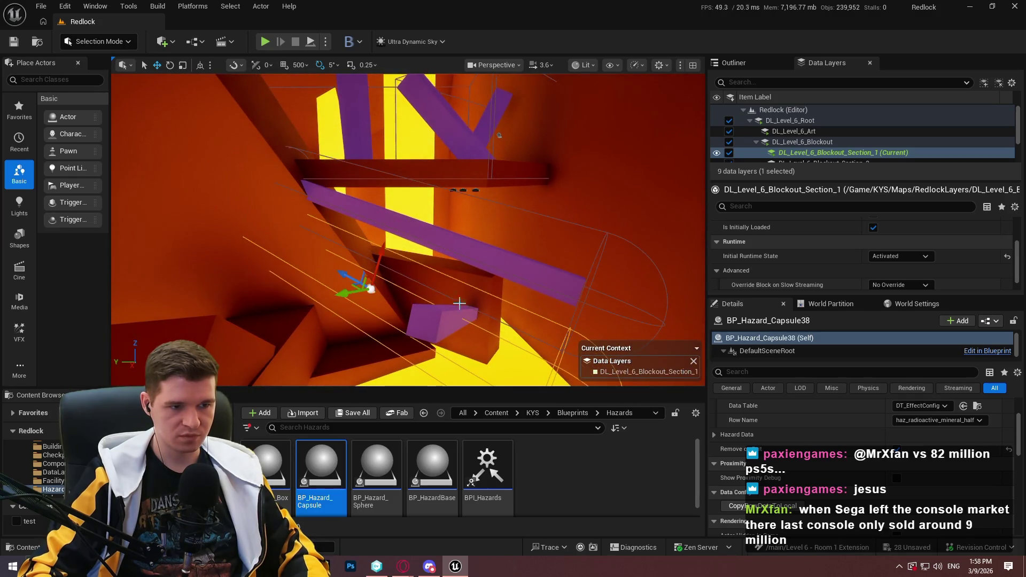
- Rotate the duplicated capsule 90 degrees to lie along the other purple beam
click(444, 320)
scroll(836, 437, up, 3)
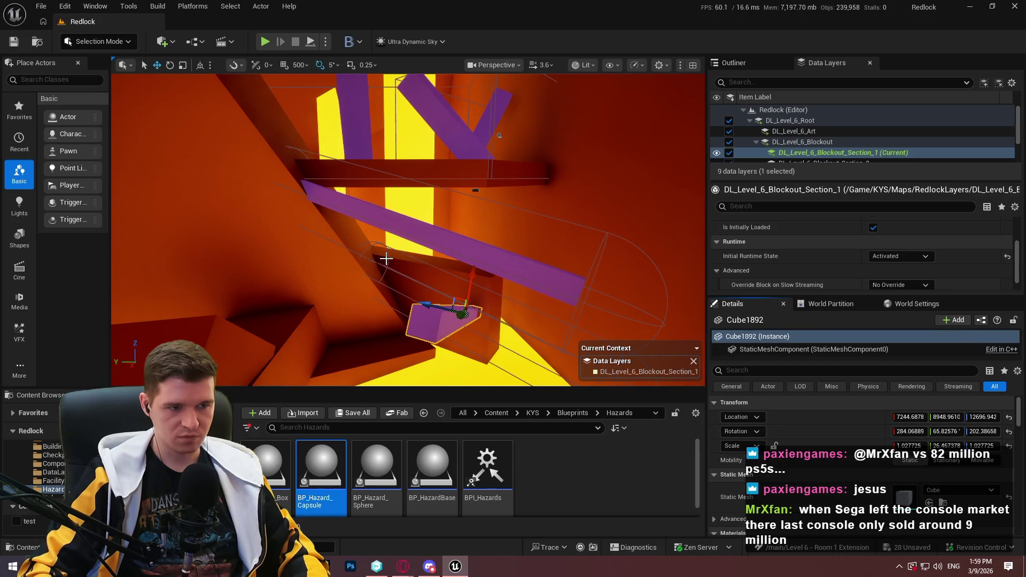
click(373, 243)
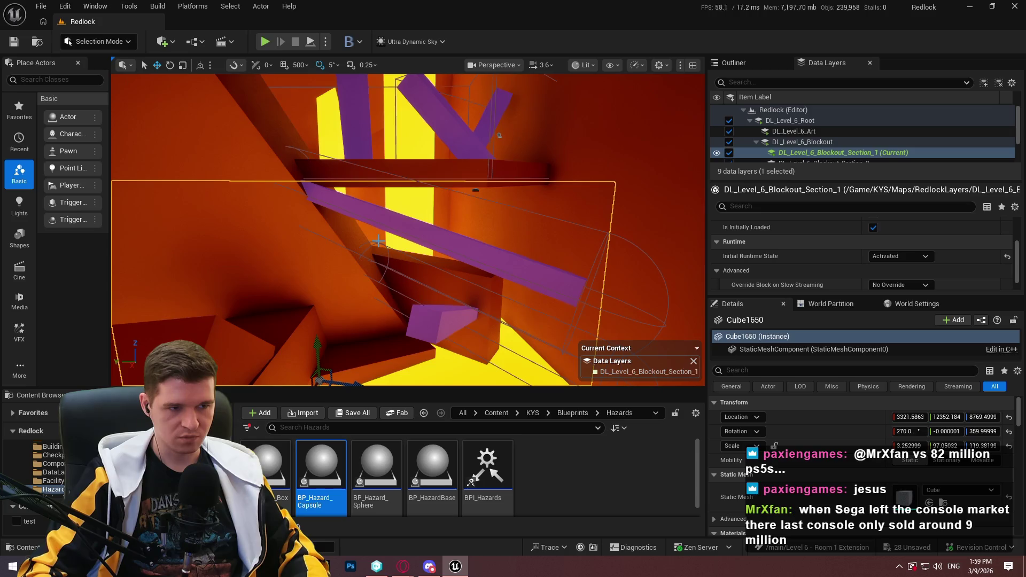
click(396, 247)
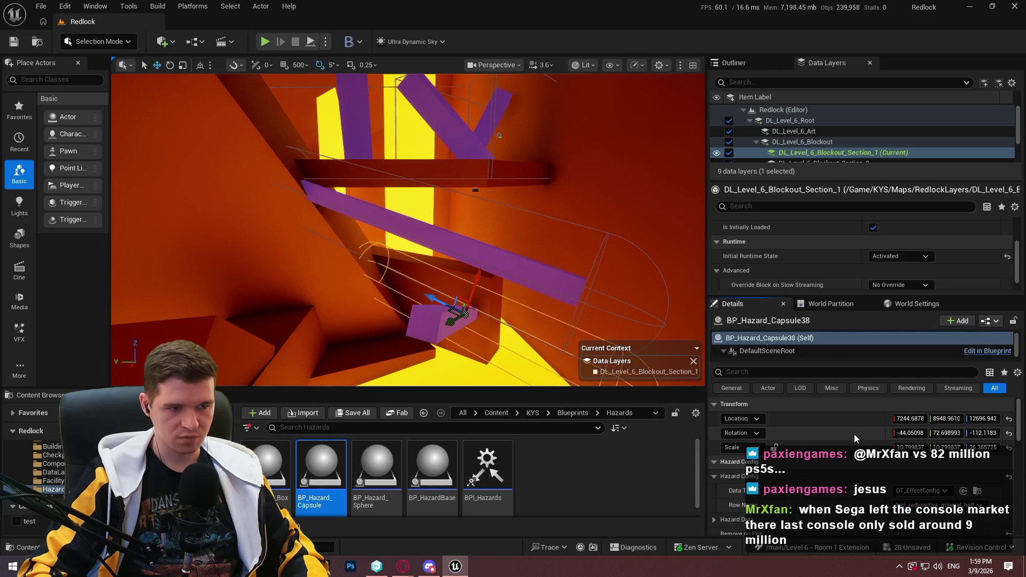
key(ctrl+v)
drag(481, 313, 465, 342)
drag(491, 304, 490, 304)
mouse_move(480, 253)
mouse_down()
mouse_move(534, 237)
mouse_move(459, 225)
mouse_move(465, 213)
mouse_move(455, 223)
mouse_up()
key(w)
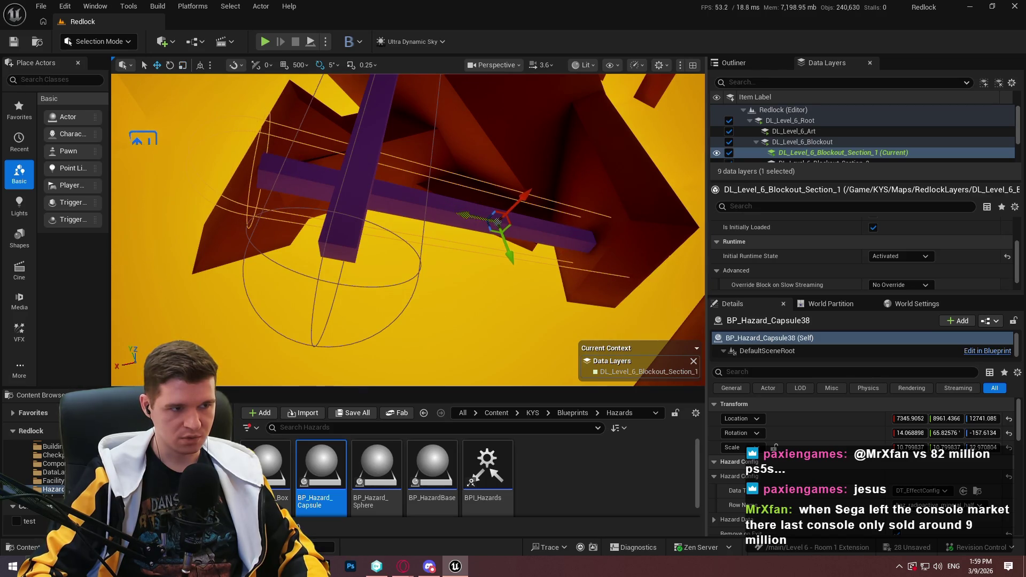
- Check the capsule's fit, then bring a new hazard capsule into the red room
drag(497, 222, 497, 221)
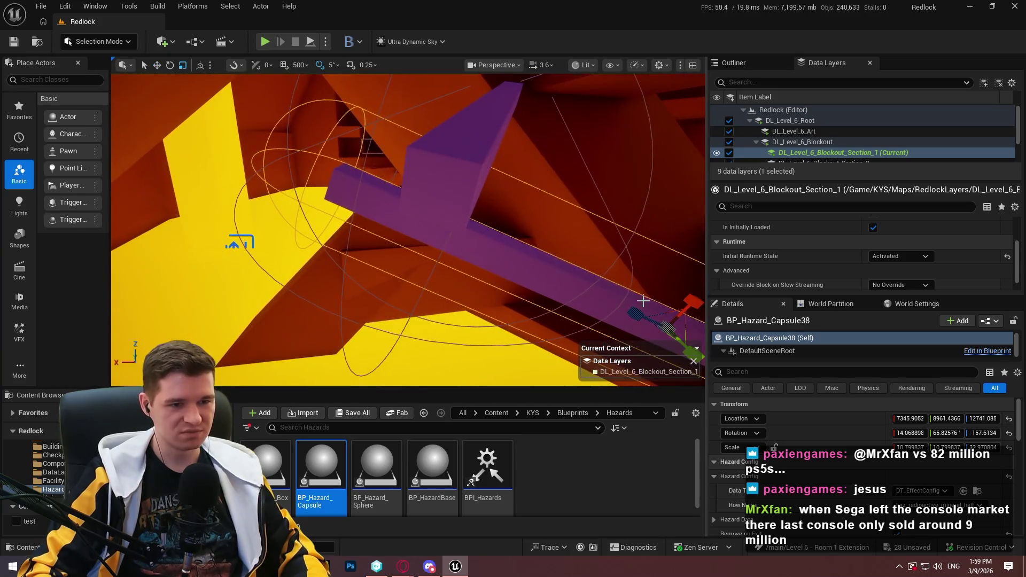
drag(591, 304, 556, 279)
mouse_move(325, 395)
mouse_down()
mouse_move(378, 222)
mouse_move(381, 241)
mouse_up()
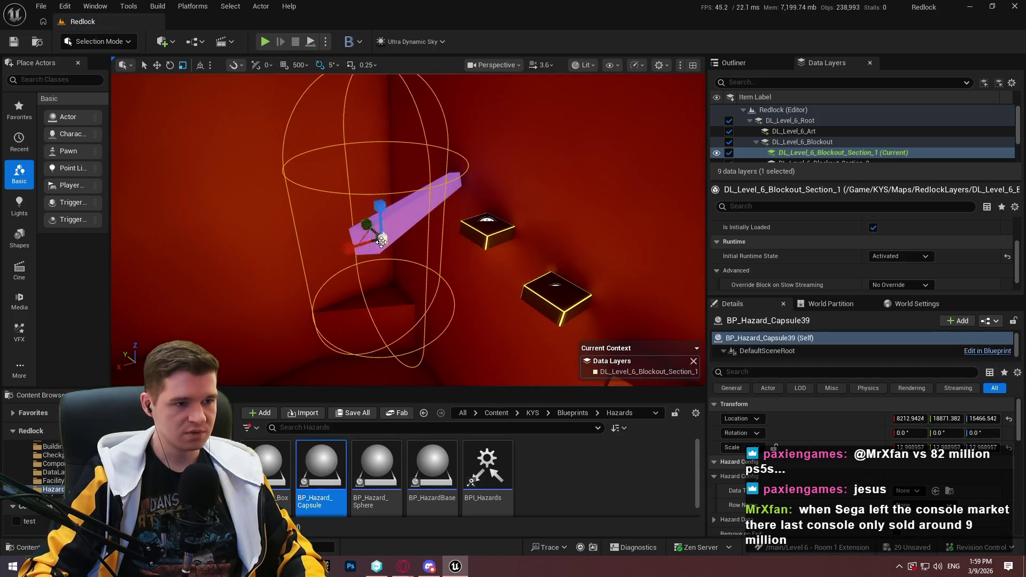
- Copy the pink bar Cube1876's rotation onto the new red-room hazard capsule
click(383, 241)
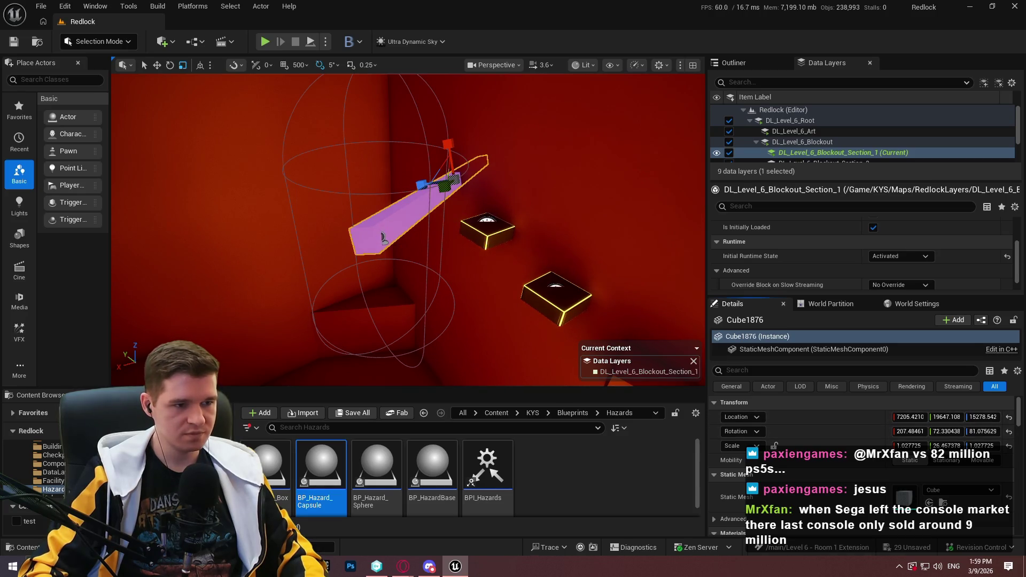
key(ctrl+z)
key(ctrl+z)
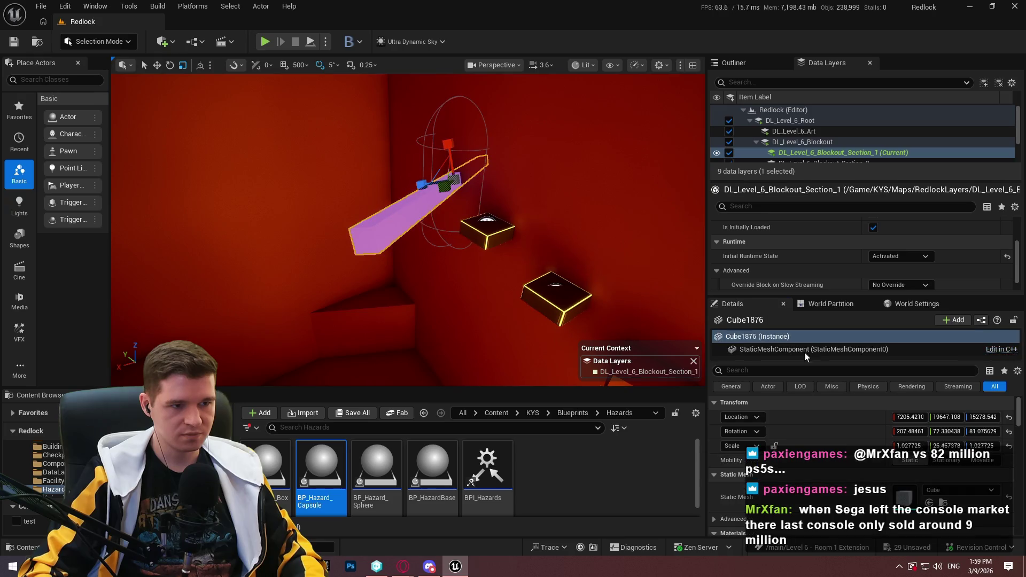
click(427, 140)
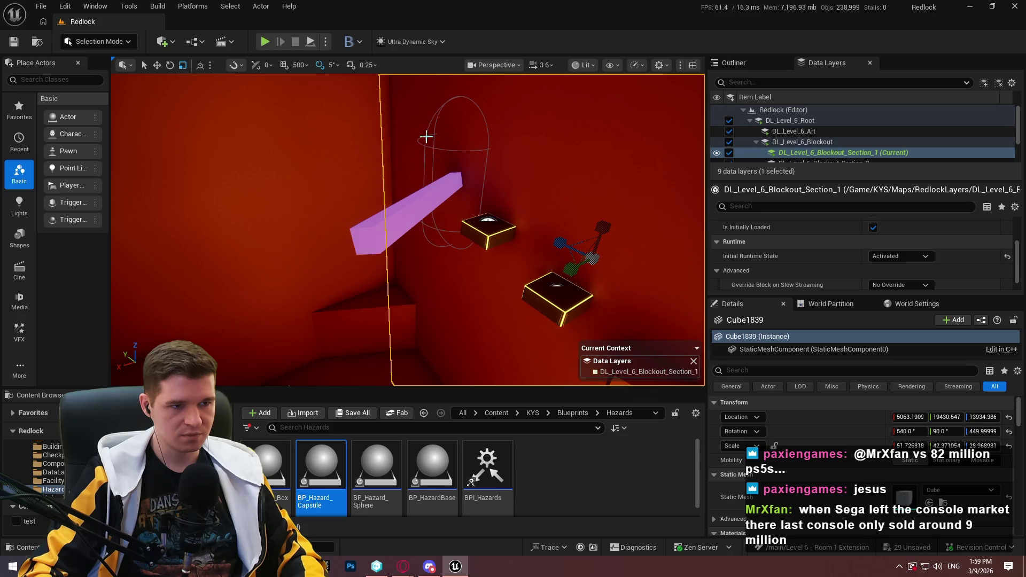
click(426, 137)
key(ctrl+v)
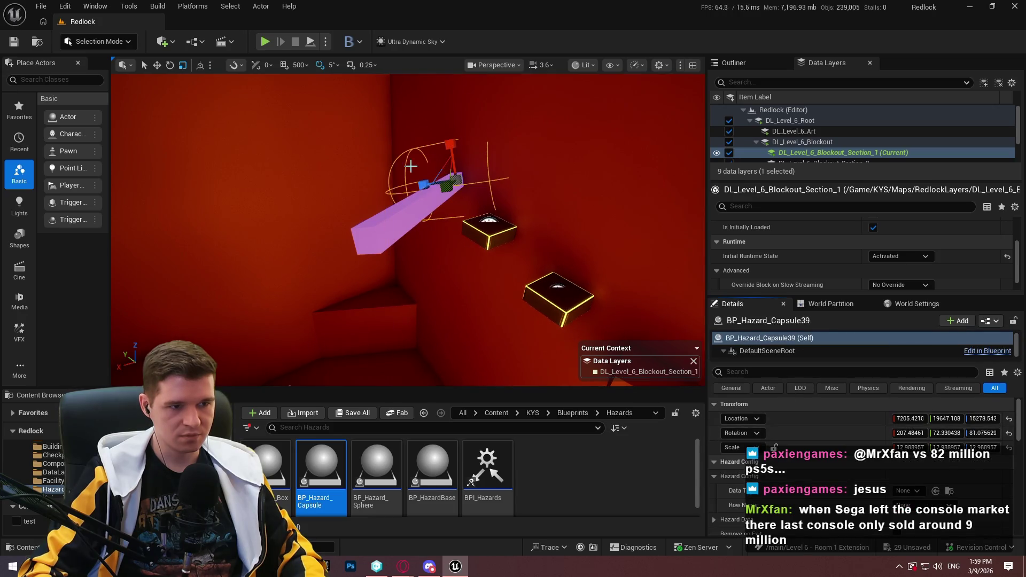
- Turn the capsule to lie along the pink bar and lengthen it
key(e)
mouse_move(463, 182)
mouse_down()
mouse_move(438, 184)
mouse_move(466, 170)
mouse_move(427, 193)
mouse_up()
key(r)
key(f)
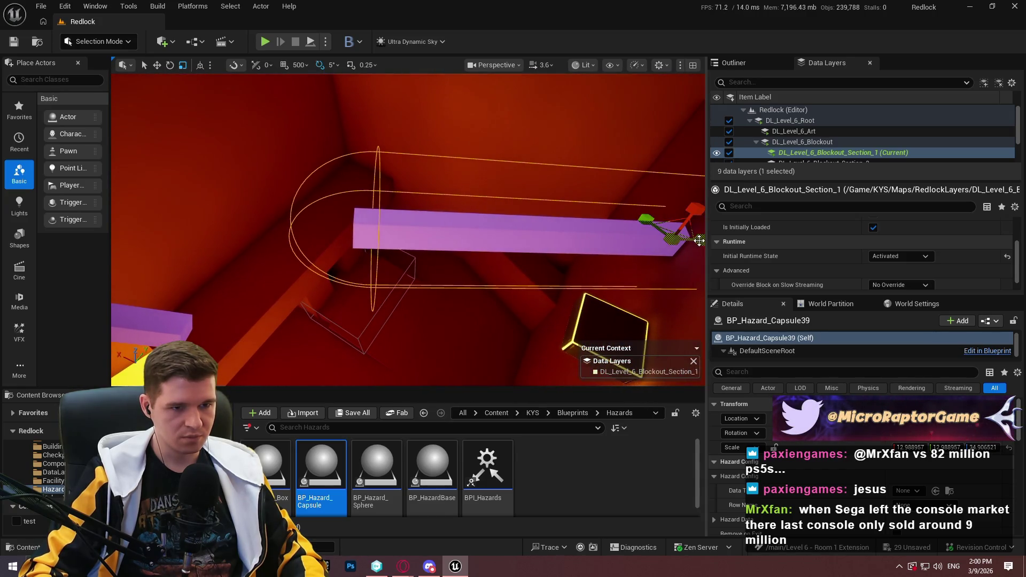
- Stretch BP_Hazard_Capsule39 a little further and thicken it slightly all around
drag(654, 227, 633, 228)
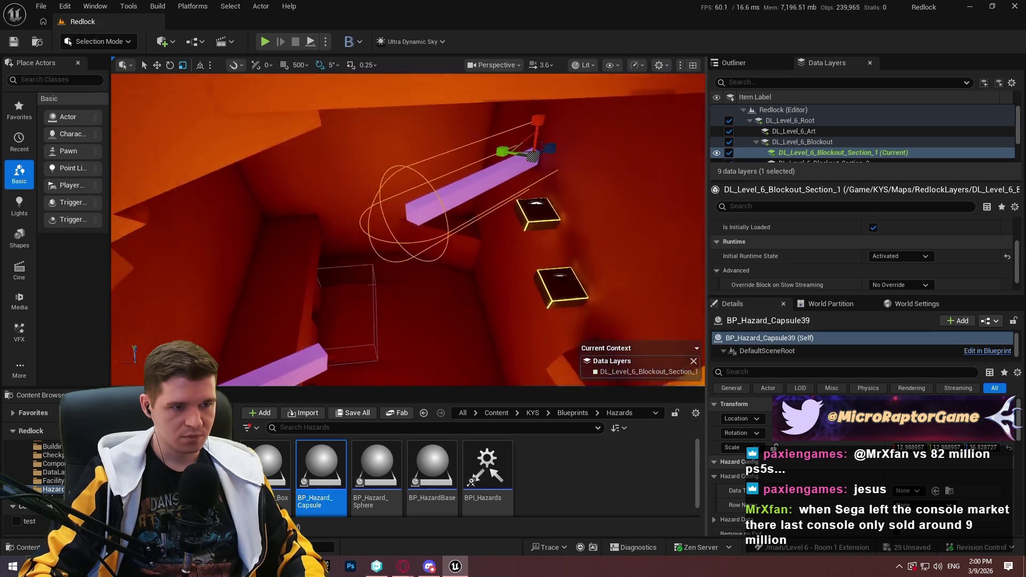
scroll(543, 261, down, 2)
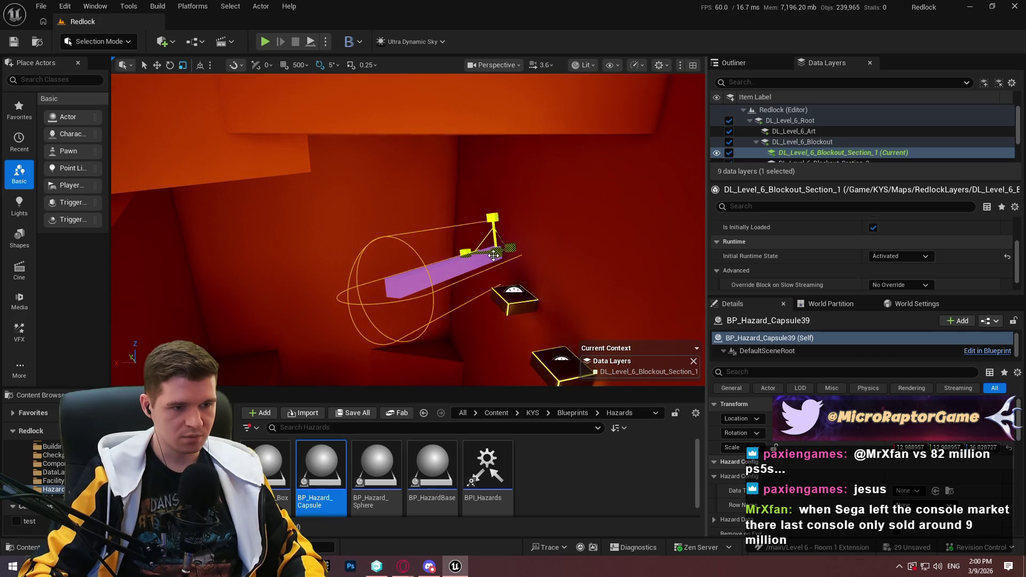
drag(492, 256, 501, 252)
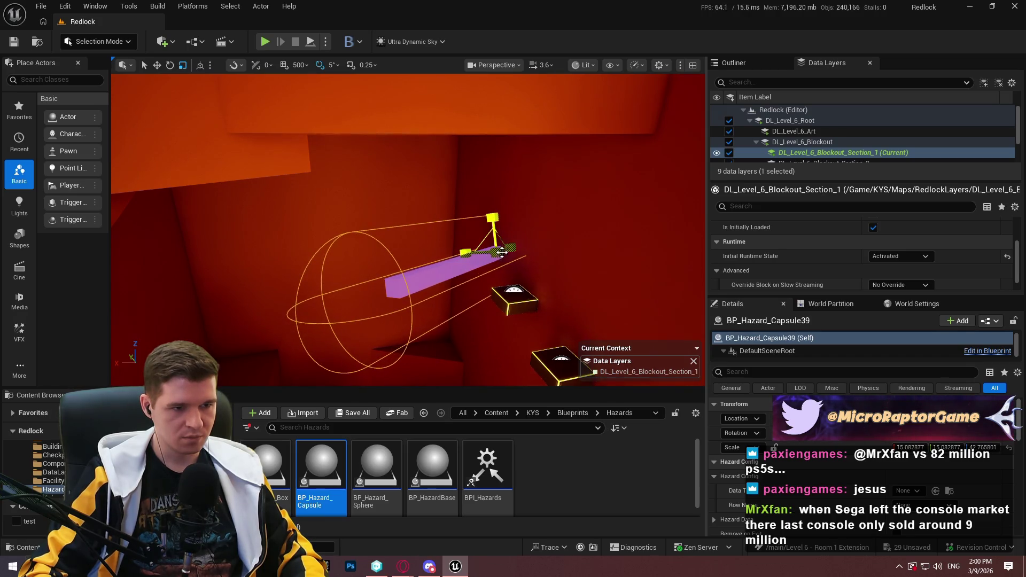
scroll(507, 248, up, 3)
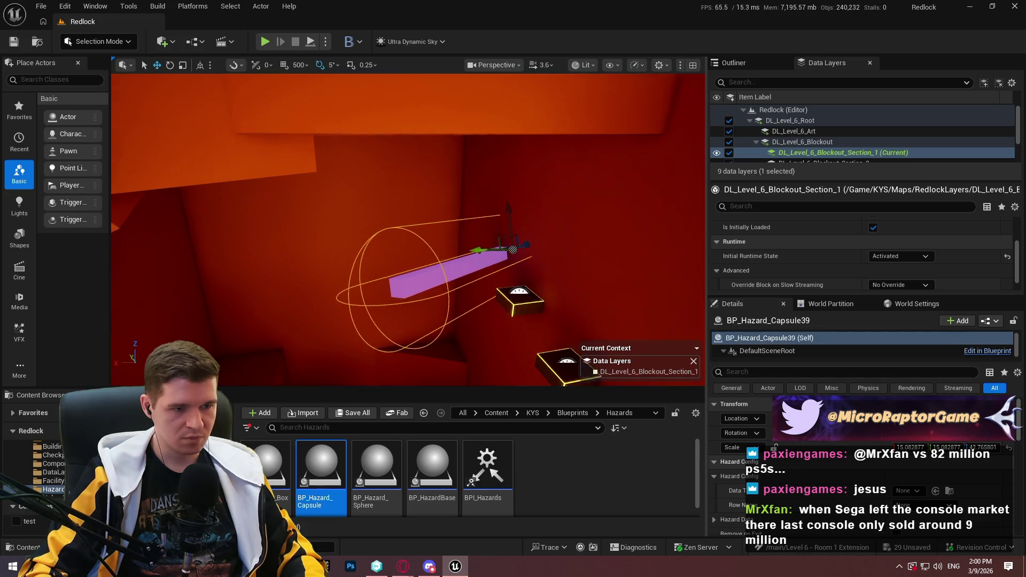
scroll(643, 382, down, 3)
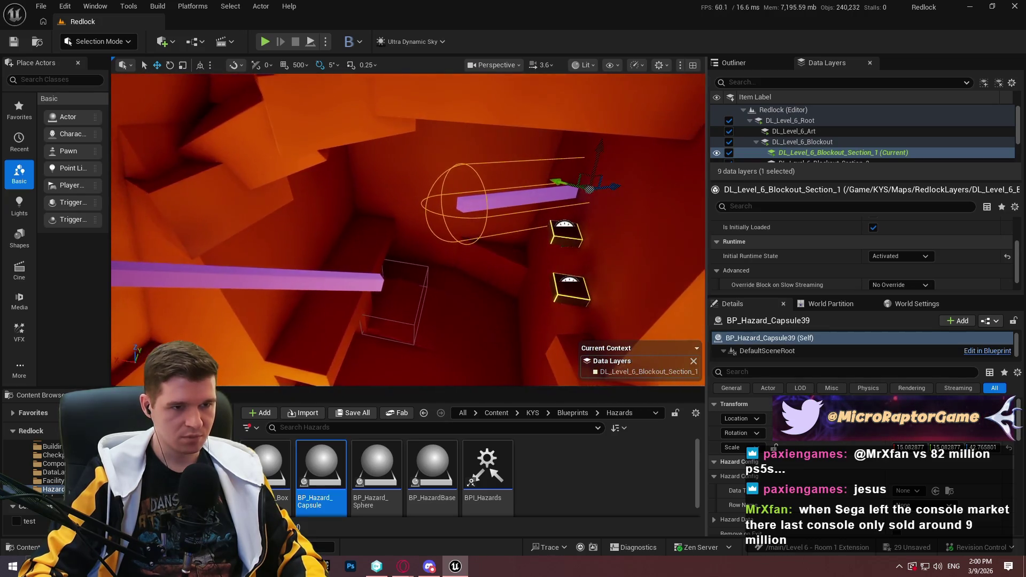
- Alt-drag the capsule to create BP_Hazard_Capsule40 on the second pink bar
alt+drag(614, 193, 216, 231)
scroll(216, 231, up, 3)
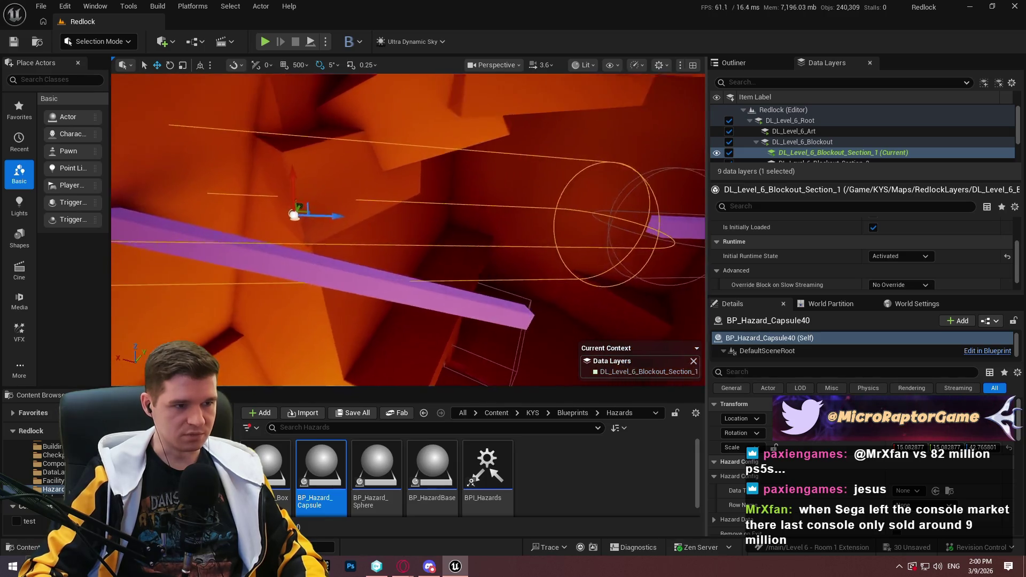
click(347, 261)
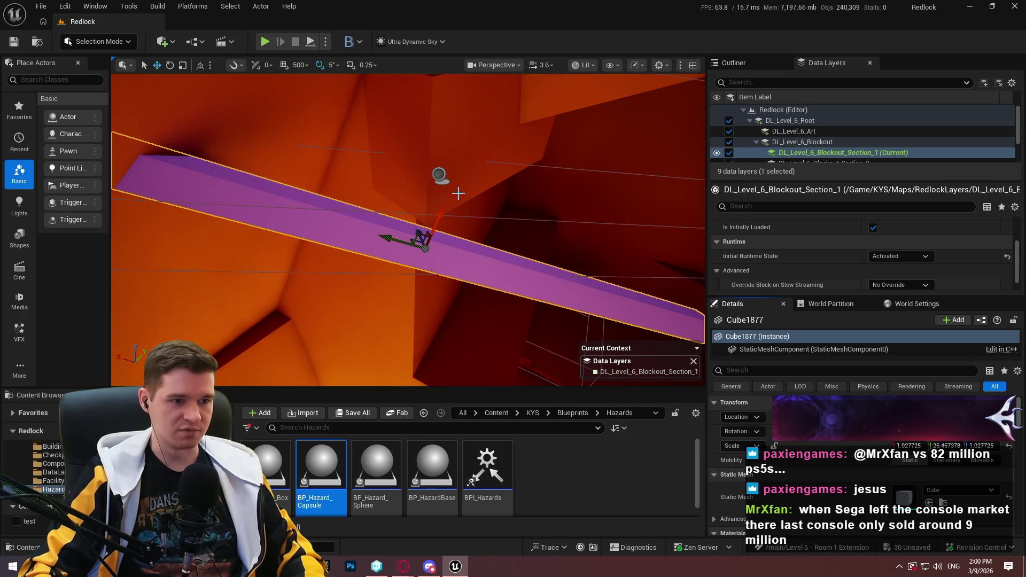
click(441, 174)
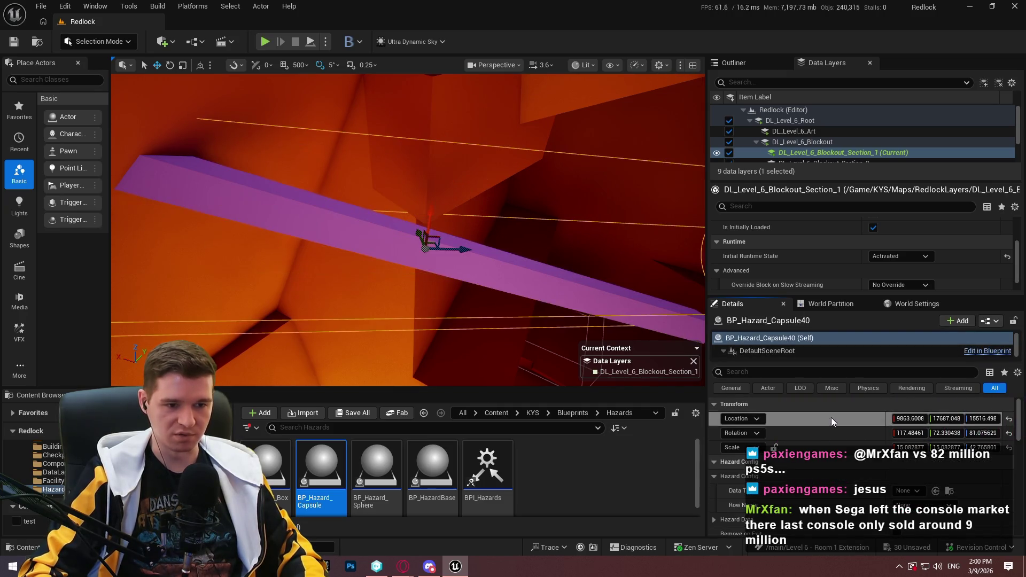
- Turn BP_Hazard_Capsule40 a quarter turn about X and slide it up-left along the purple bar
click(508, 288)
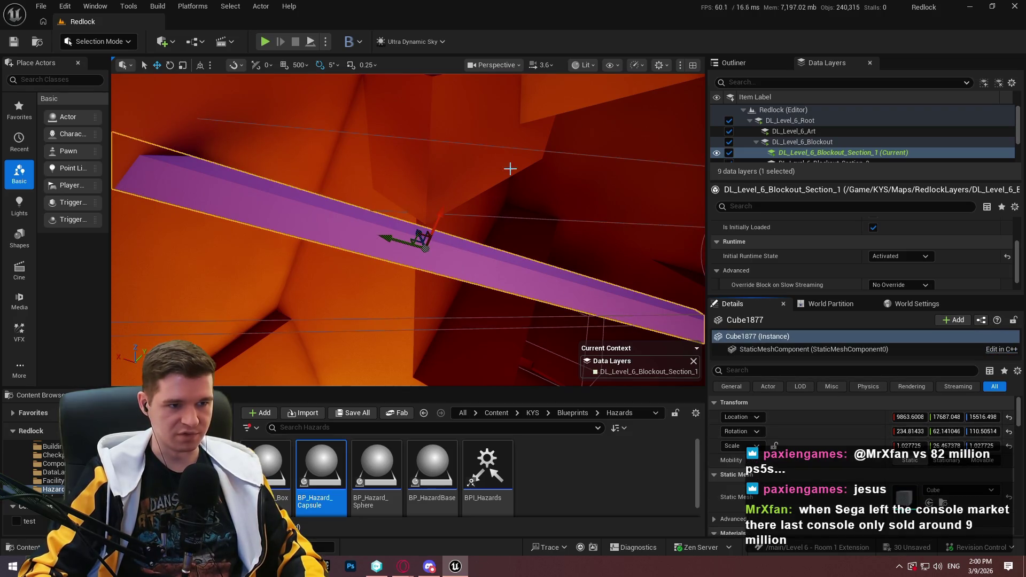
click(438, 160)
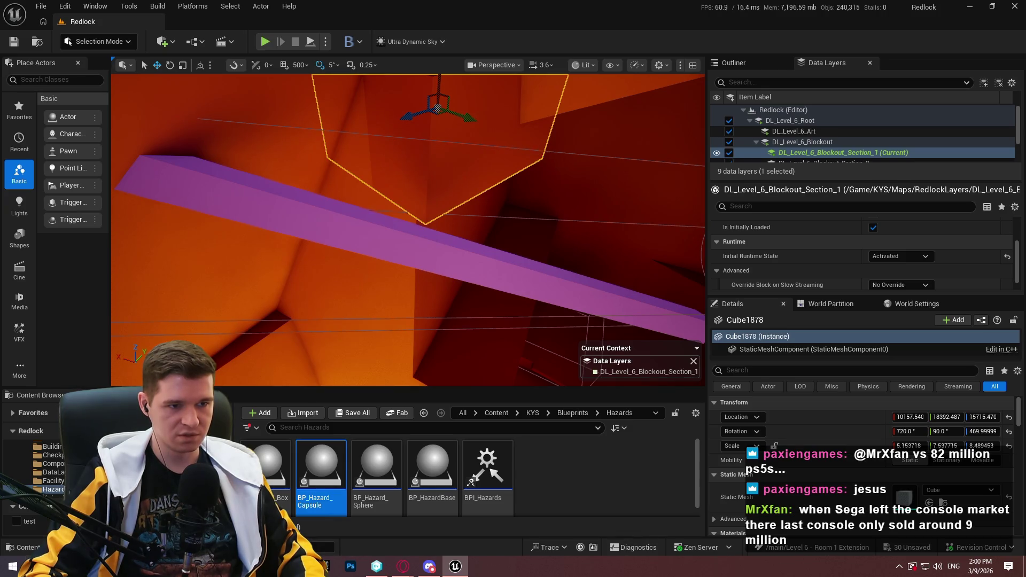
click(564, 160)
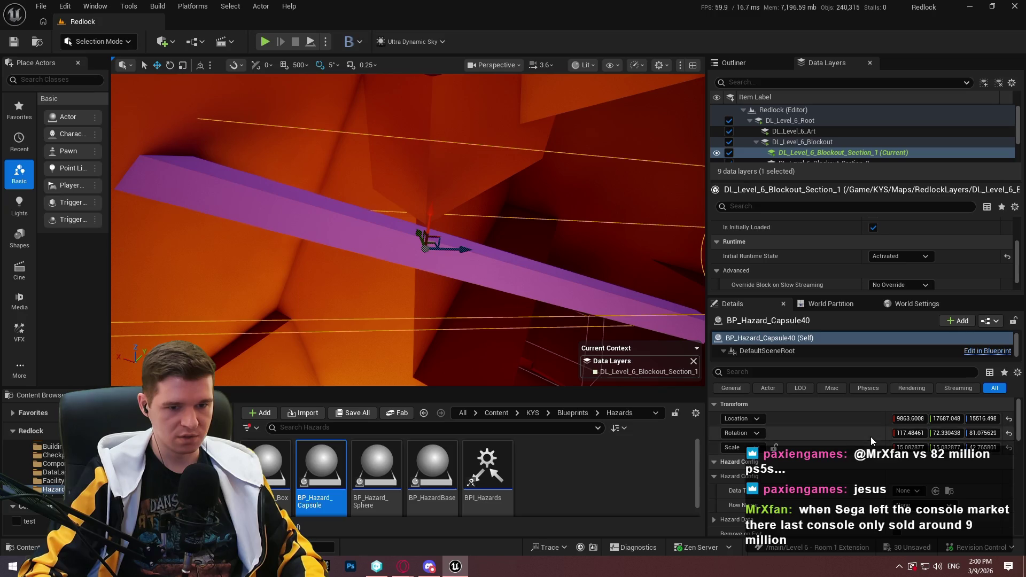
key(e)
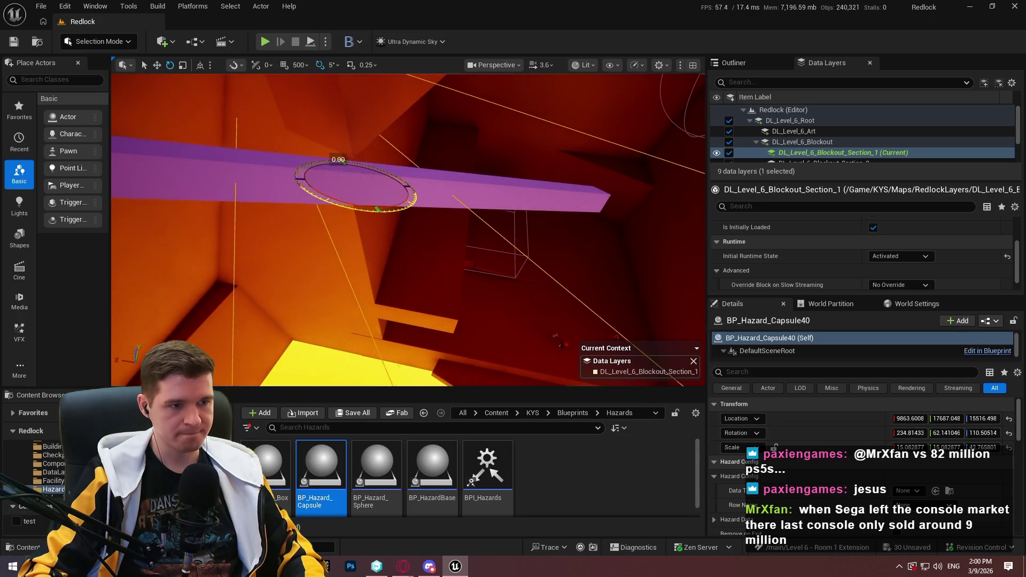
mouse_move(355, 206)
mouse_down()
mouse_move(401, 208)
mouse_move(396, 224)
mouse_move(368, 211)
mouse_up()
key(w)
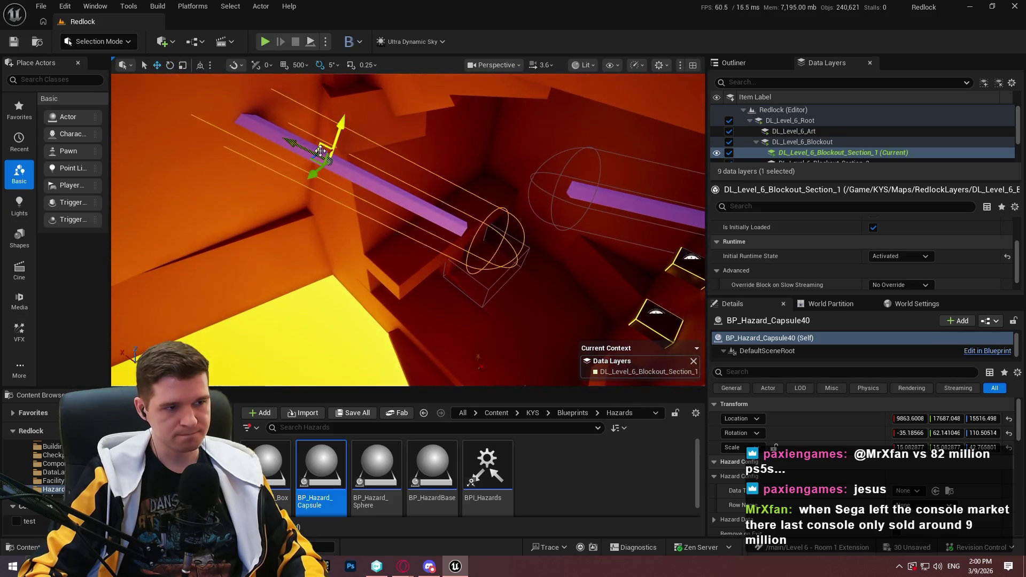
drag(304, 150, 281, 144)
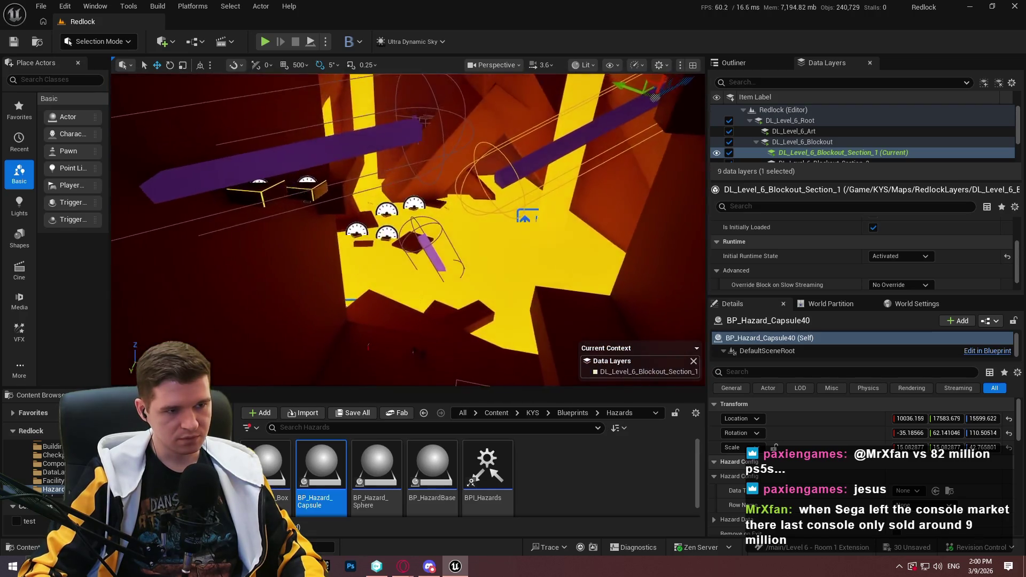
key(Escape)
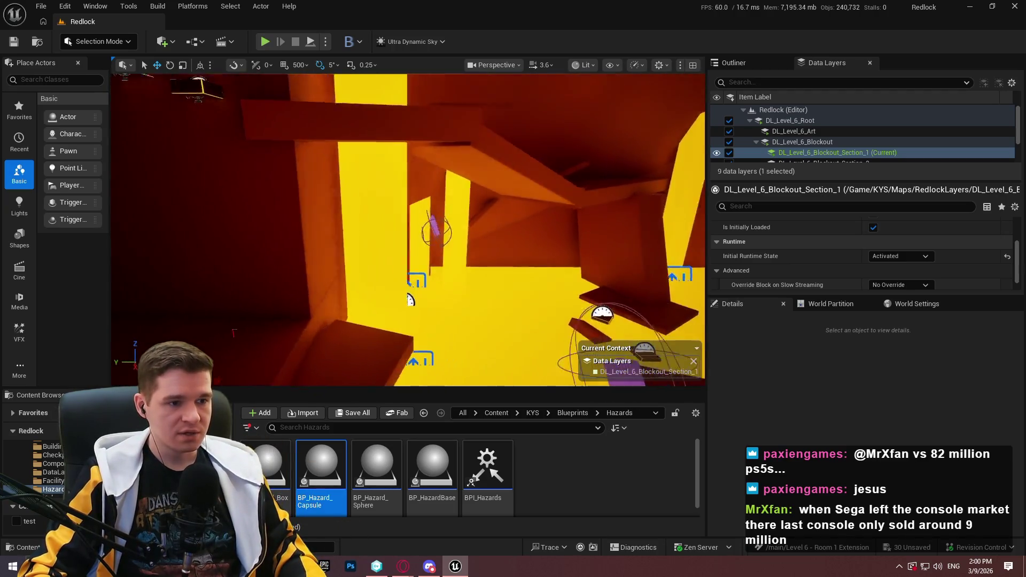
key(w)
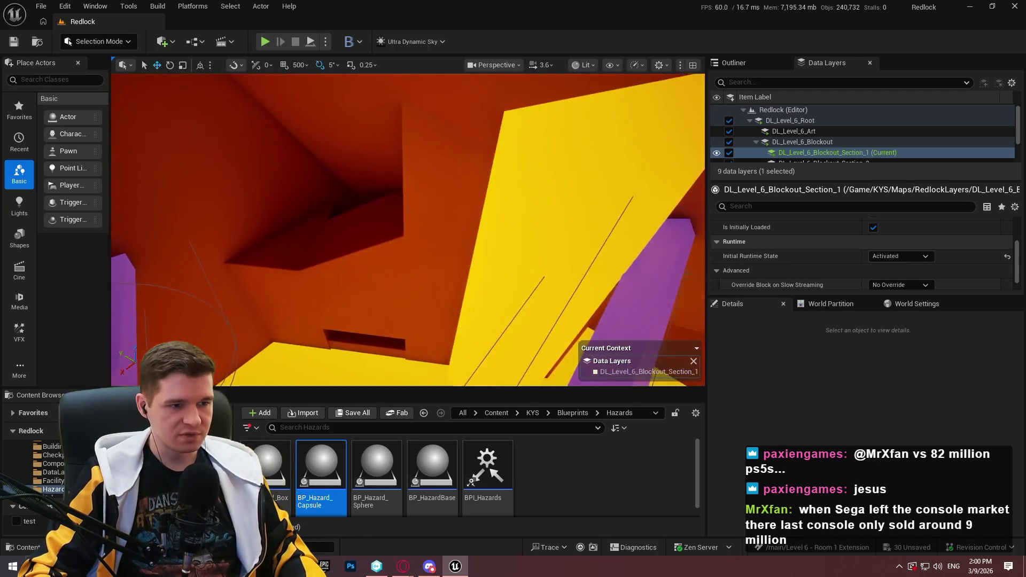
key(s)
key(s)
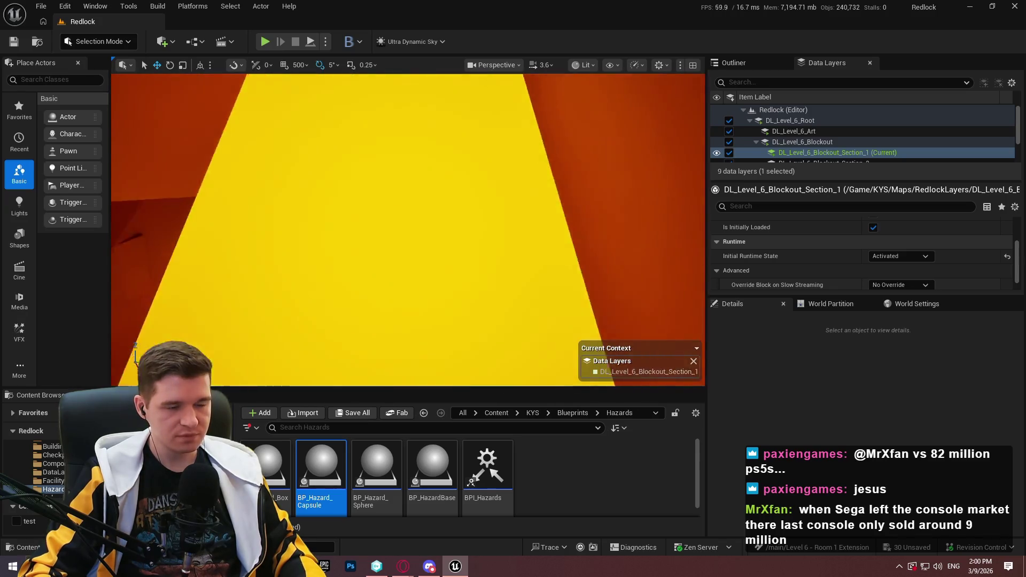
- Fly down into the red-room corner and place a BP_RestorationStation on the red floor
click(585, 413)
key(w)
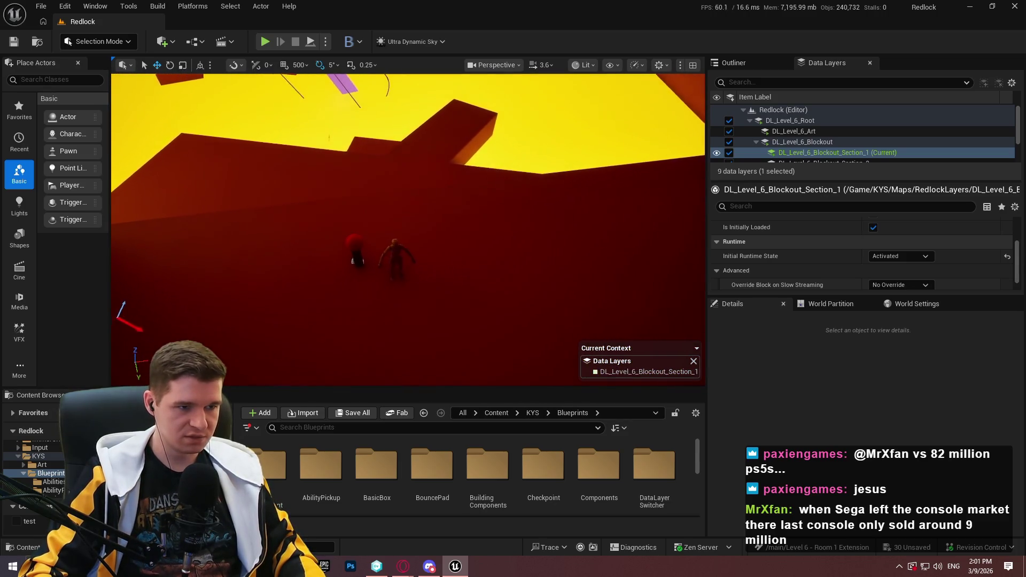
key(w)
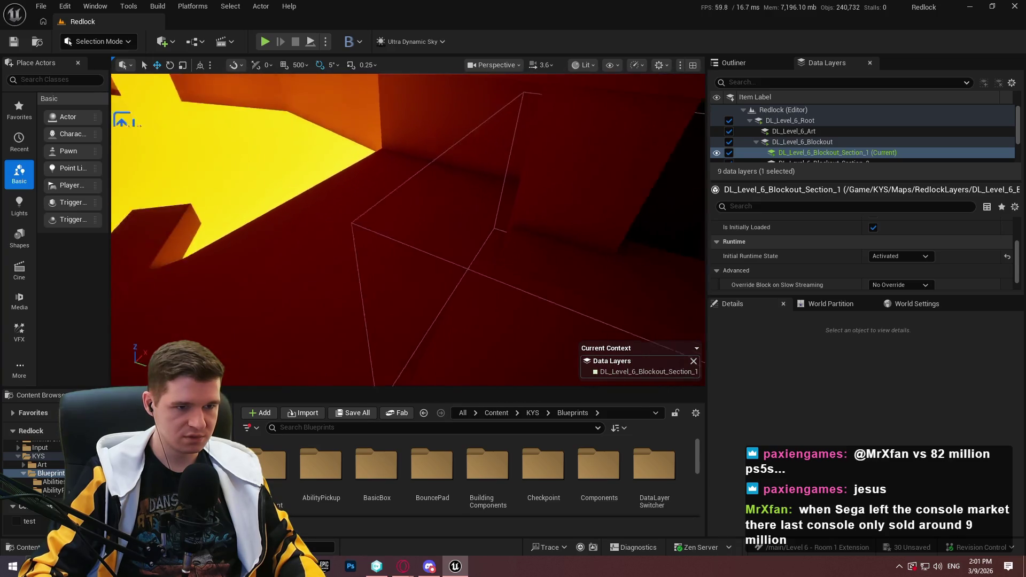
key(w)
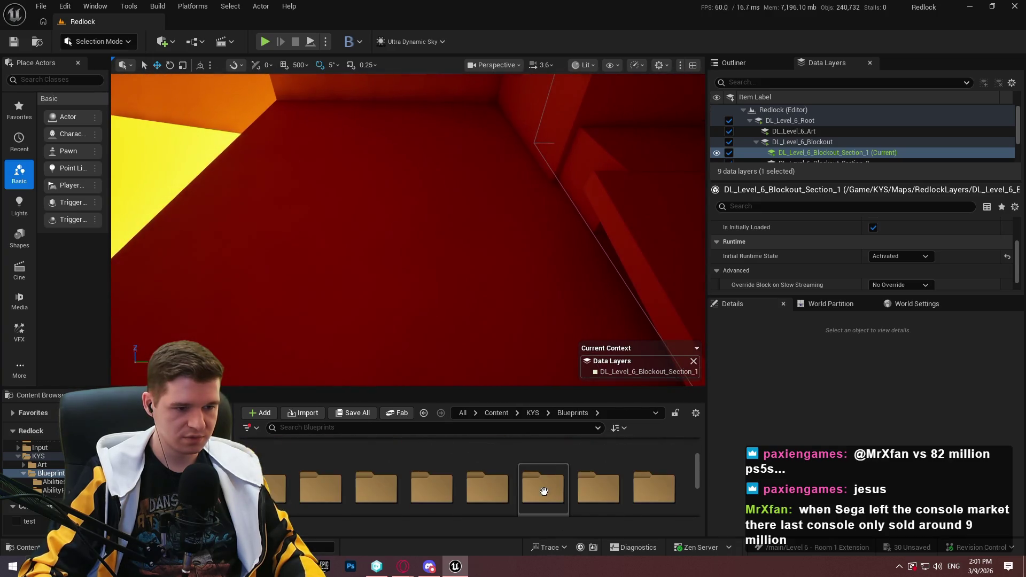
scroll(529, 494, down, 2)
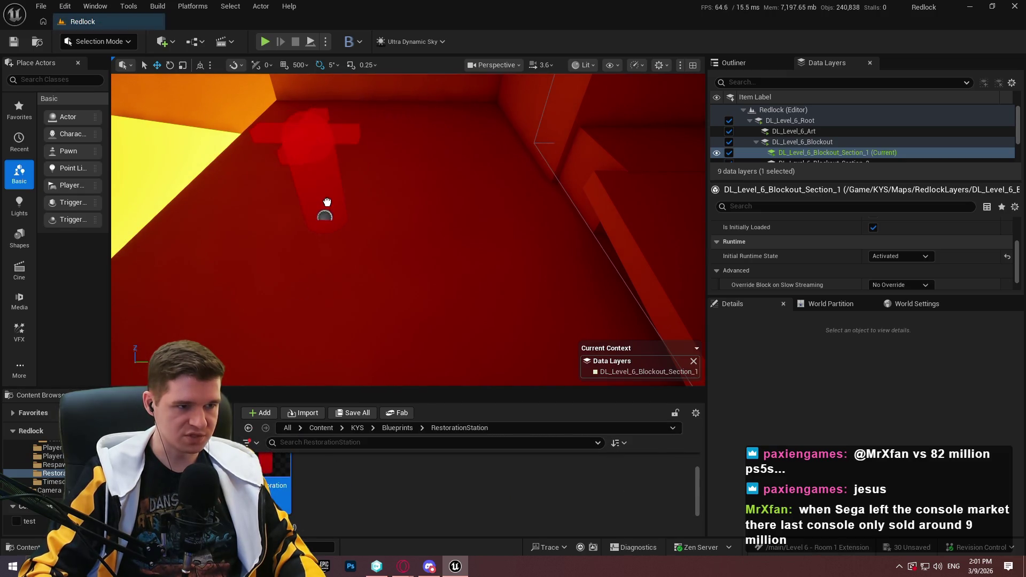
drag(283, 204, 283, 205)
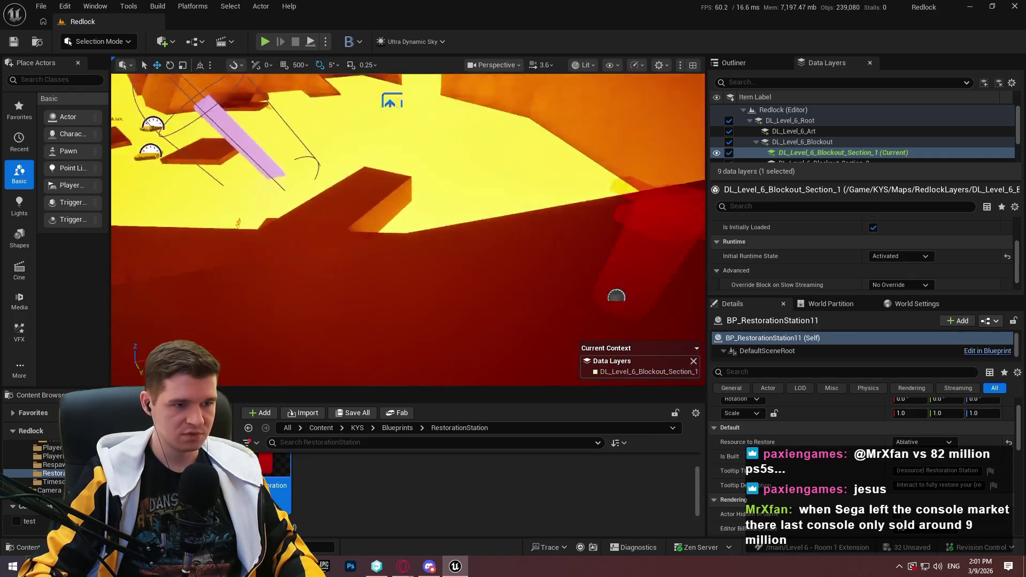
click(397, 427)
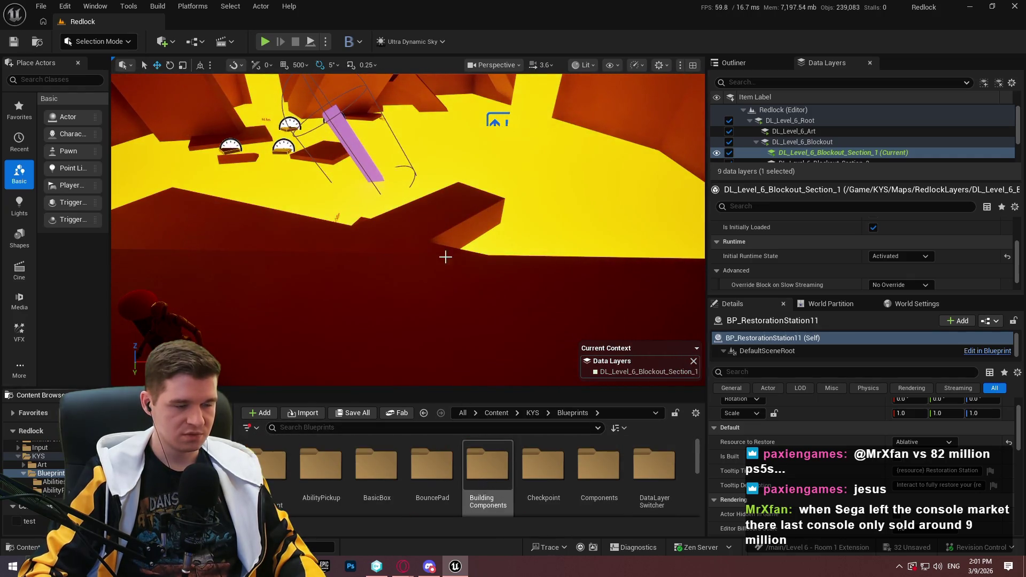
- Fly up among the tall walls and switch the viewport to fullscreen with F11
mouse_move(447, 257)
mouse_down()
mouse_move(450, 240)
mouse_move(470, 261)
mouse_up()
key(F11)
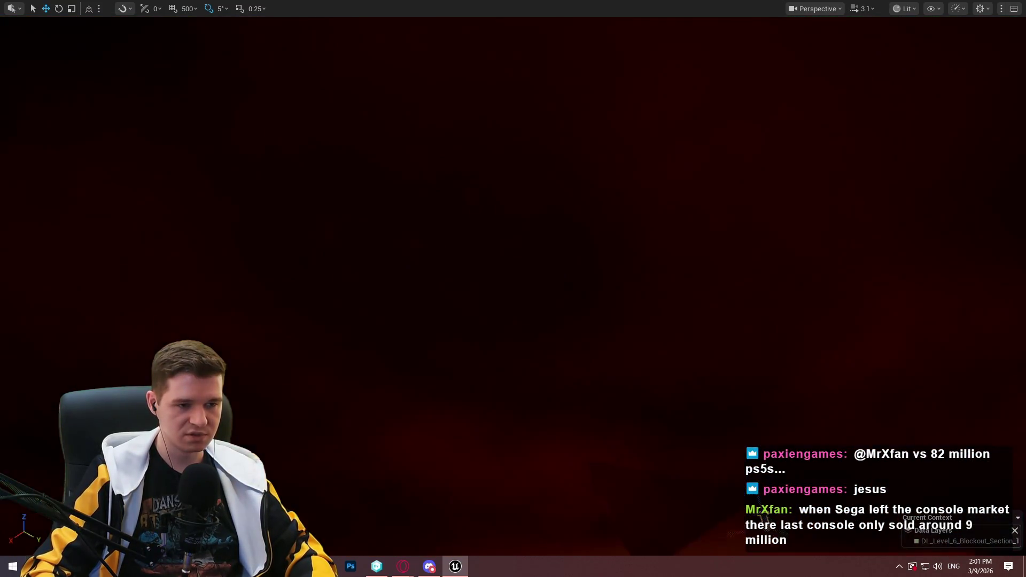
drag(470, 261, 470, 261)
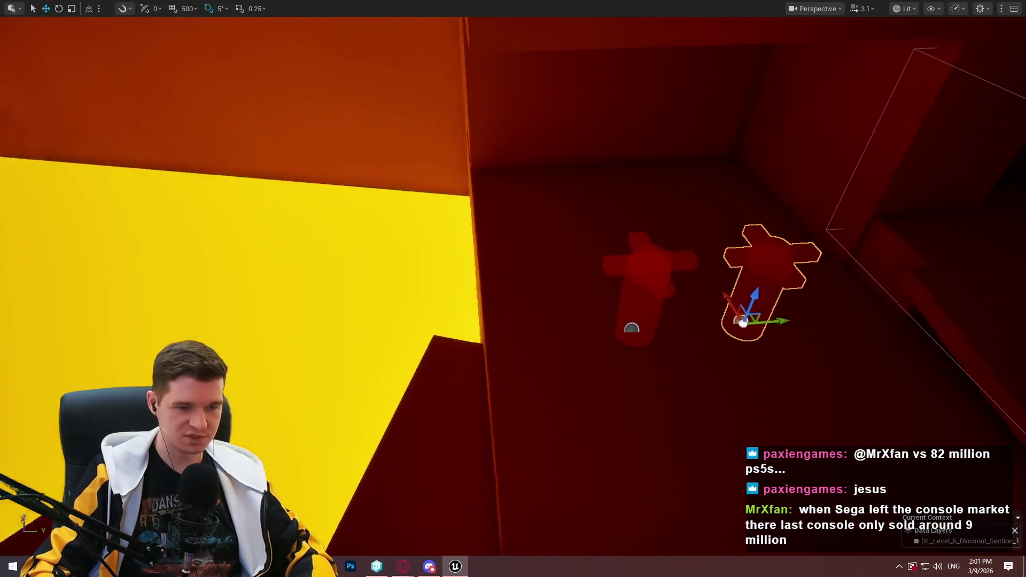
drag(471, 261, 497, 229)
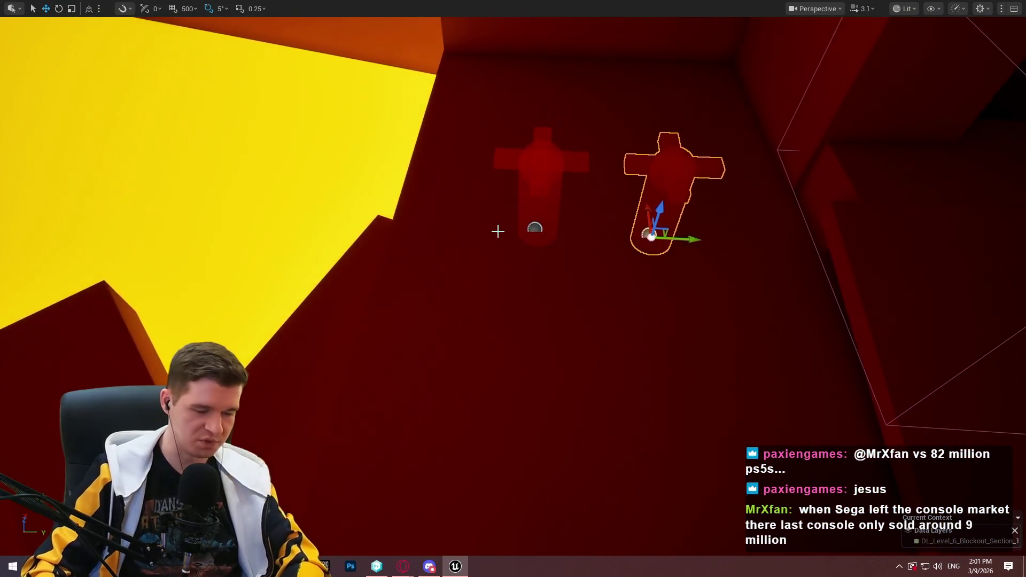
key(F11)
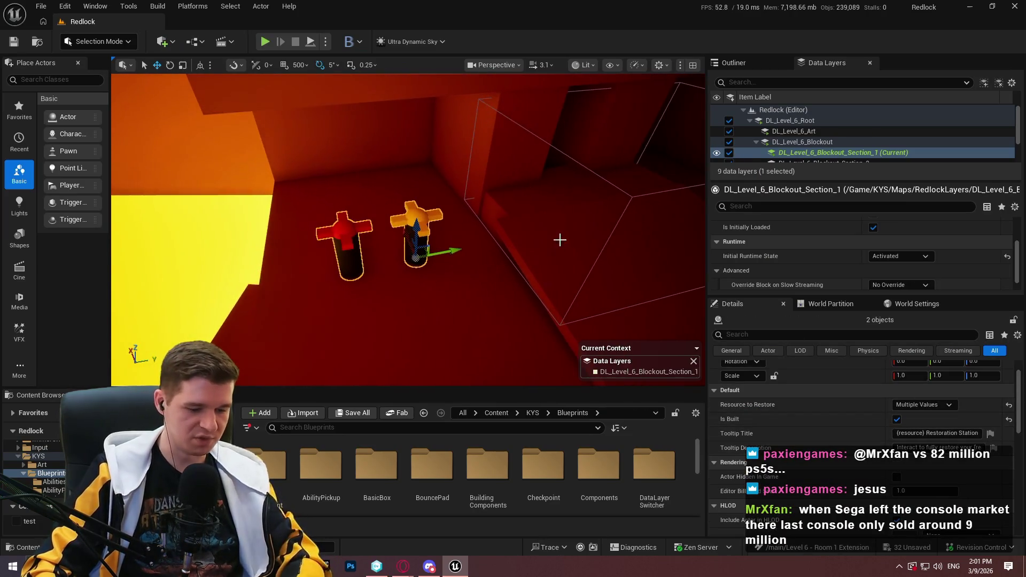
scroll(513, 289, down, 5)
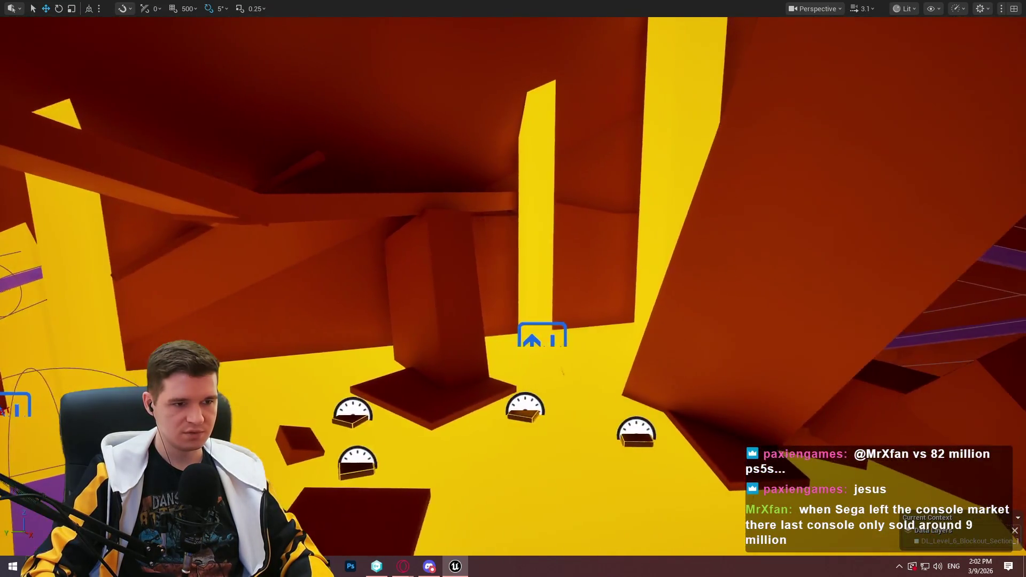
mouse_move(513, 288)
mouse_down()
mouse_move(481, 267)
mouse_move(513, 283)
mouse_move(497, 273)
mouse_up()
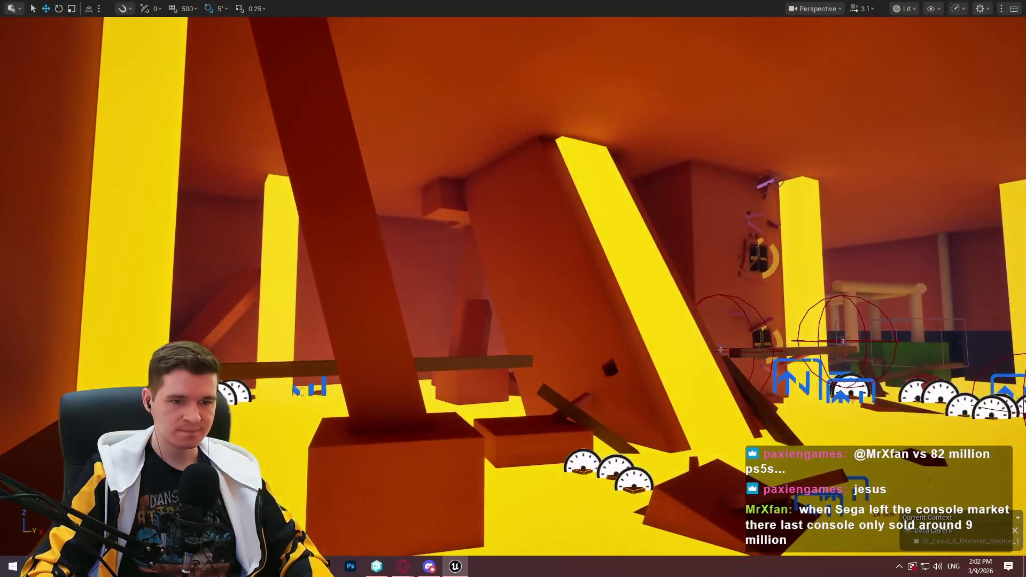
- Fly the camera across the four gaps and up past the skylight to the top
key(w)
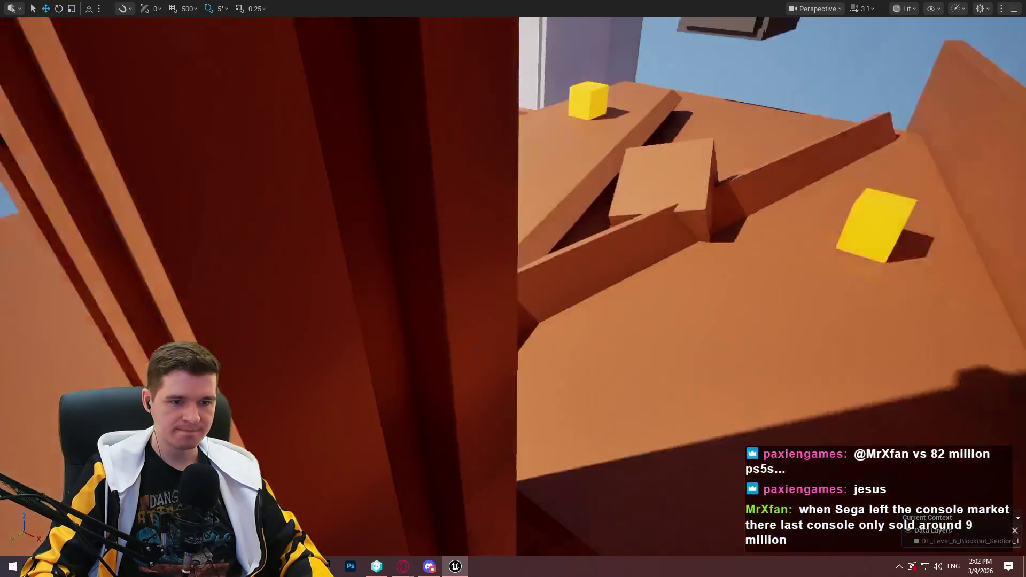
key(w)
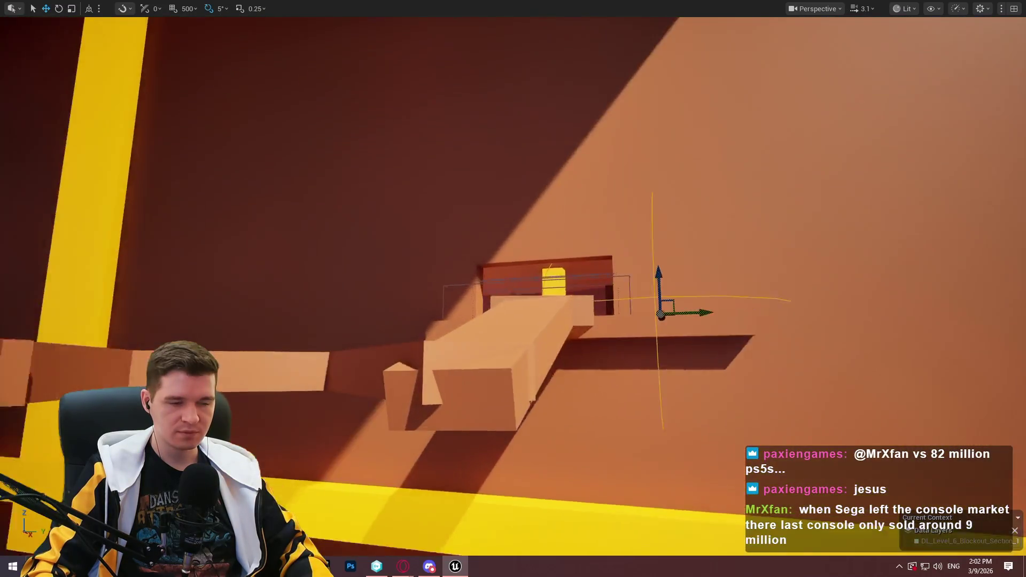
key(w)
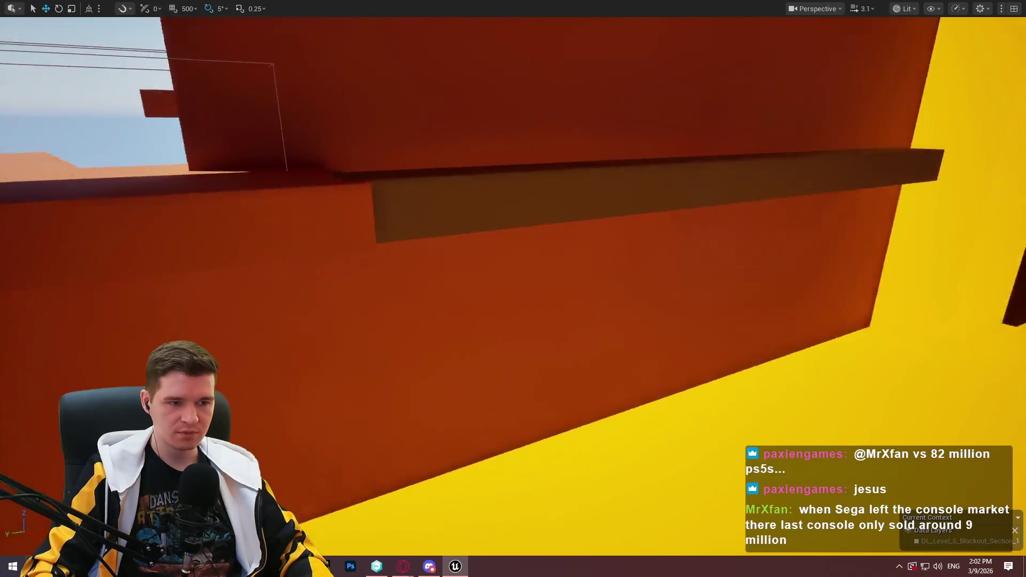
key(w)
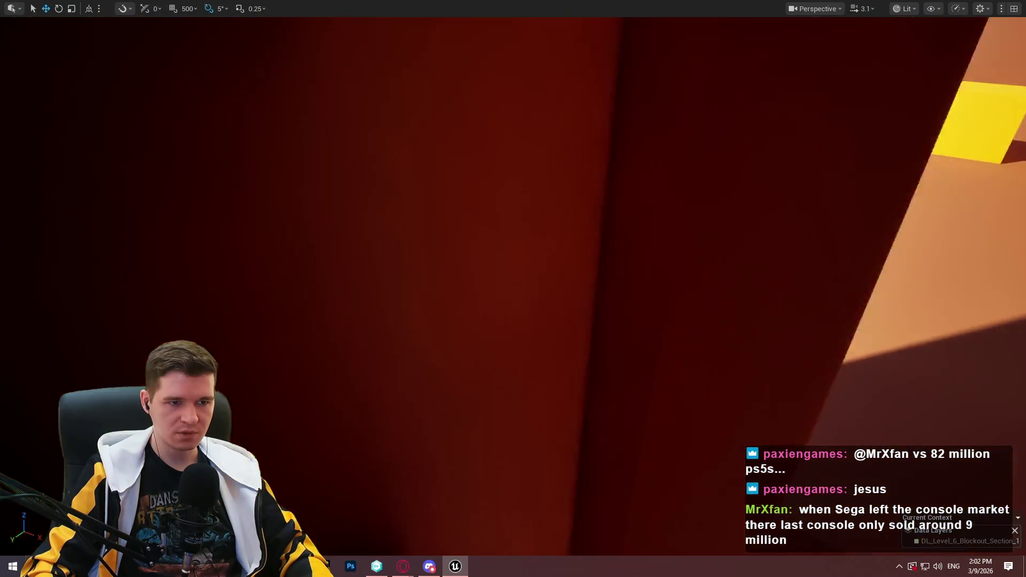
key(w)
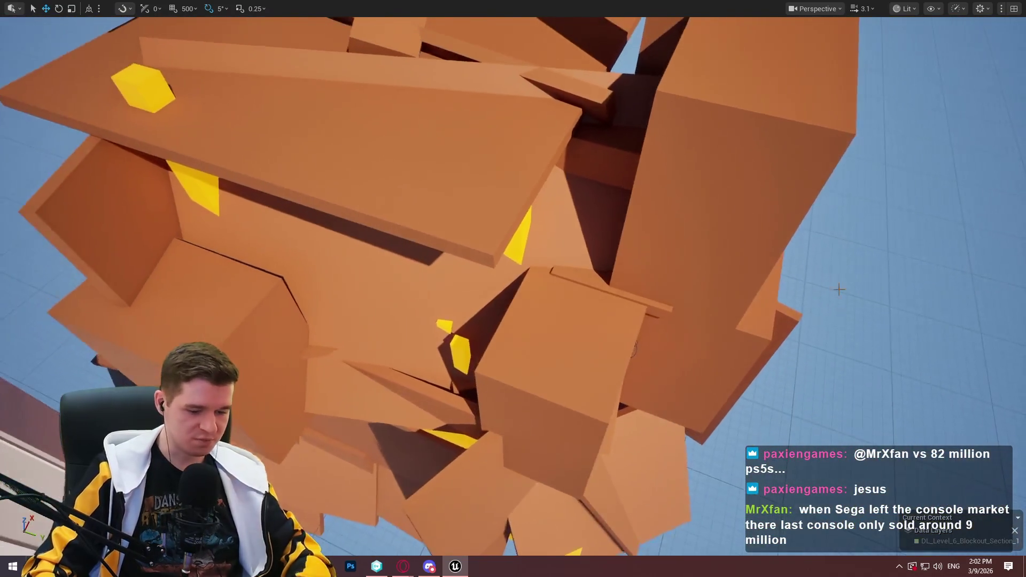
key(w)
- Toggle fullscreen with F11 and dismiss the Redlock intro screen to start playing
key(F11)
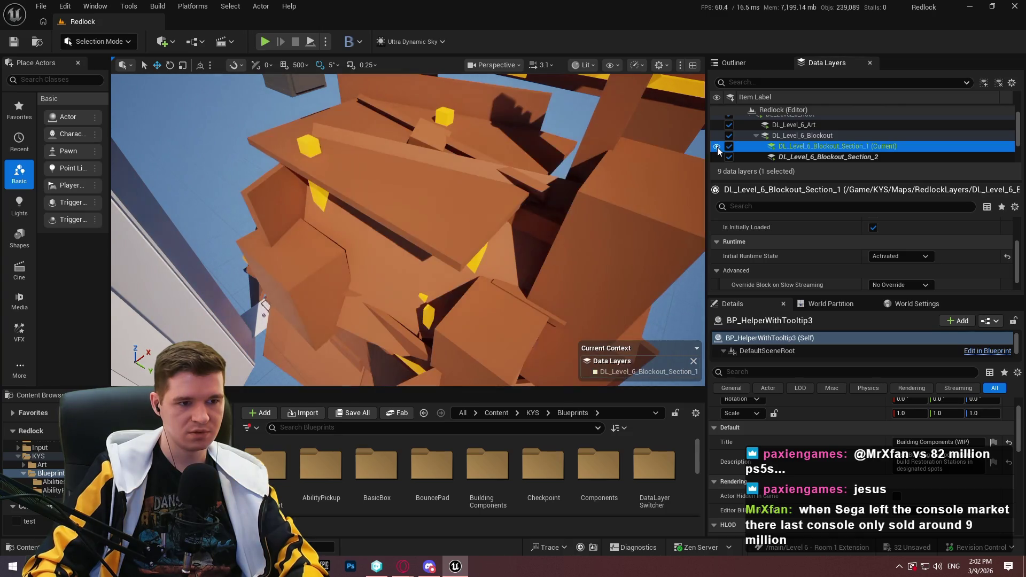
key(F11)
key(F11)
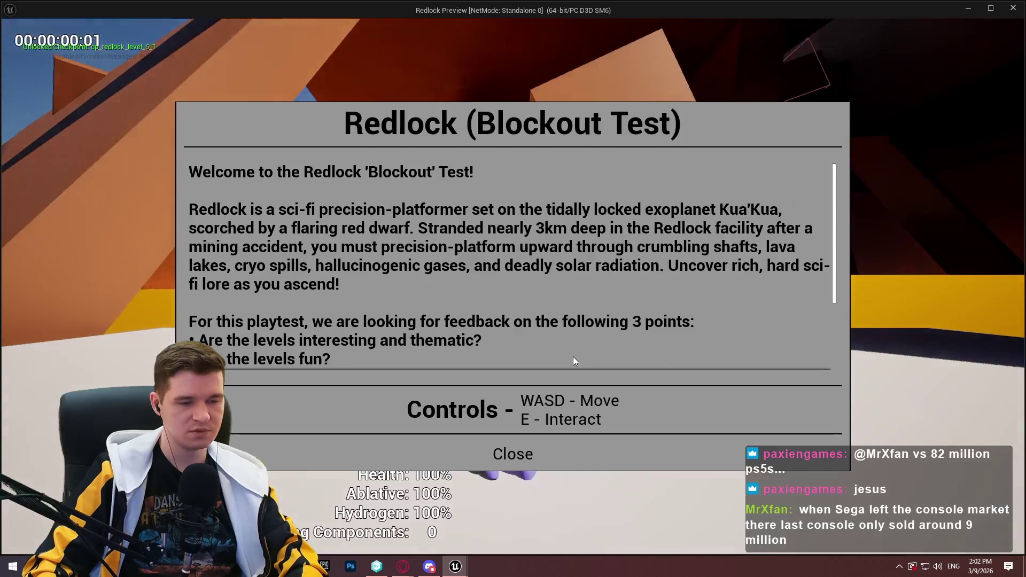
click(513, 453)
- Climb the START HERE wall and run through the dark corridor to the orange ledge
key(w)
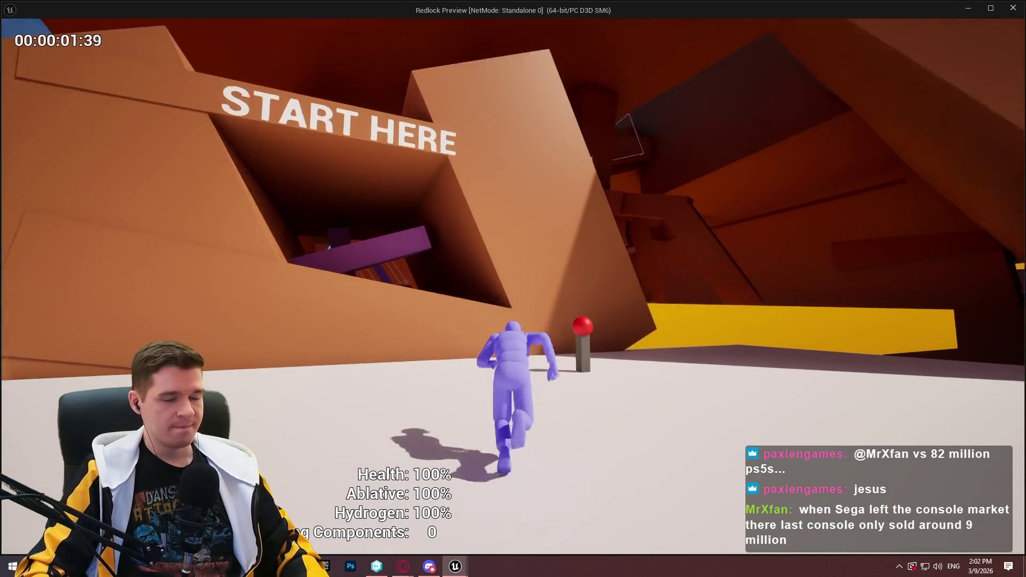
key(space)
key(w)
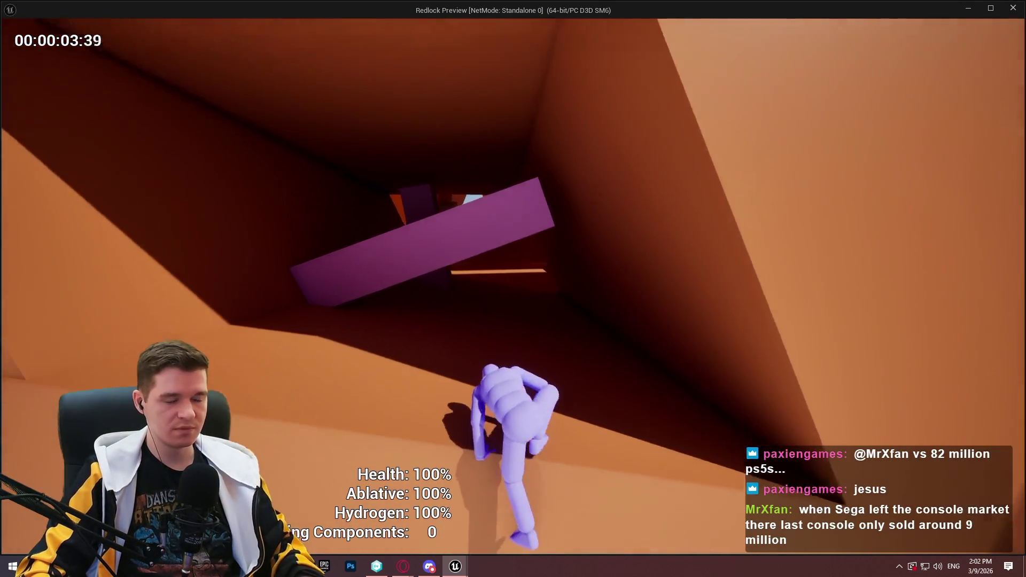
key(w)
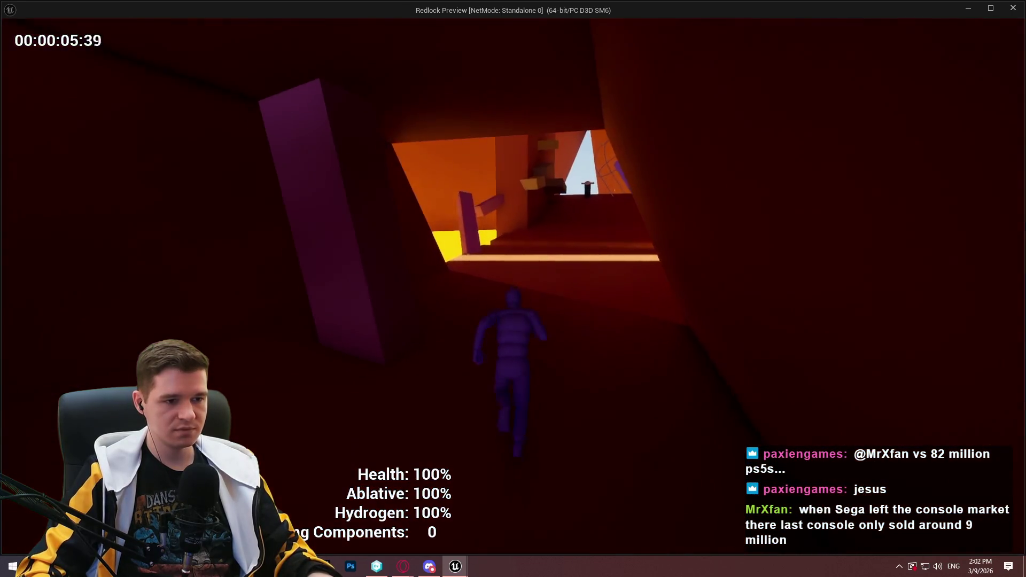
key(space)
- Scale the purple pillar, cross the orange blocks, and jump the ledges to the tilted beam
key(w)
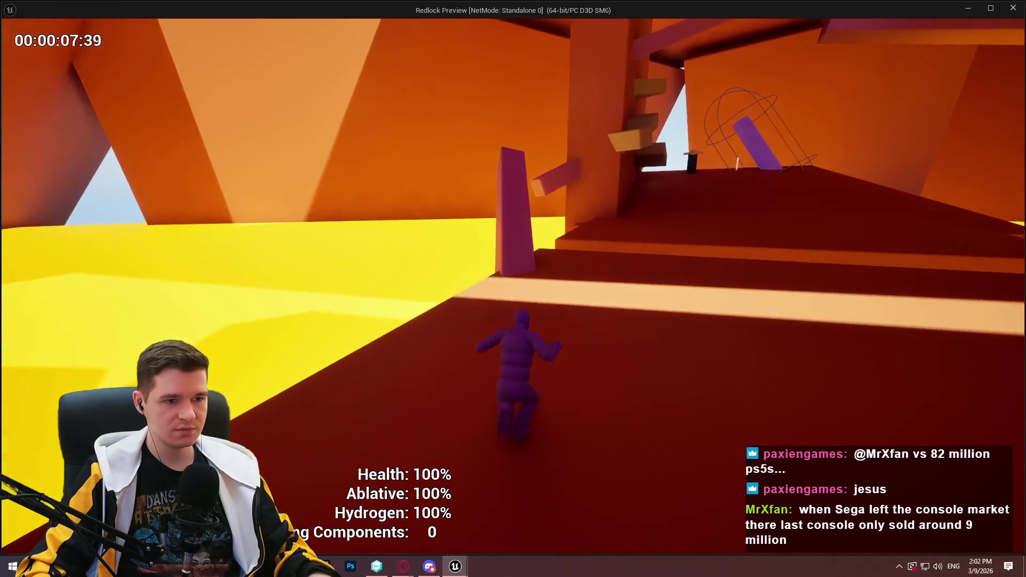
key(w)
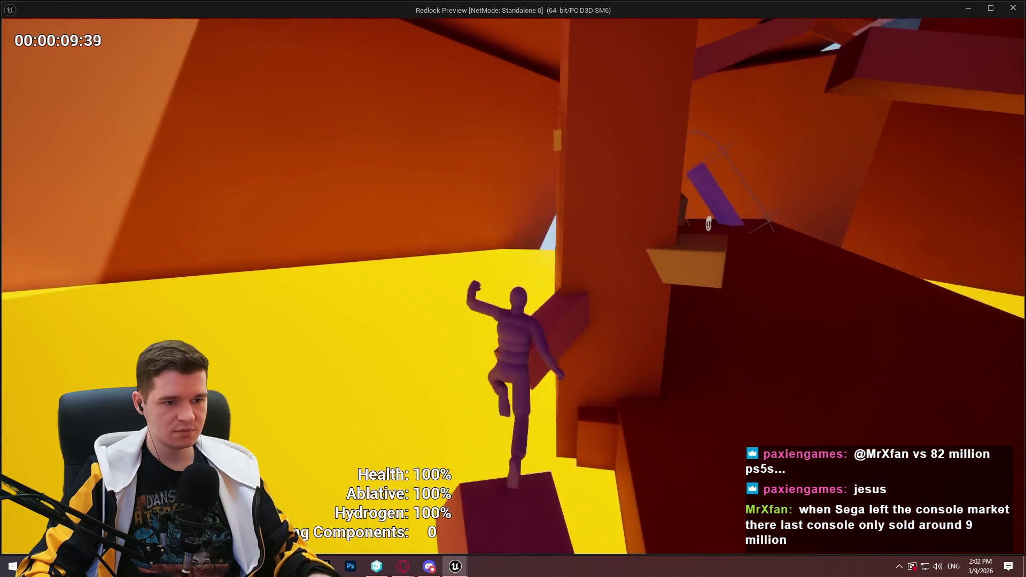
key(w)
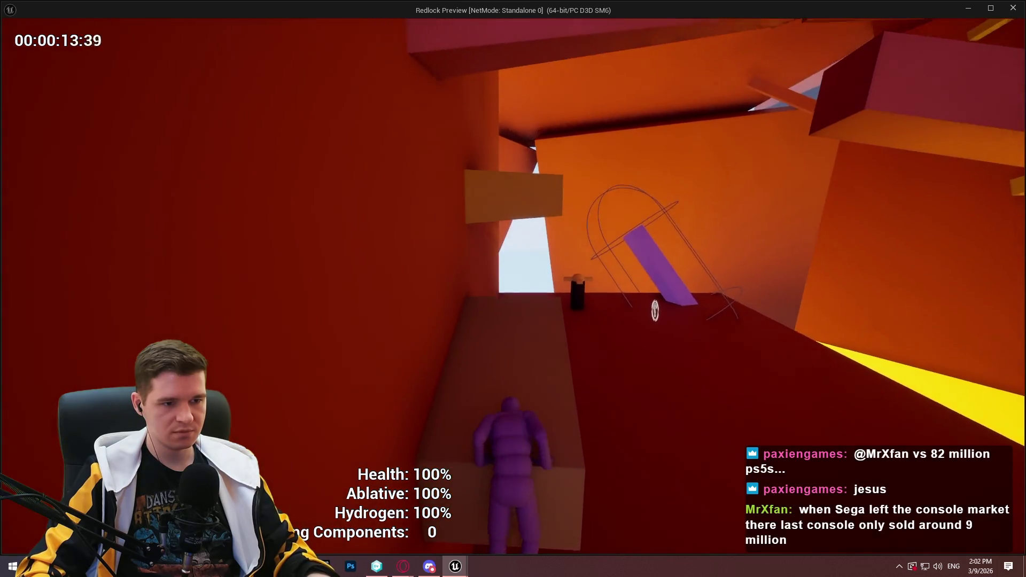
key(w)
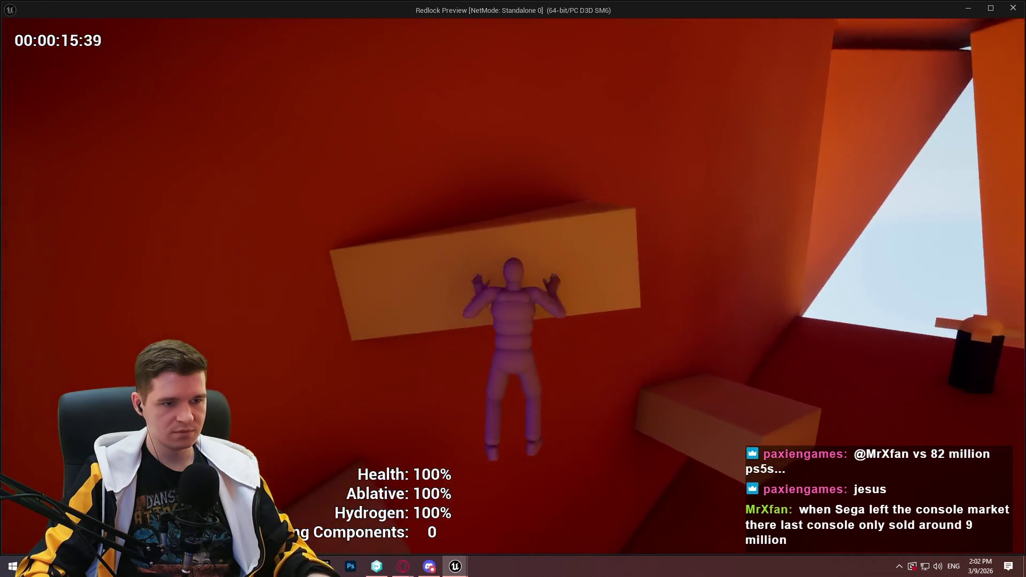
key(w)
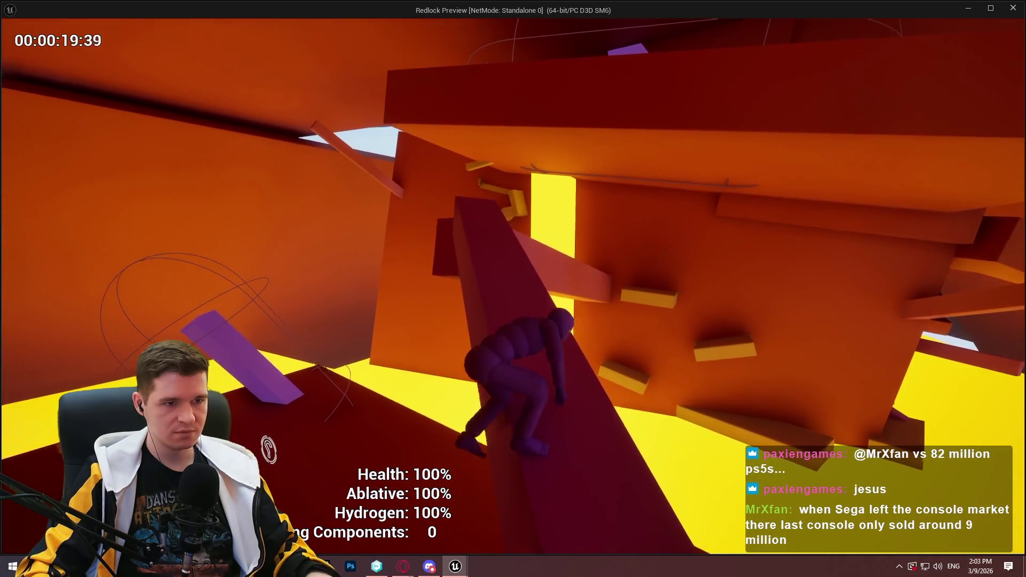
- Run along the dark-red beam, jump onto the yellow block, and climb over the beam
key(w)
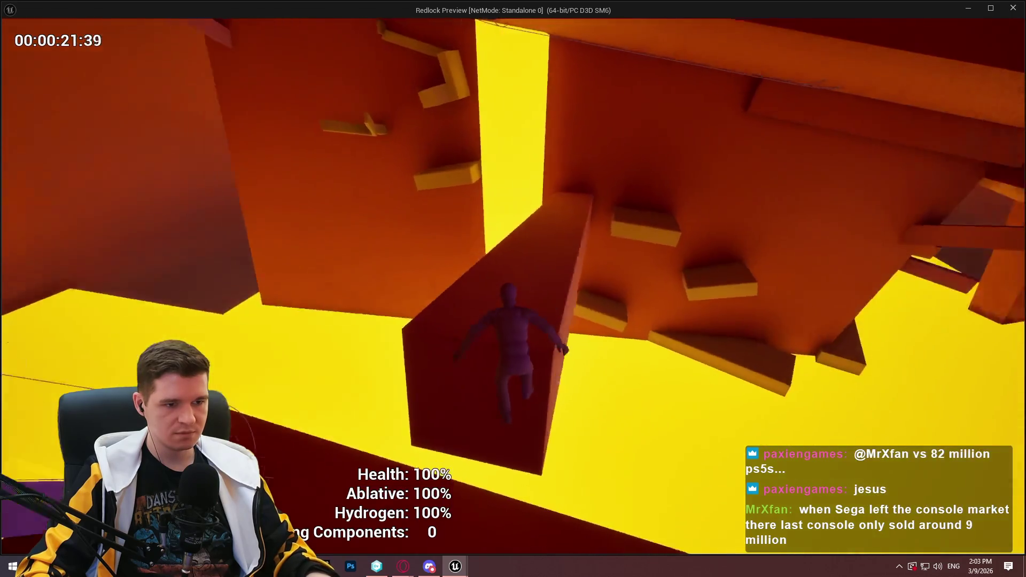
key(w)
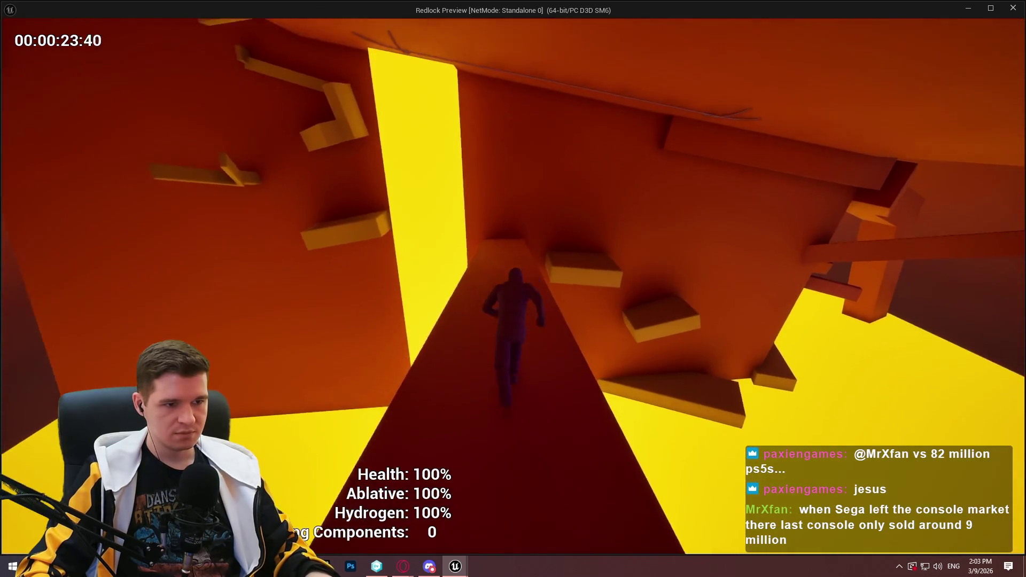
key(w)
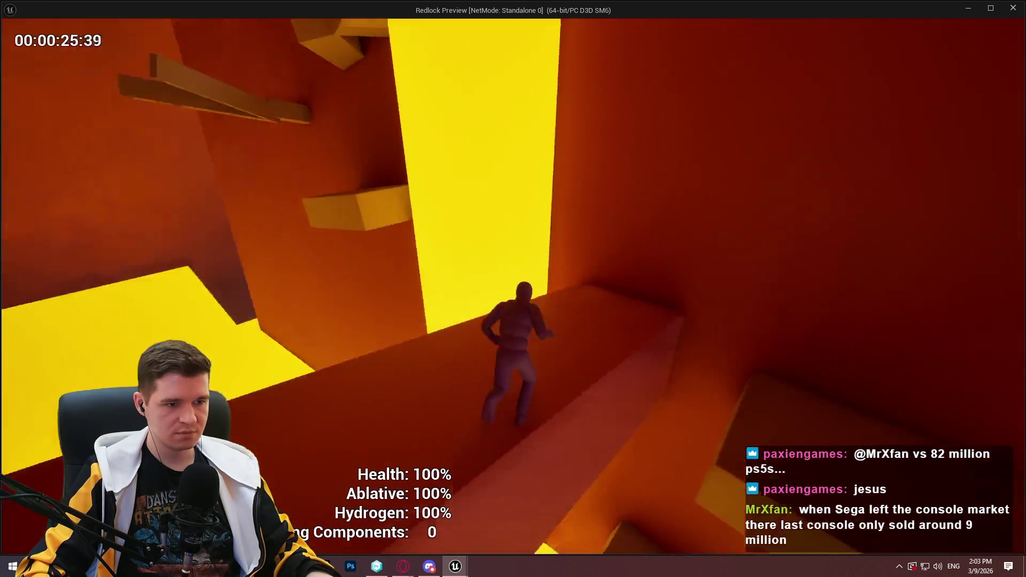
key(space)
key(w)
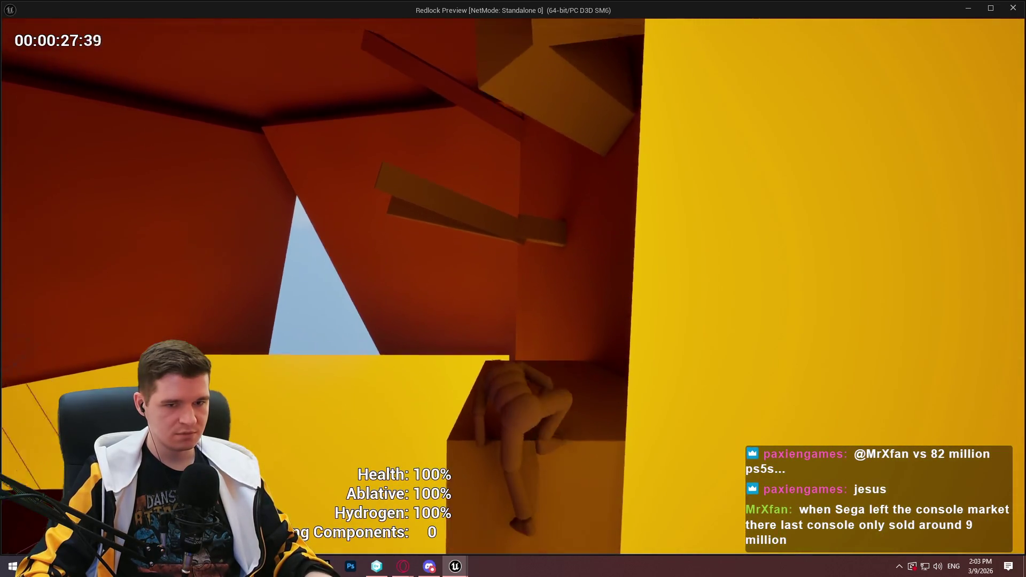
key(space)
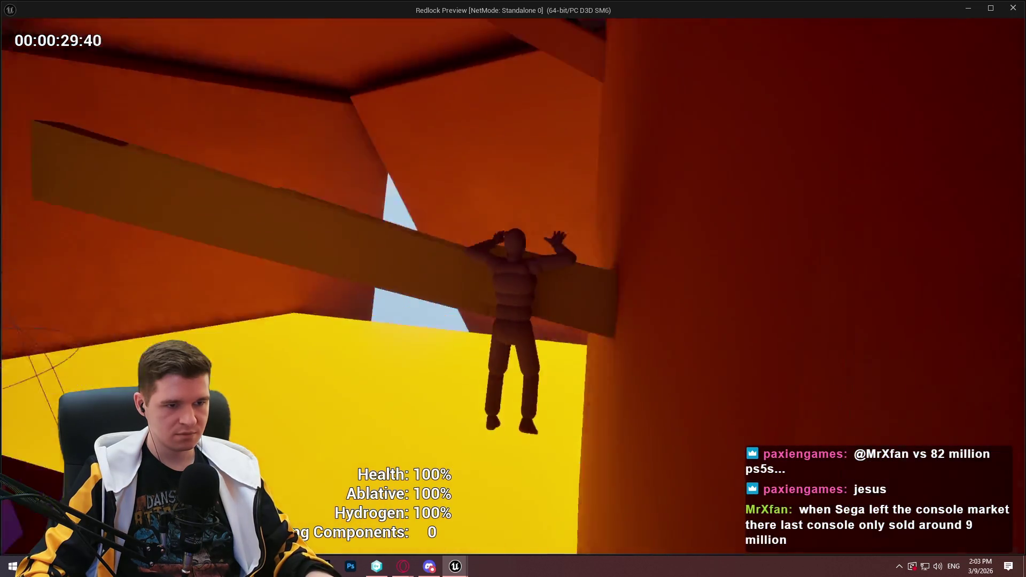
- Leap toward the yellow wall, grab the overhead beam, and reach the higher block
key(space)
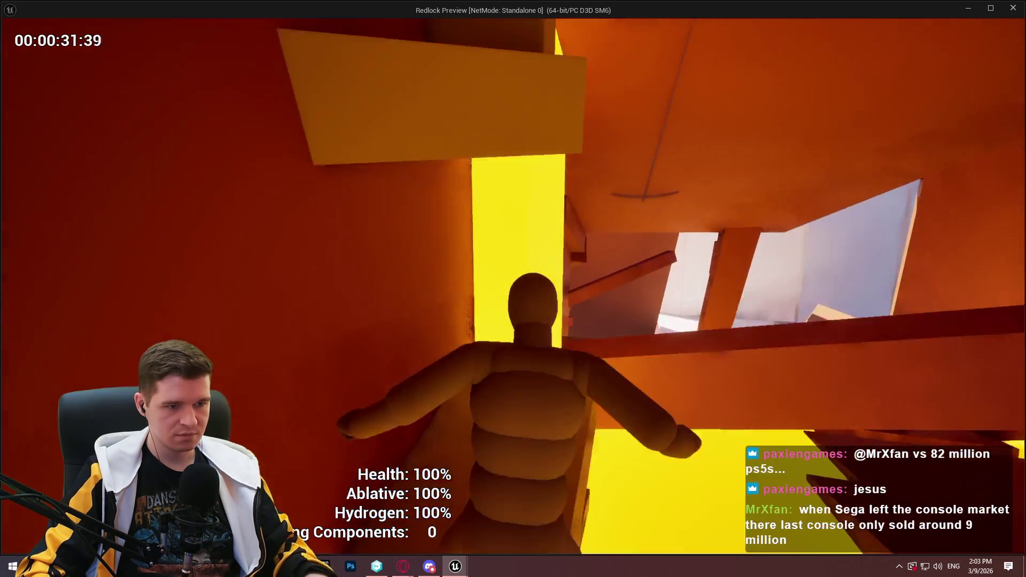
key(w)
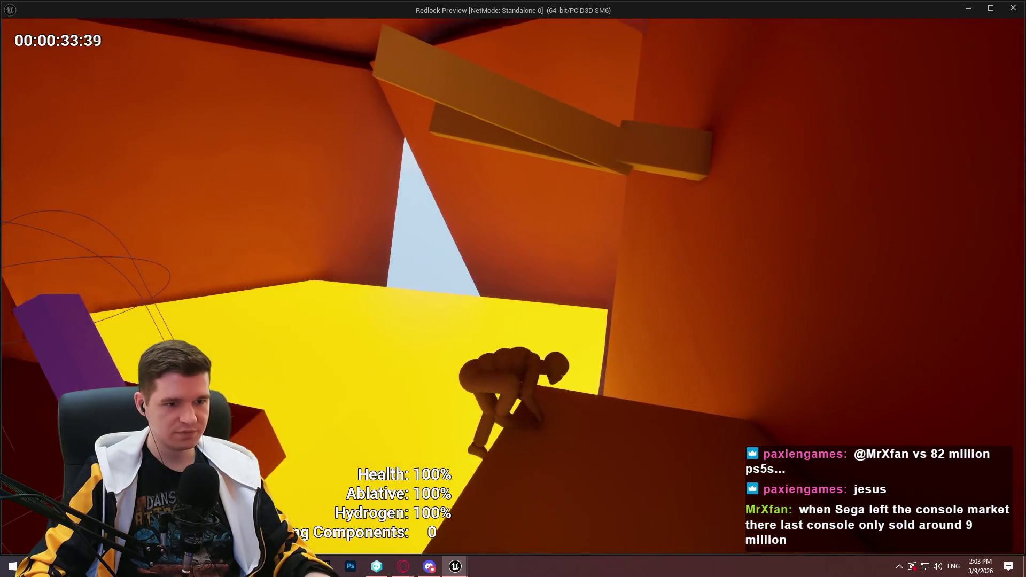
key(space)
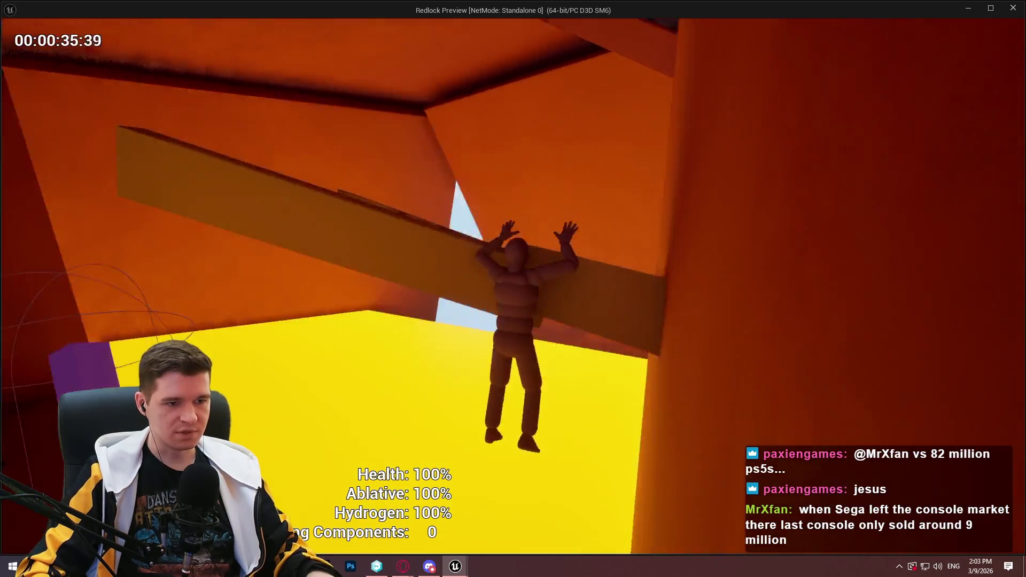
key(w)
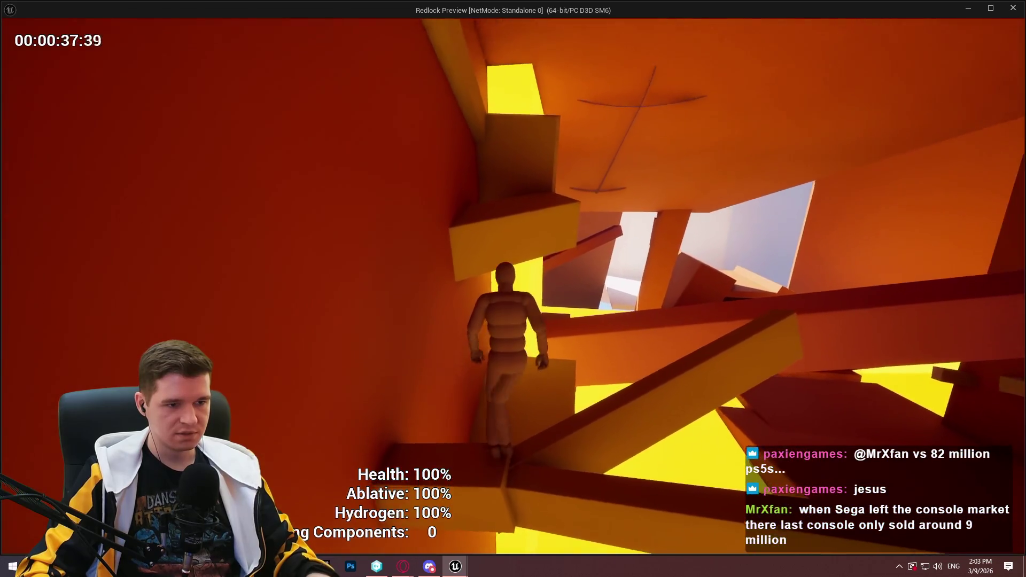
key(space)
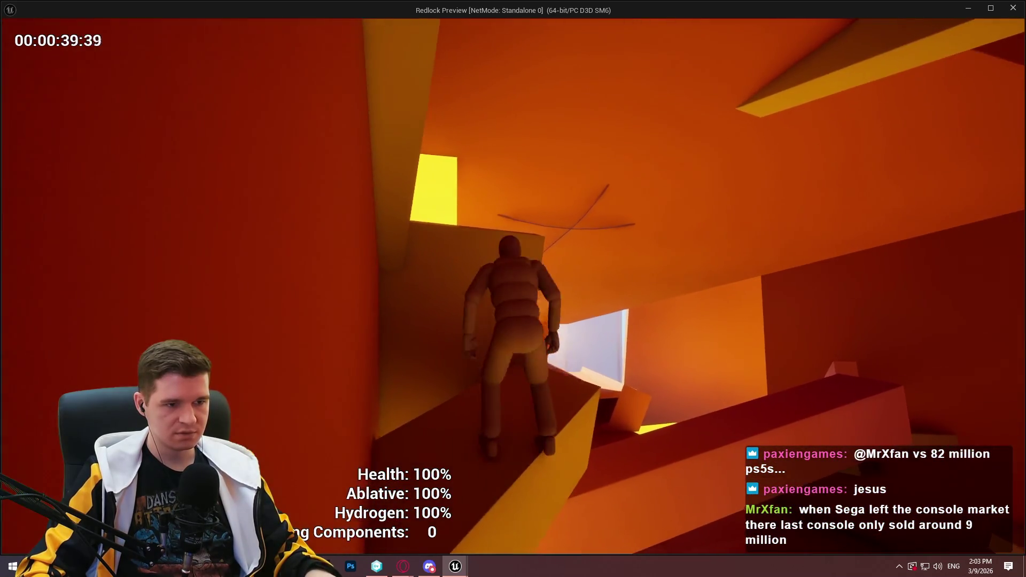
- Work across the lower ledges past the purple object and over the wall into the purple-lit area
key(space)
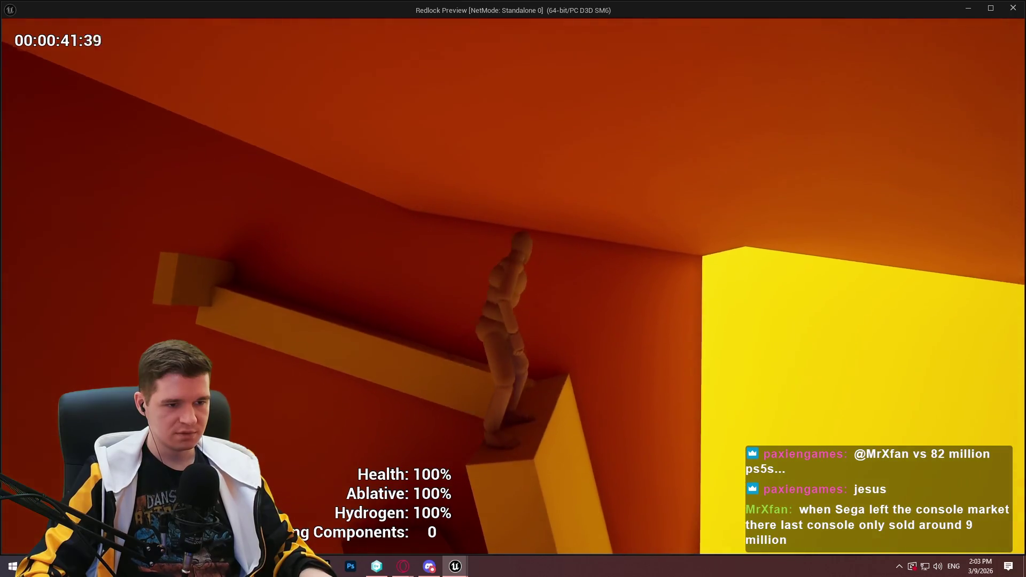
key(space)
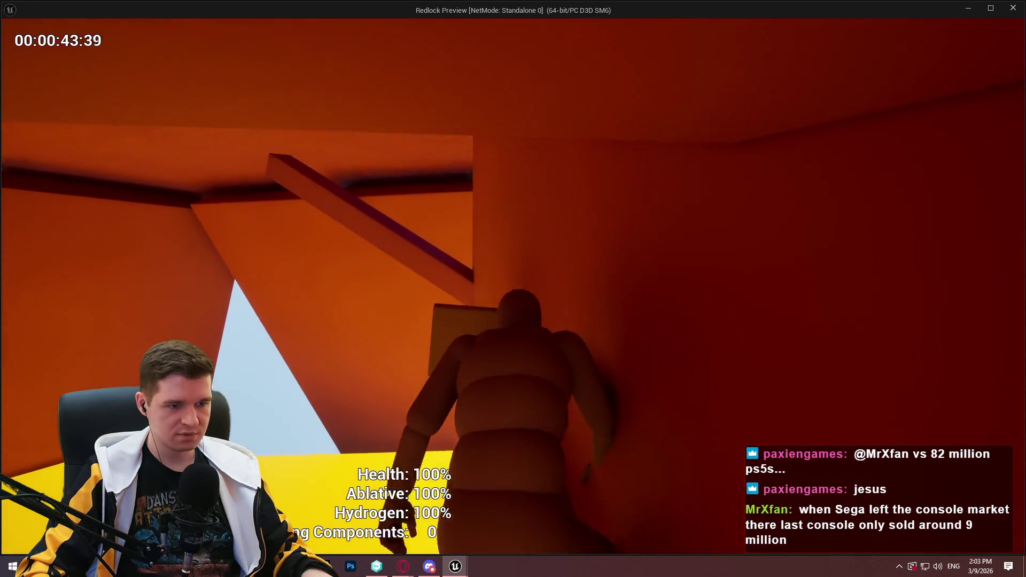
key(space)
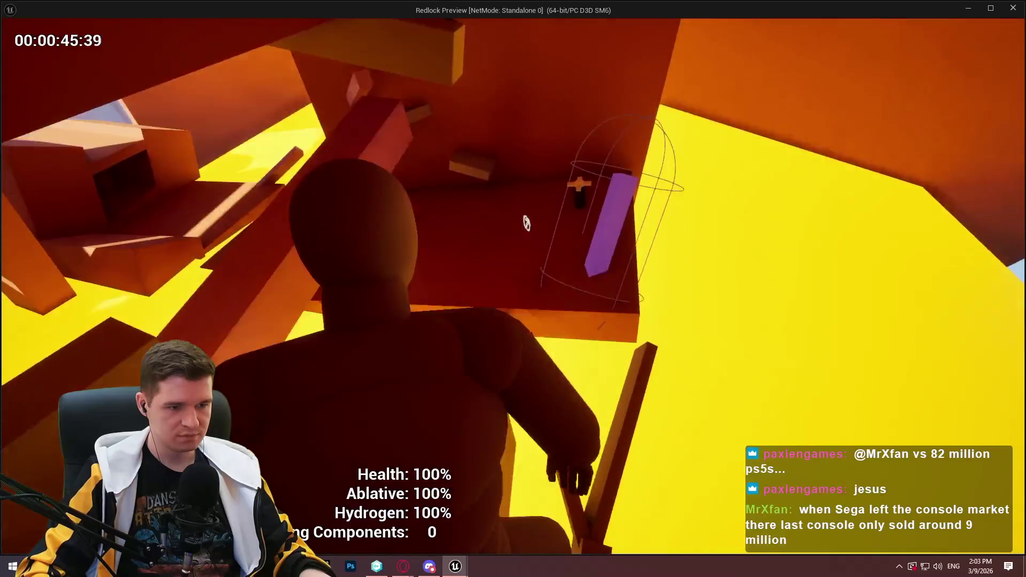
key(space)
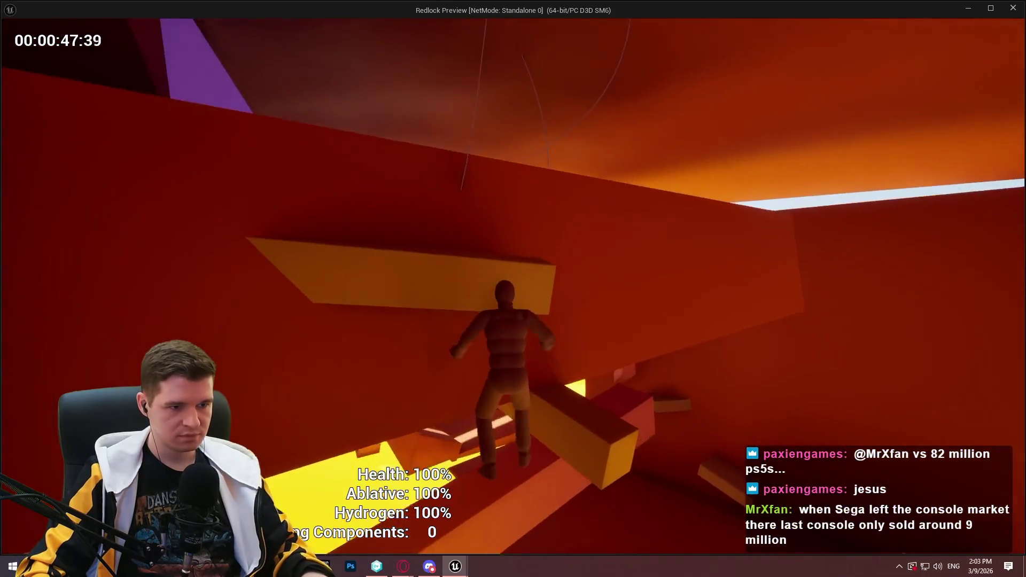
key(space)
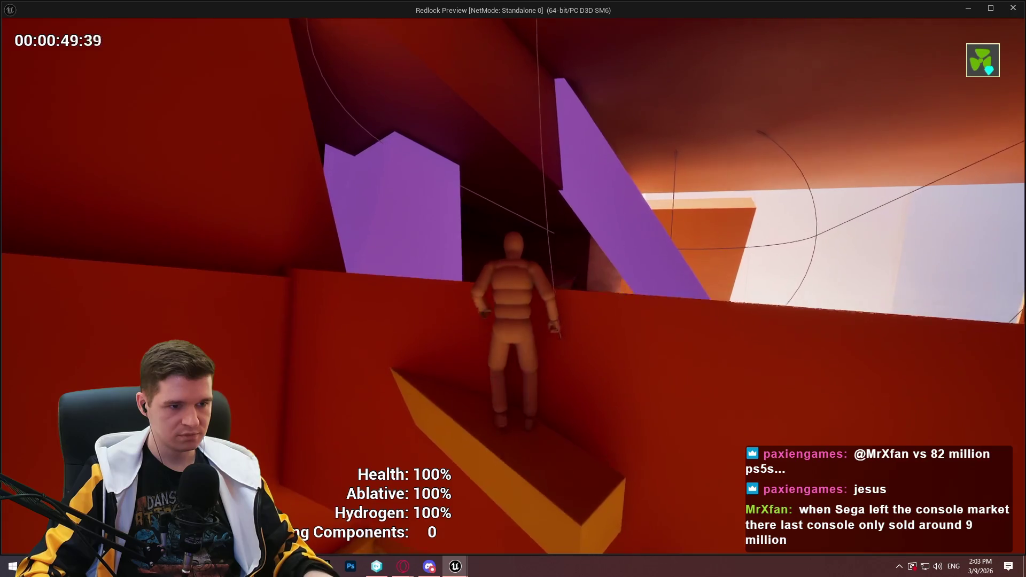
key(space)
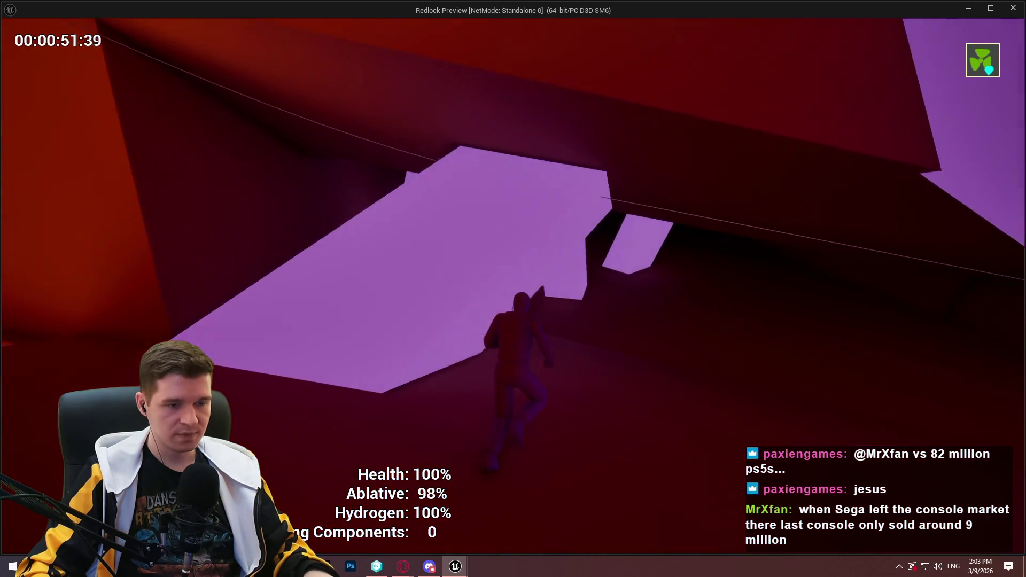
- Run through the dark corridor to the orange window and head for the purple structure
key(w)
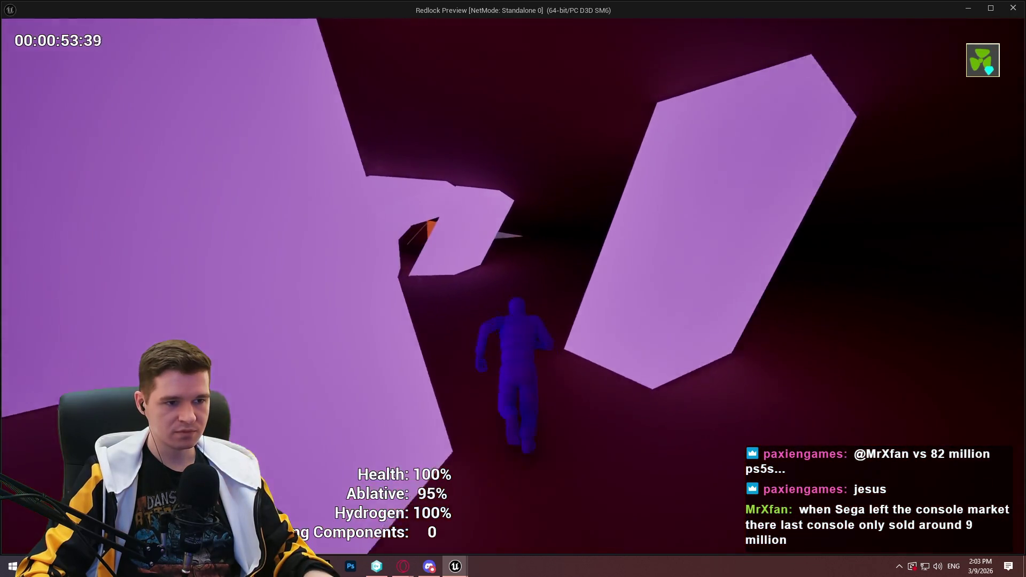
key(w)
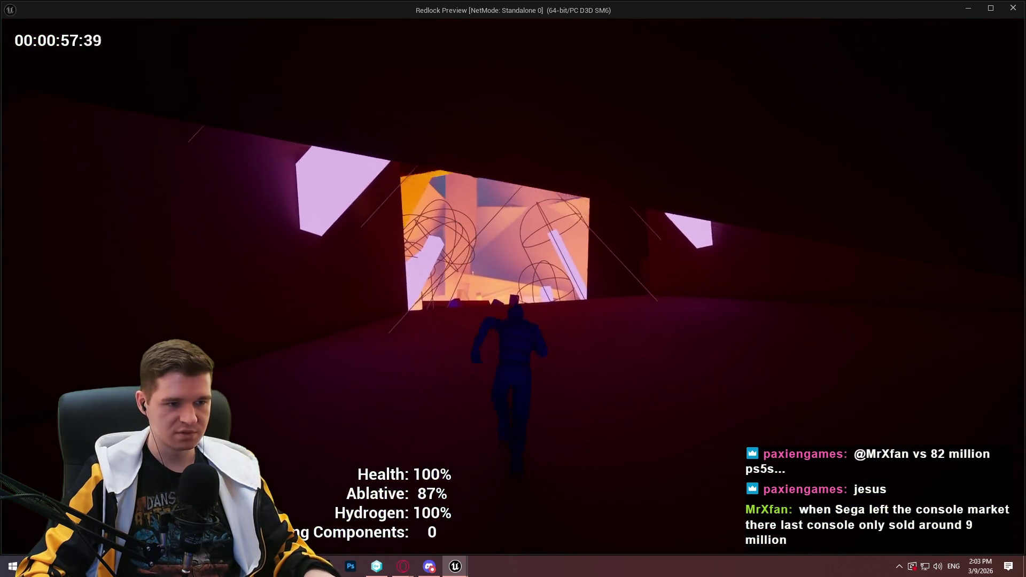
key(w)
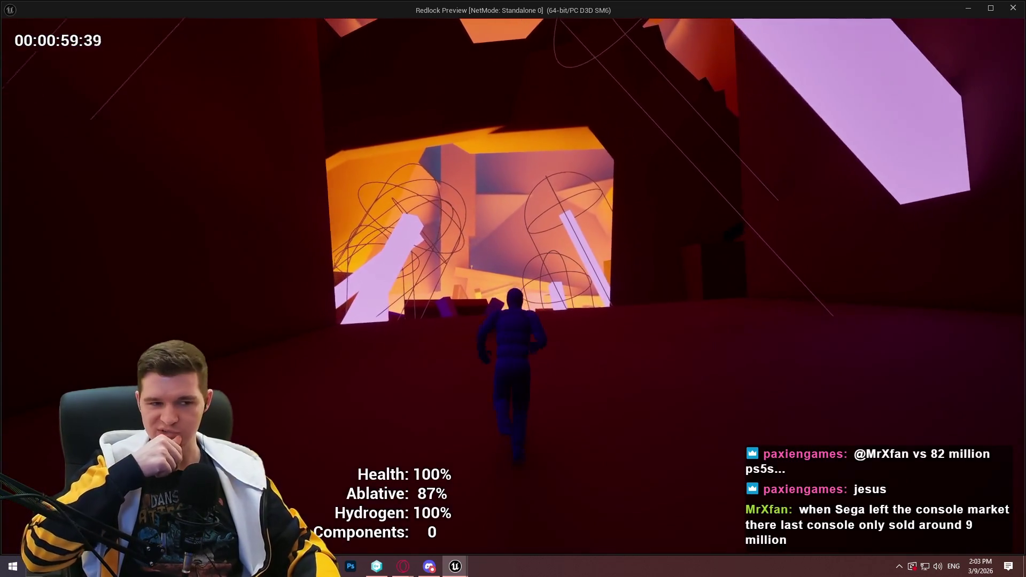
key(w)
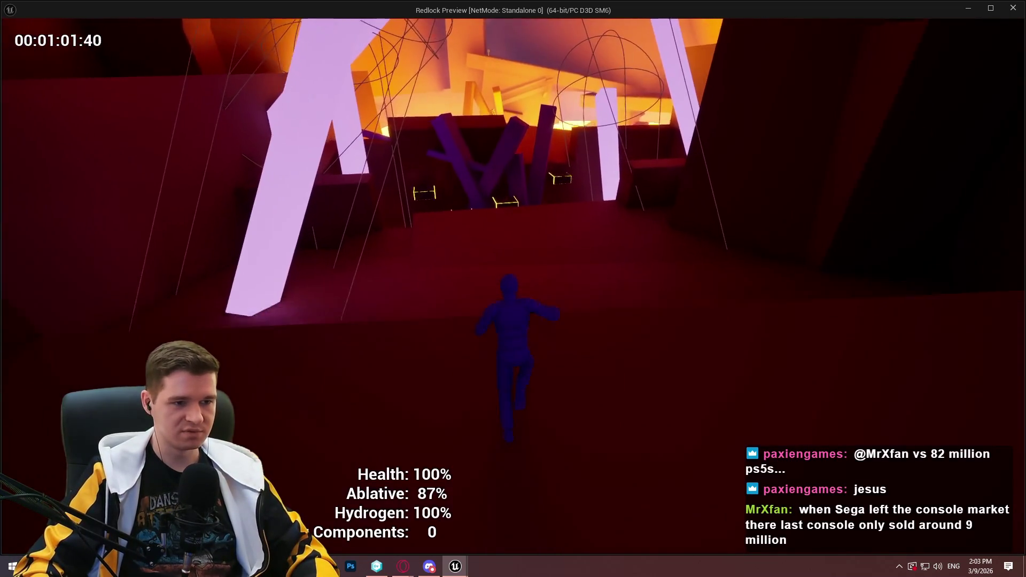
key(w)
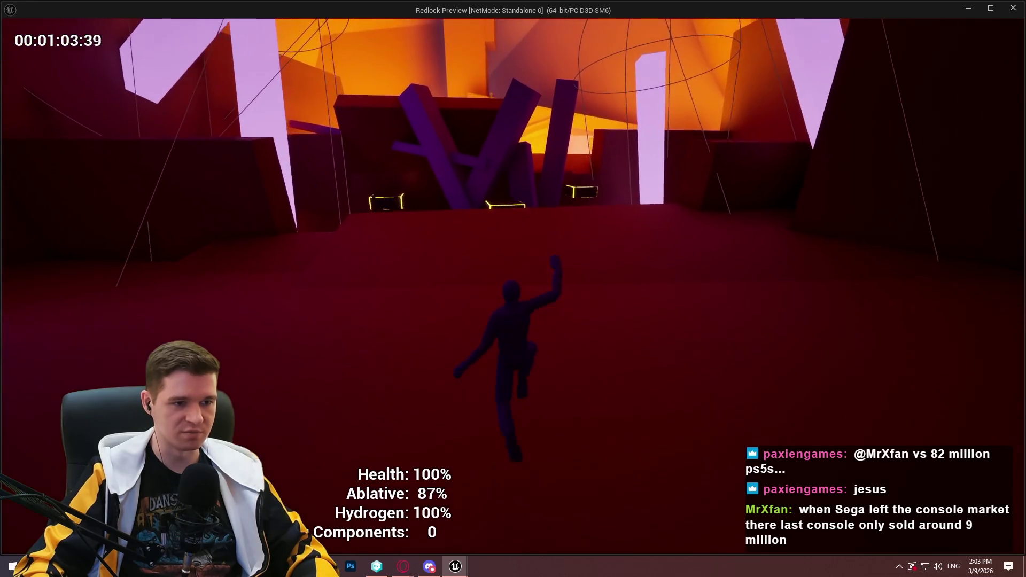
key(w)
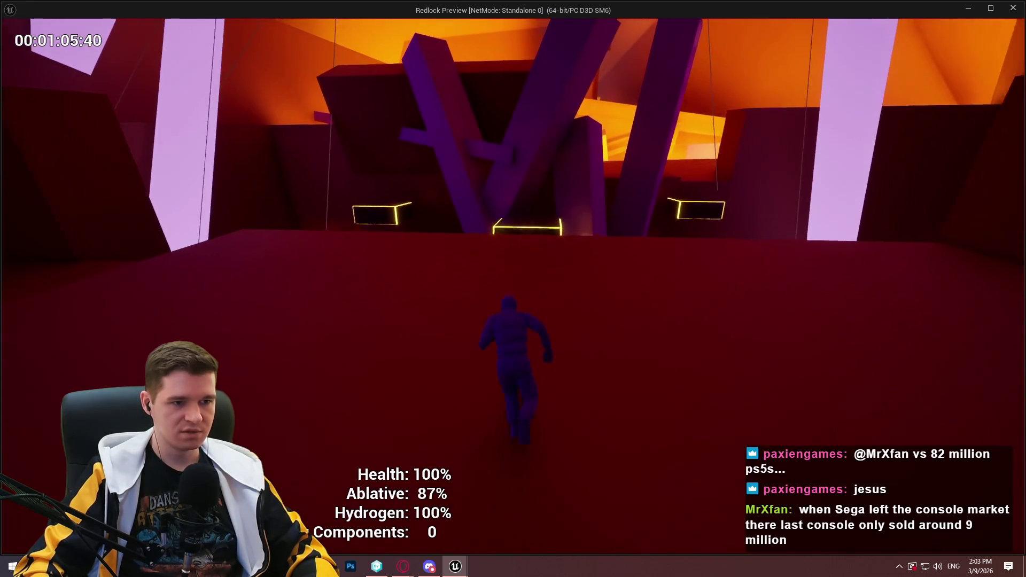
- Climb the purple structure among the yellow boxes and drop into the shaft between red beams
key(w)
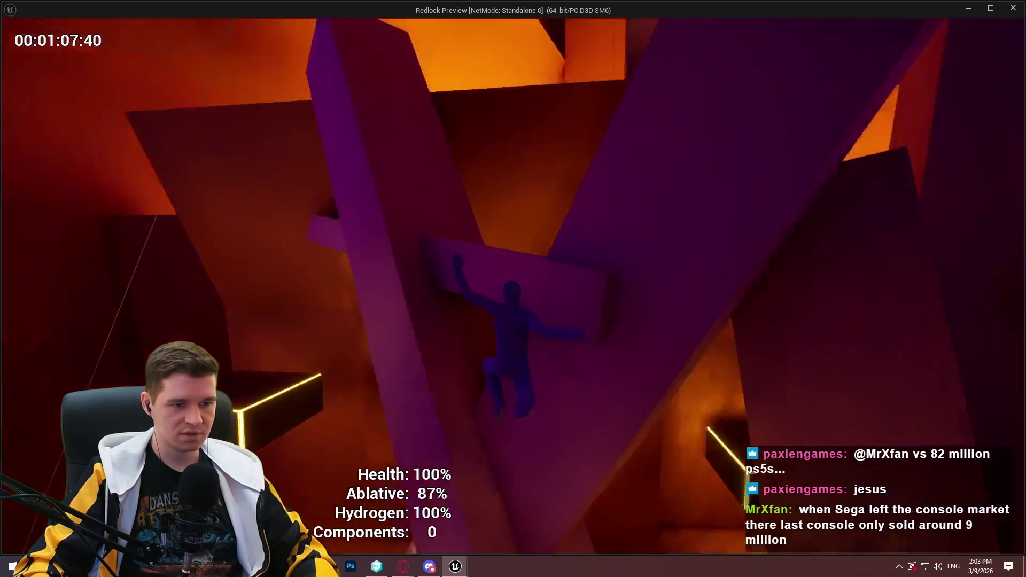
key(w)
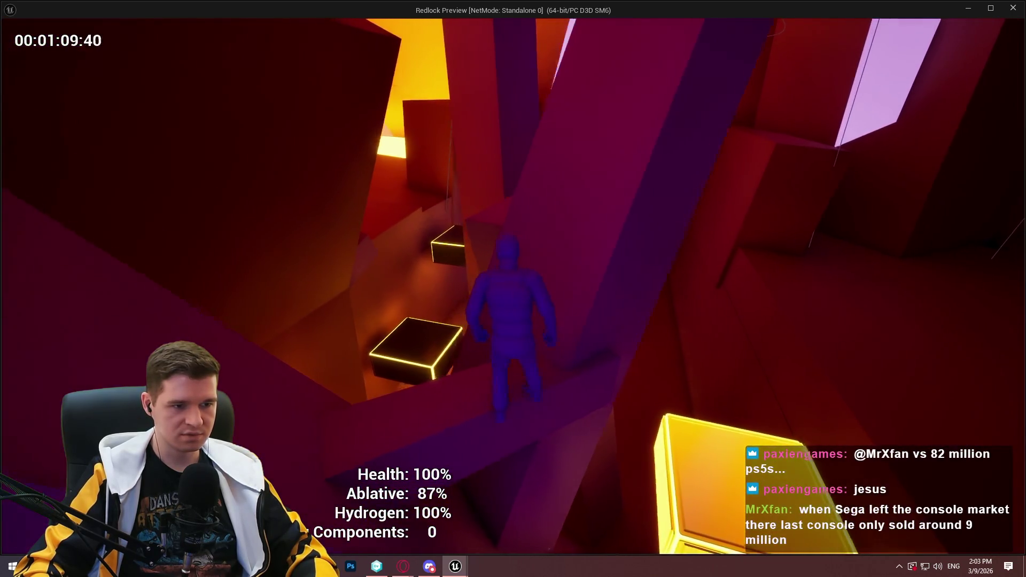
key(w)
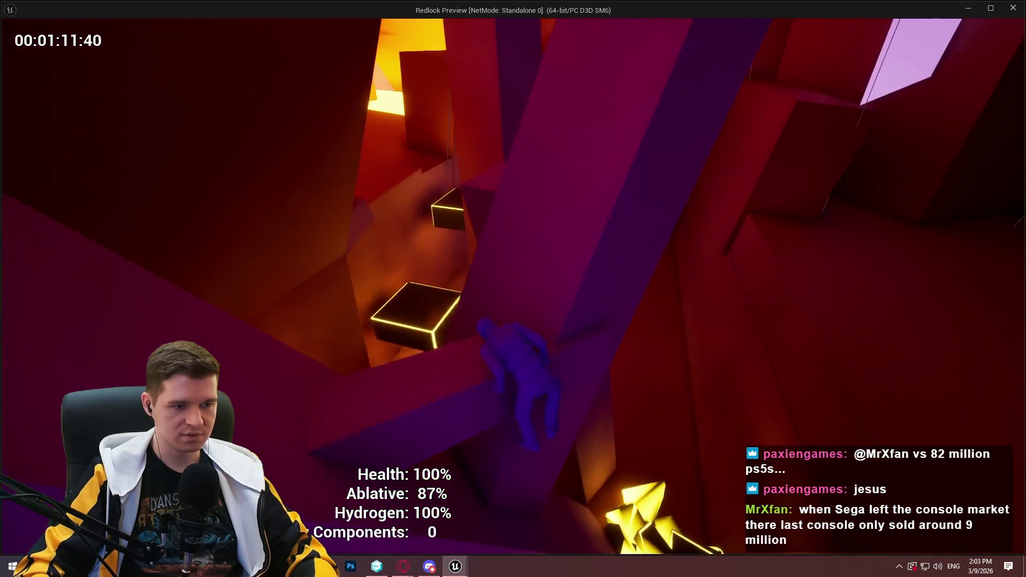
key(w)
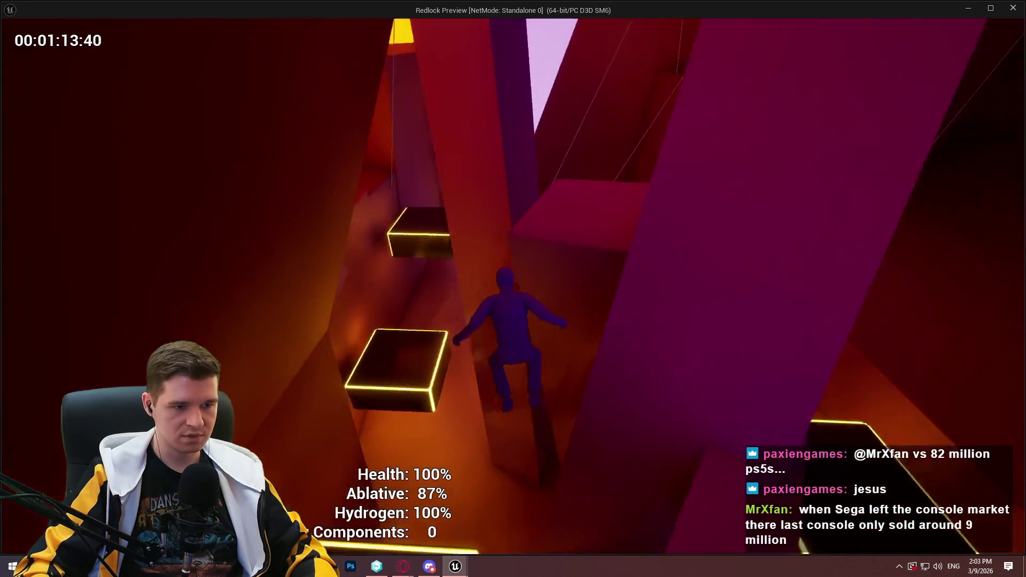
key(w)
- Run the red corridor, climb the red block and ledge, and approach the glowing platforms
key(w)
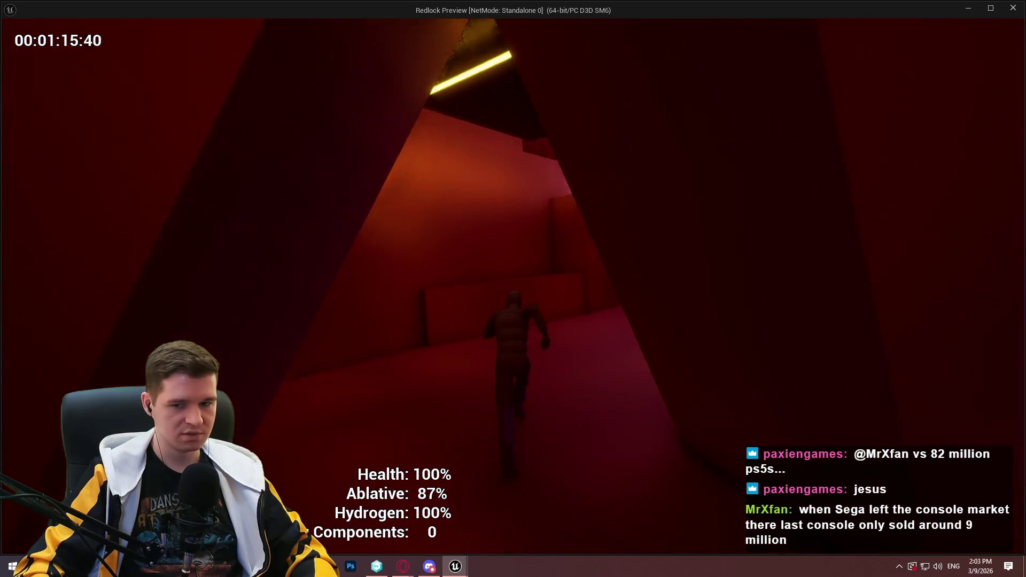
key(w)
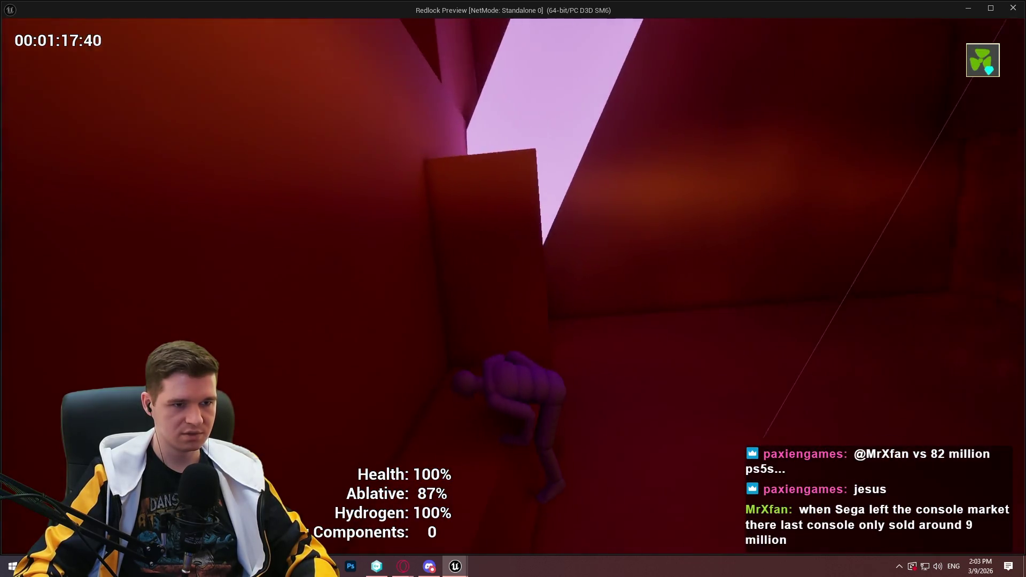
key(w)
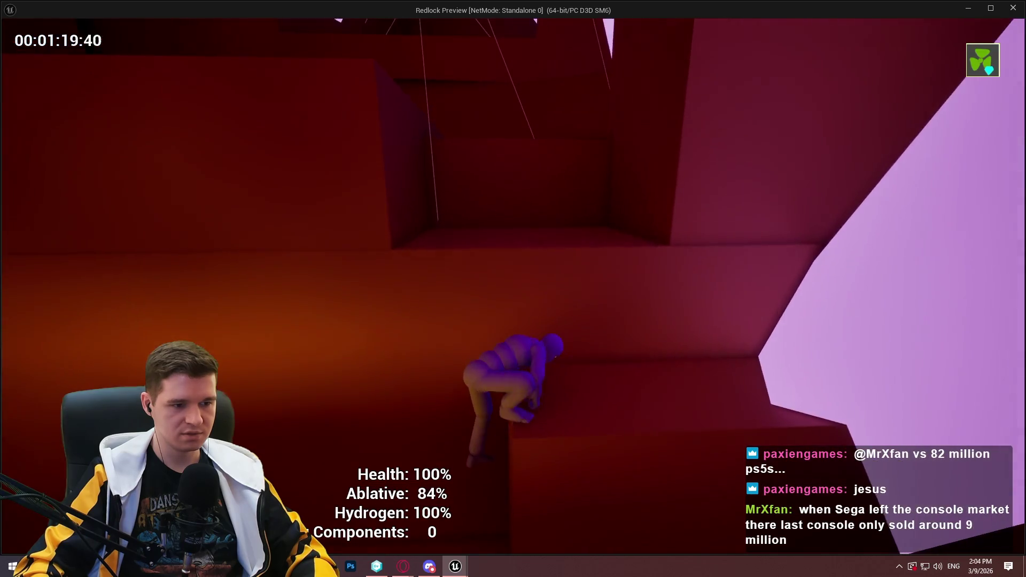
key(w)
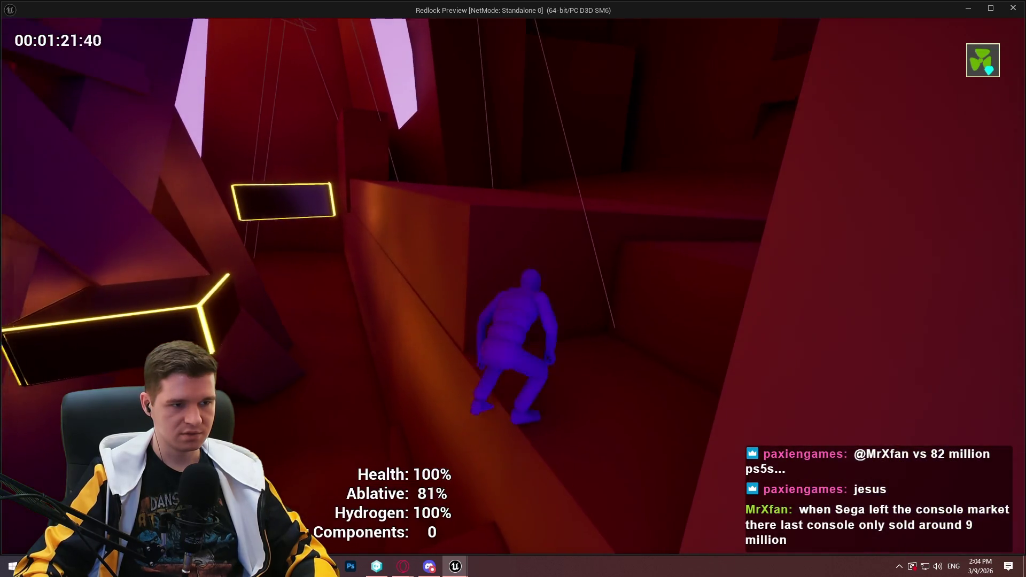
key(w)
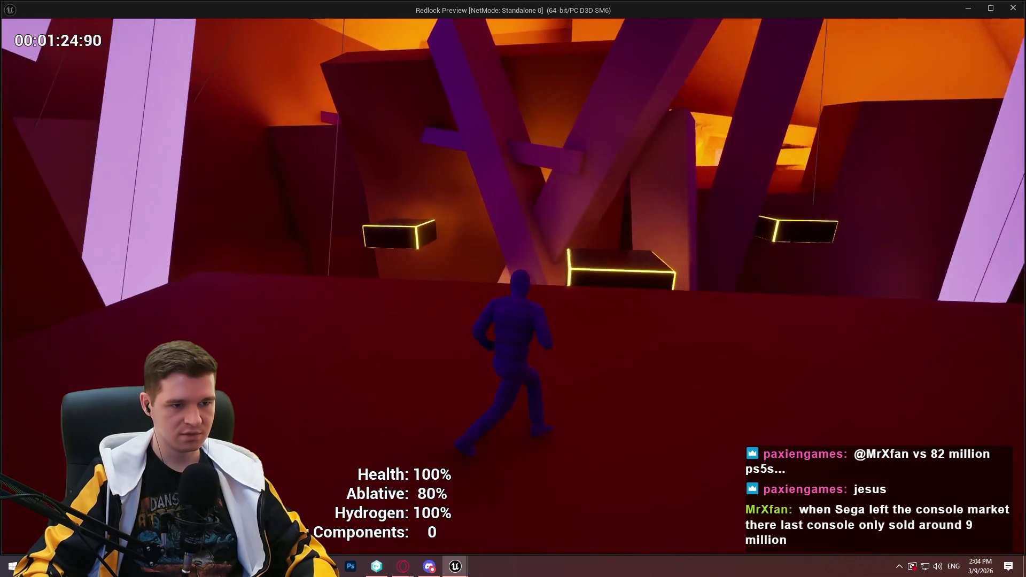
key(w)
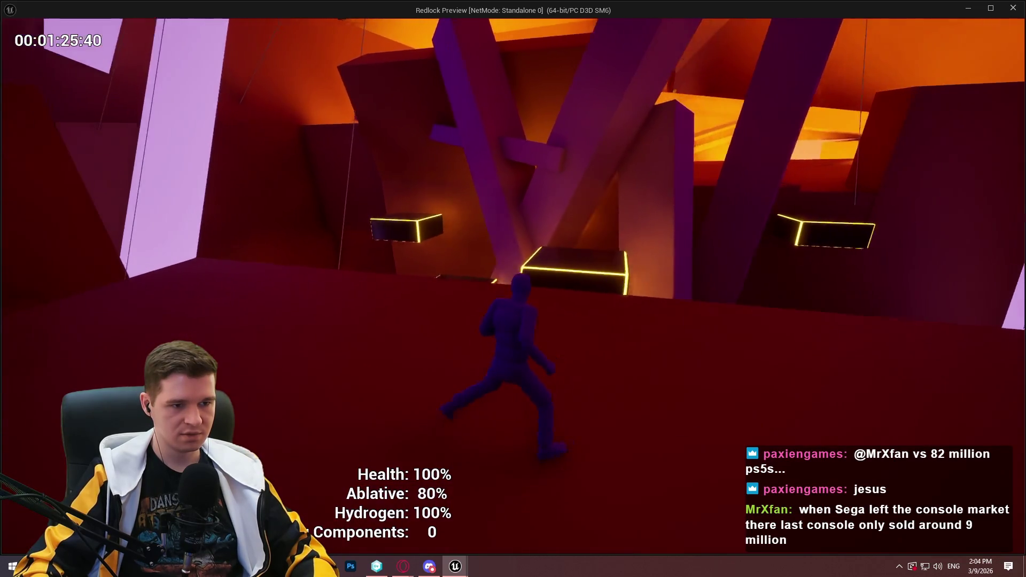
- Jump across the glowing platforms, climb the wall, and reach the ledge in the next corridor
key(space)
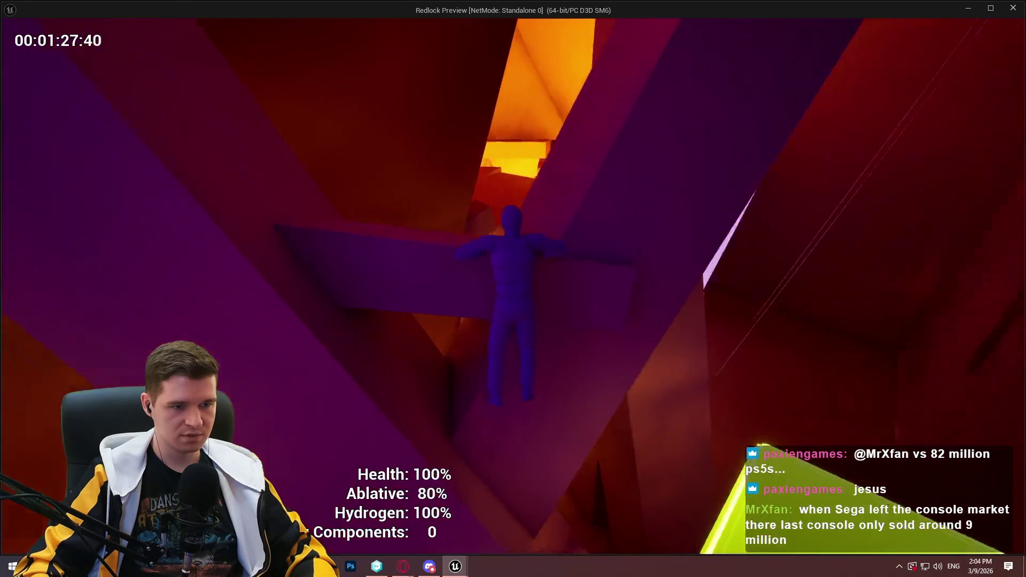
key(w)
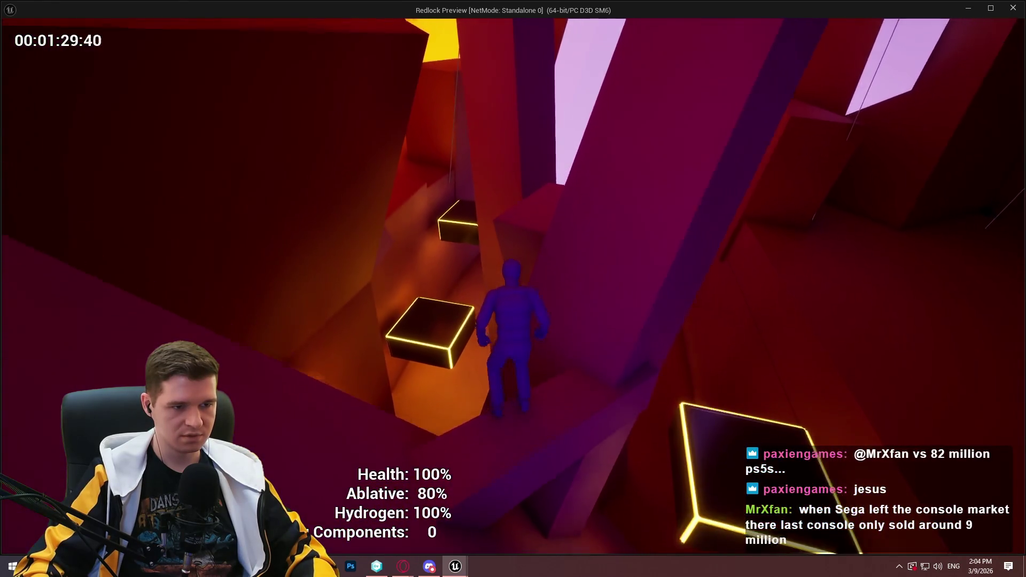
key(w)
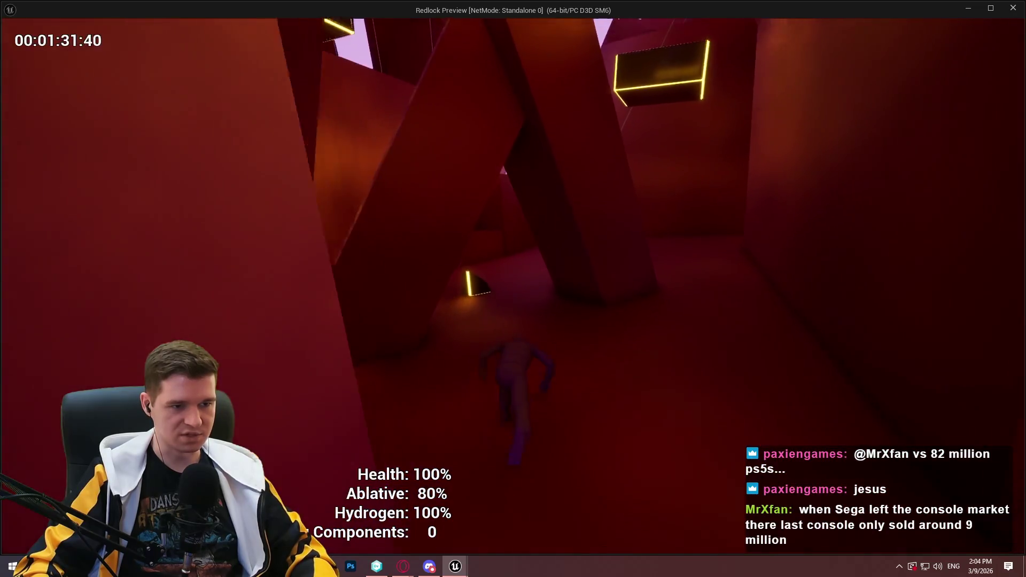
key(w)
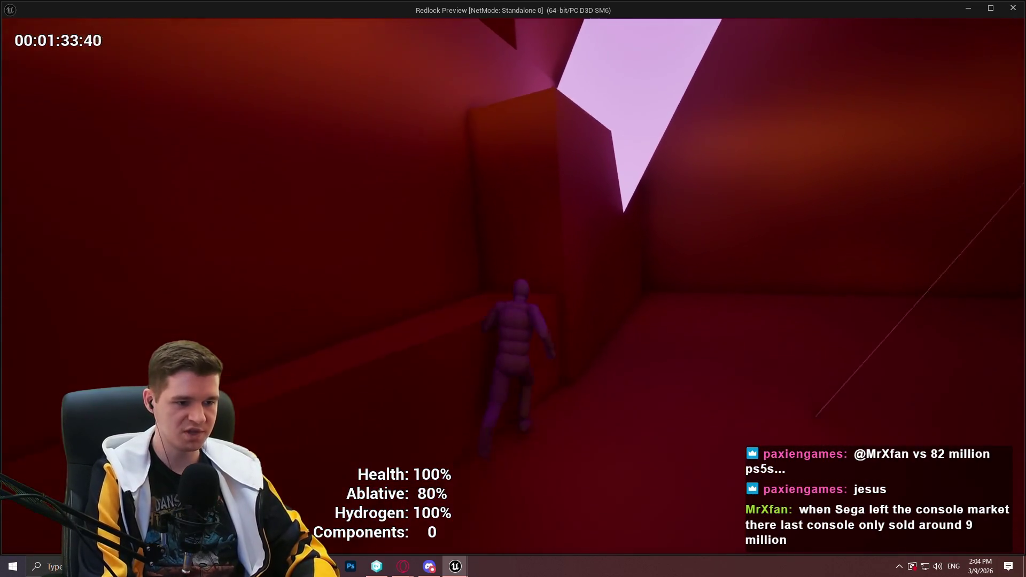
key(w)
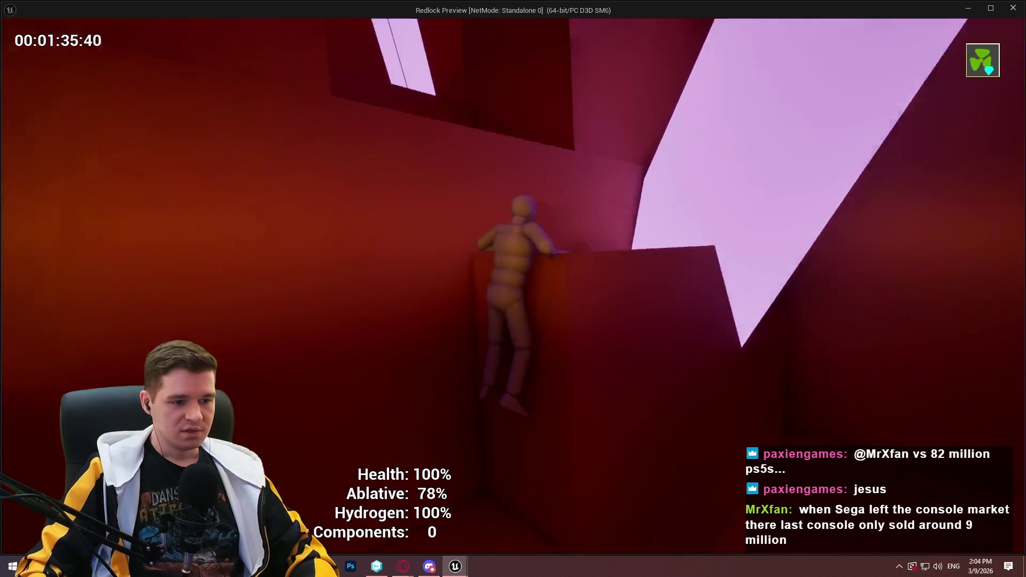
- Grab the wall ledge, cross a glowing block, drop down, and climb over the next ledge
key(w)
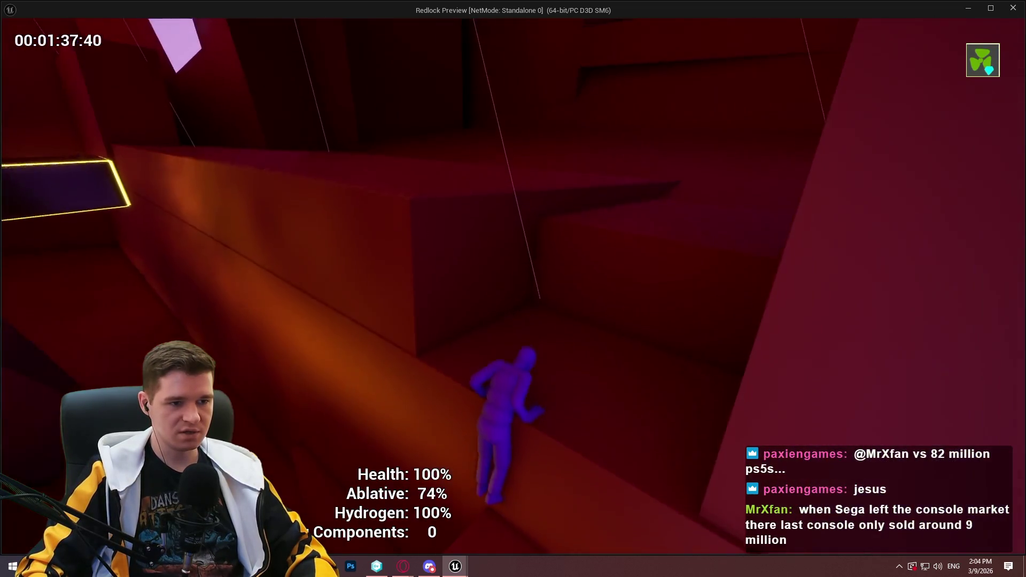
key(w)
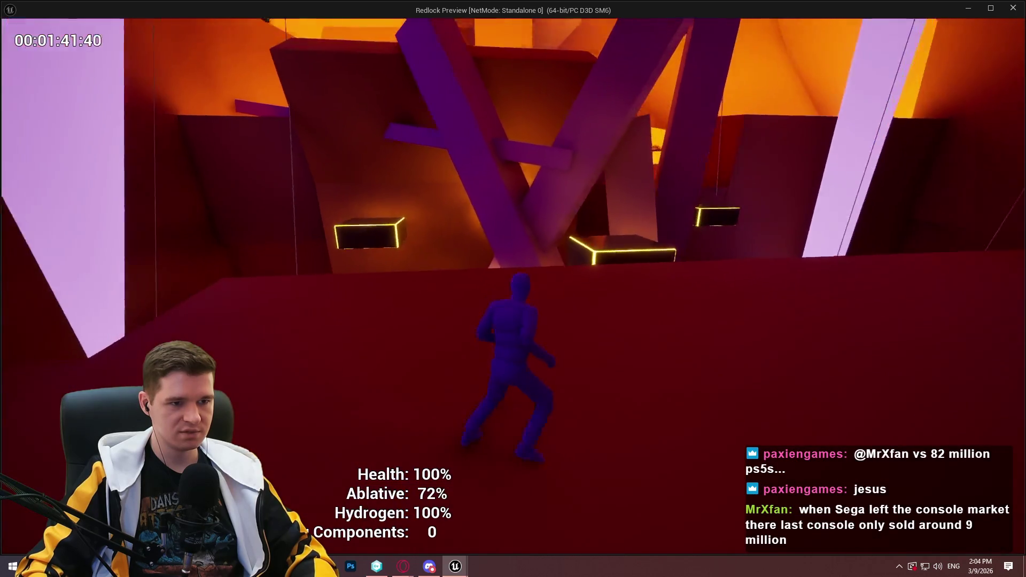
key(w)
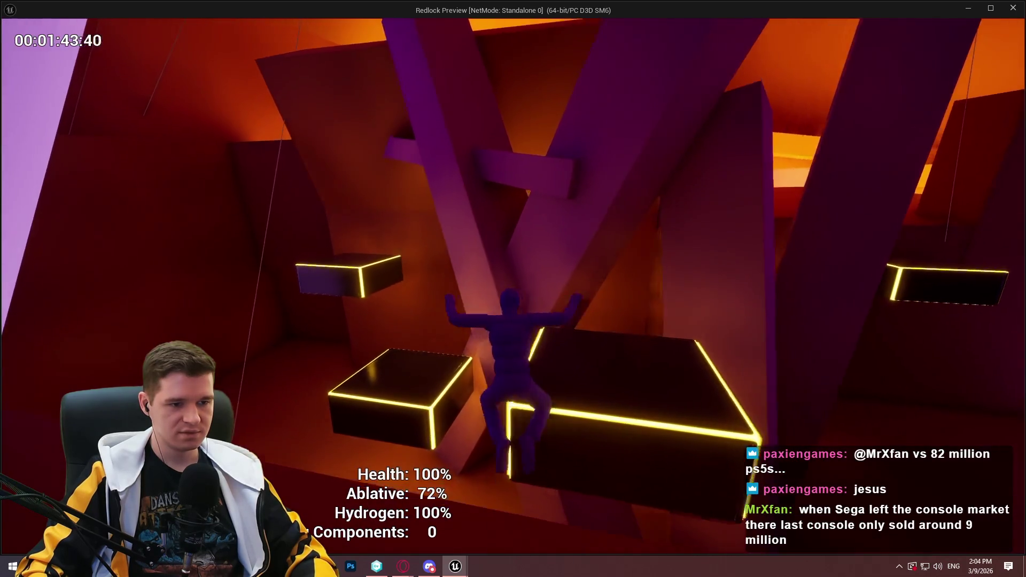
key(w)
key(w)
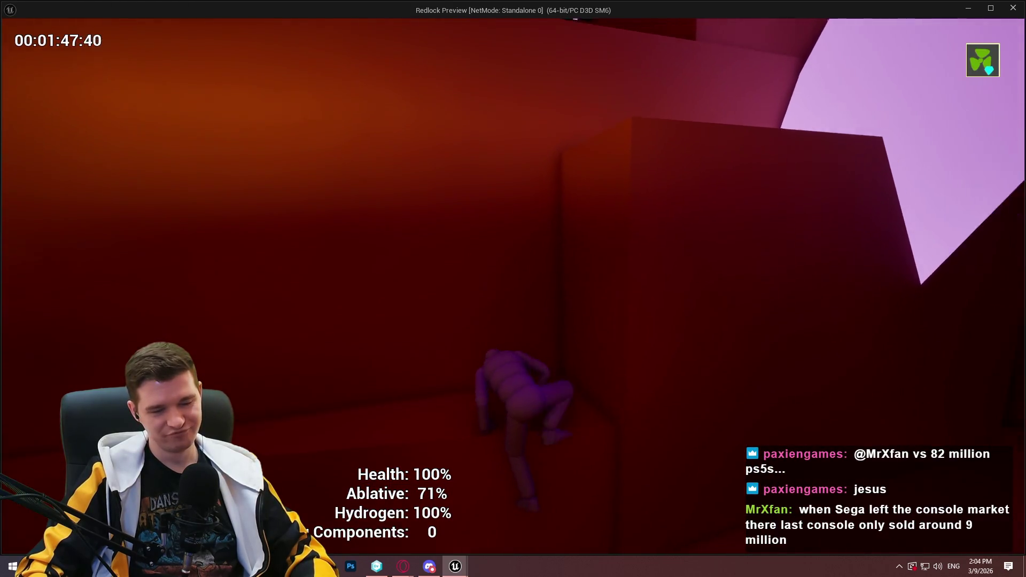
key(w)
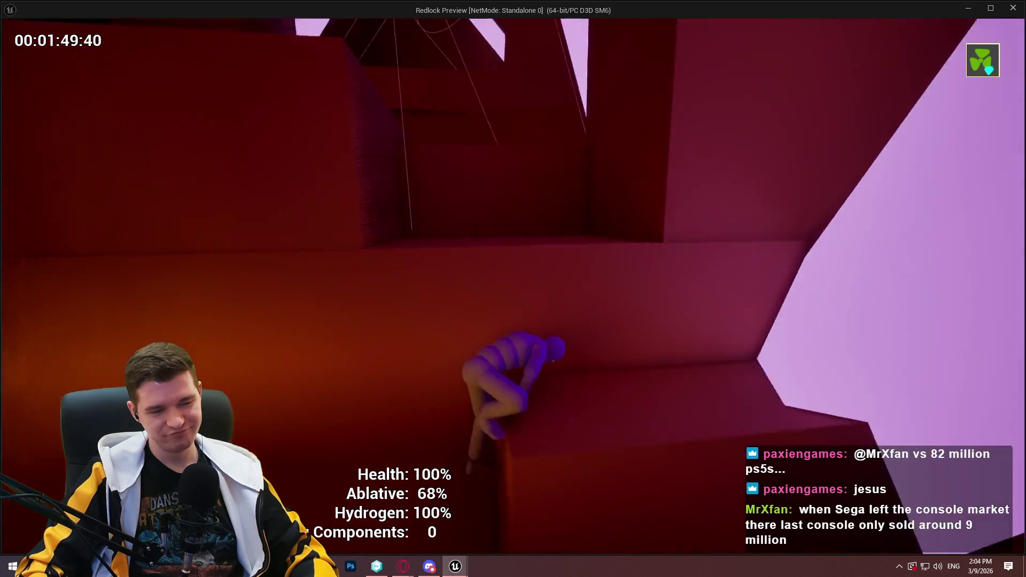
key(w)
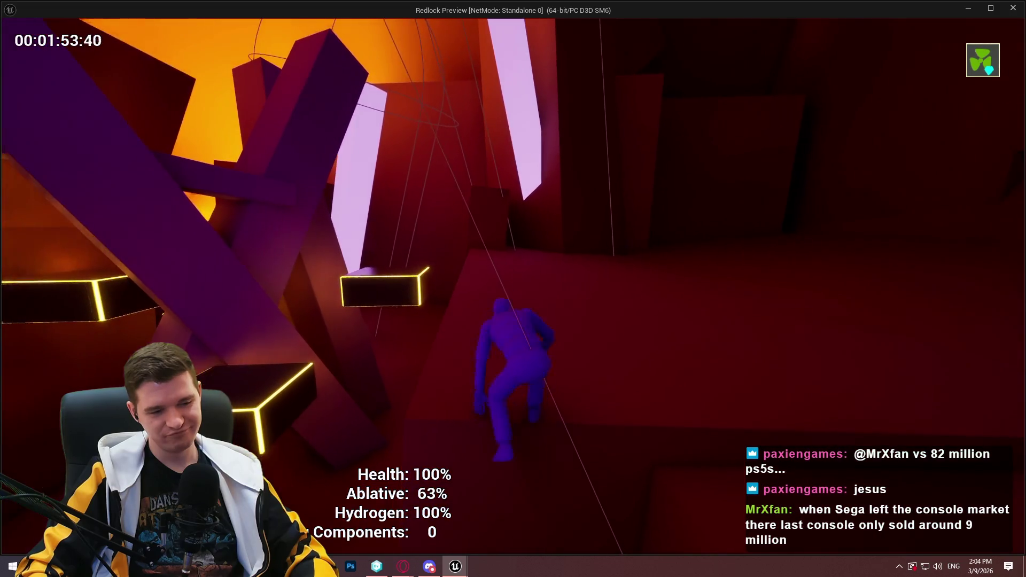
- Jump from the green platform to a ledge, then scale the tall pillar and drop off
key(w)
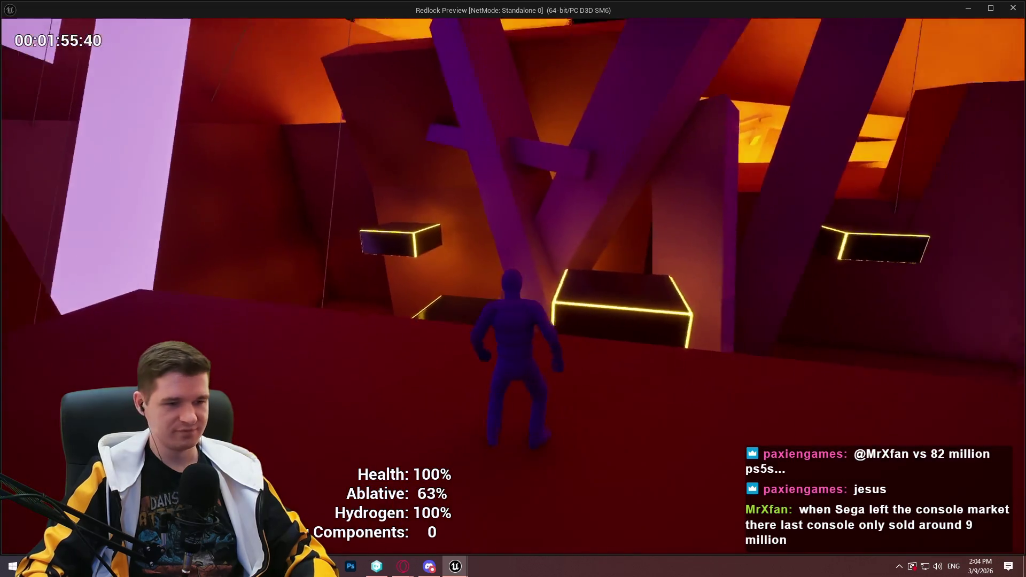
key(space)
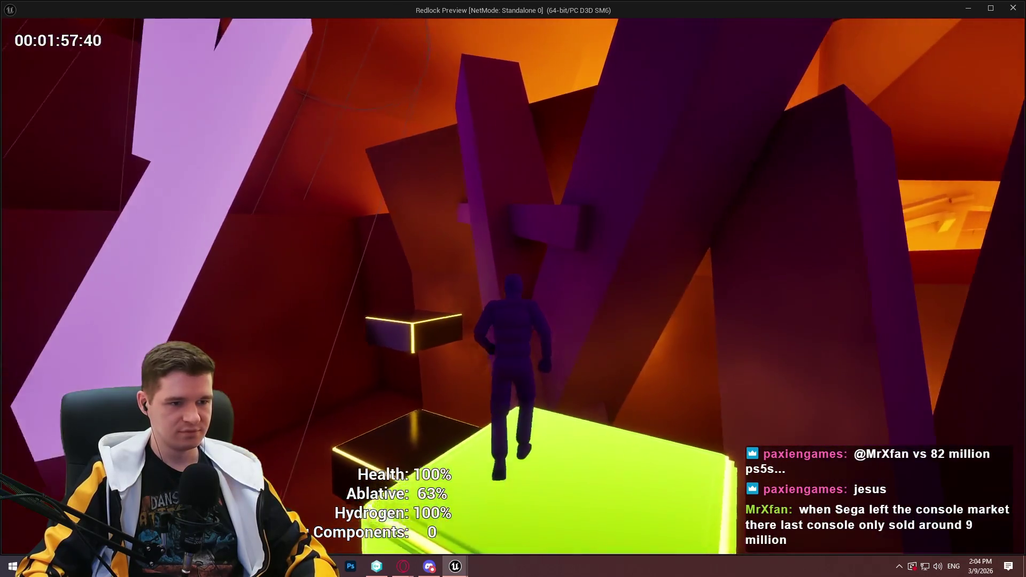
key(w)
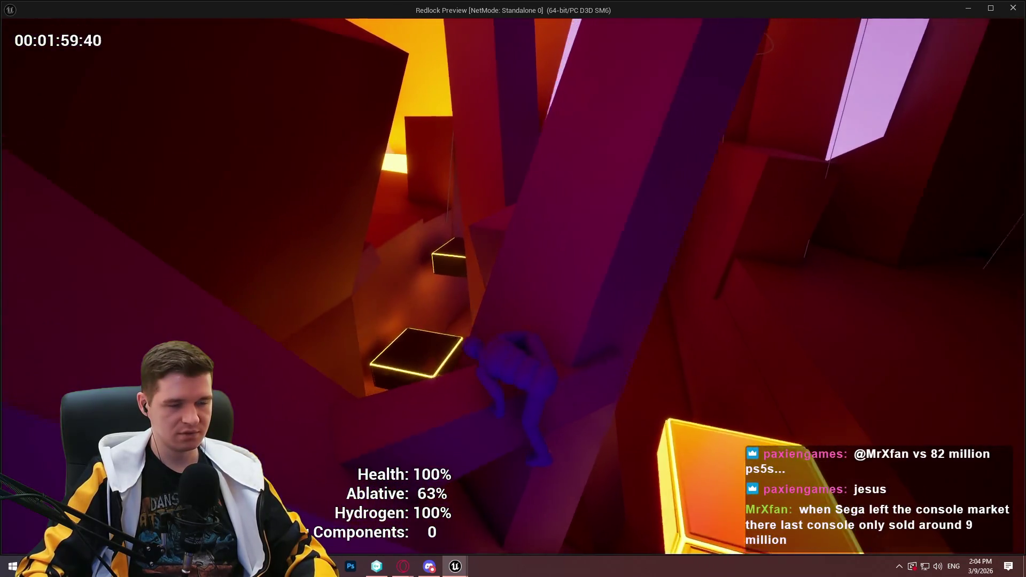
key(space)
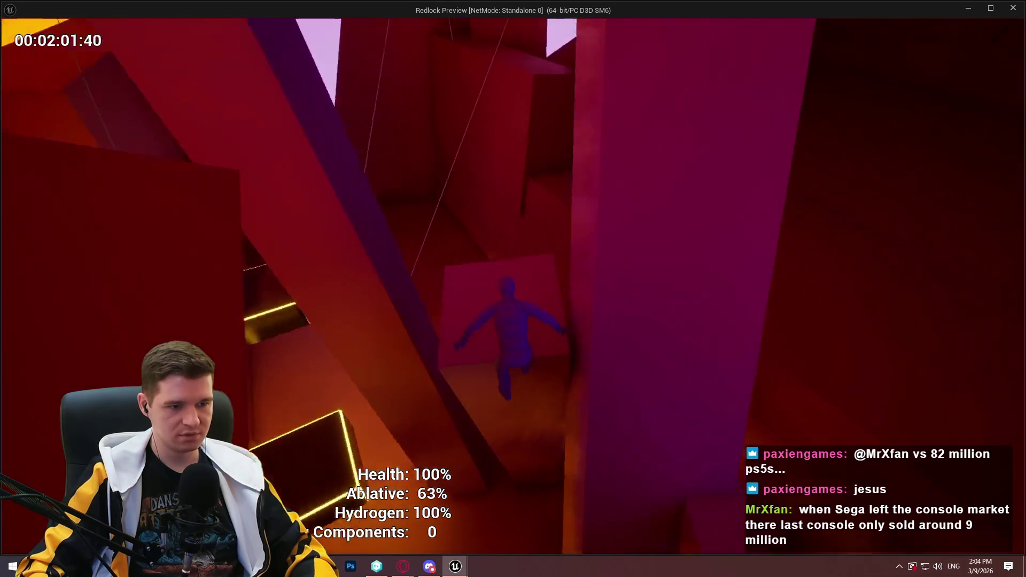
key(w)
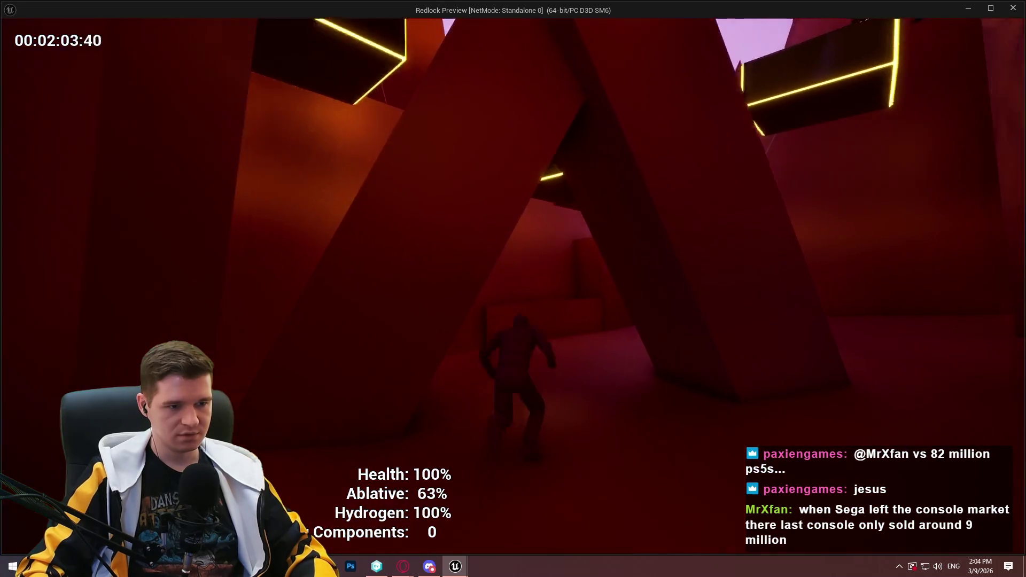
- Head to the pink light shaft and jump across the glowing platforms to the ledge by the wall
key(w)
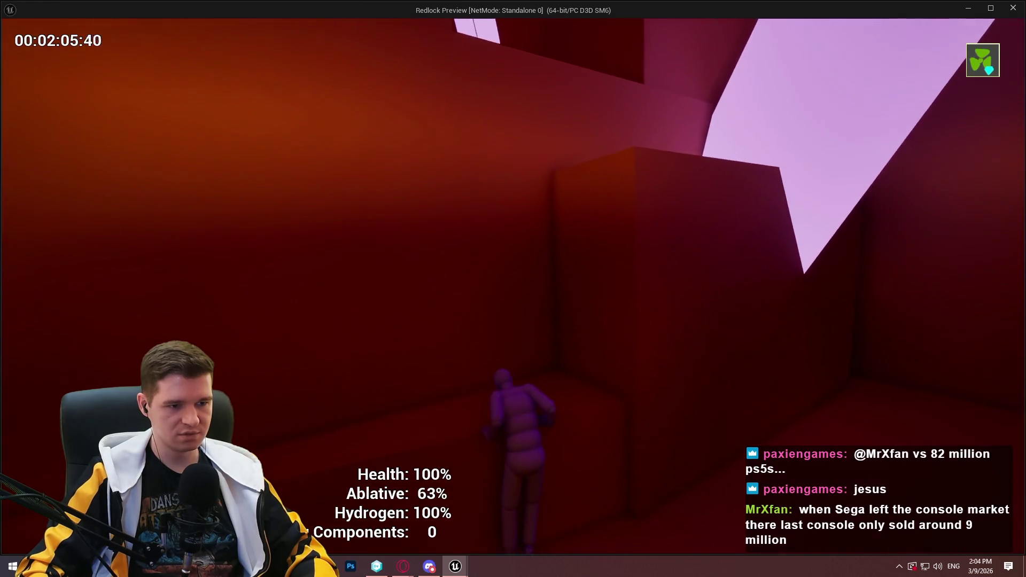
key(w)
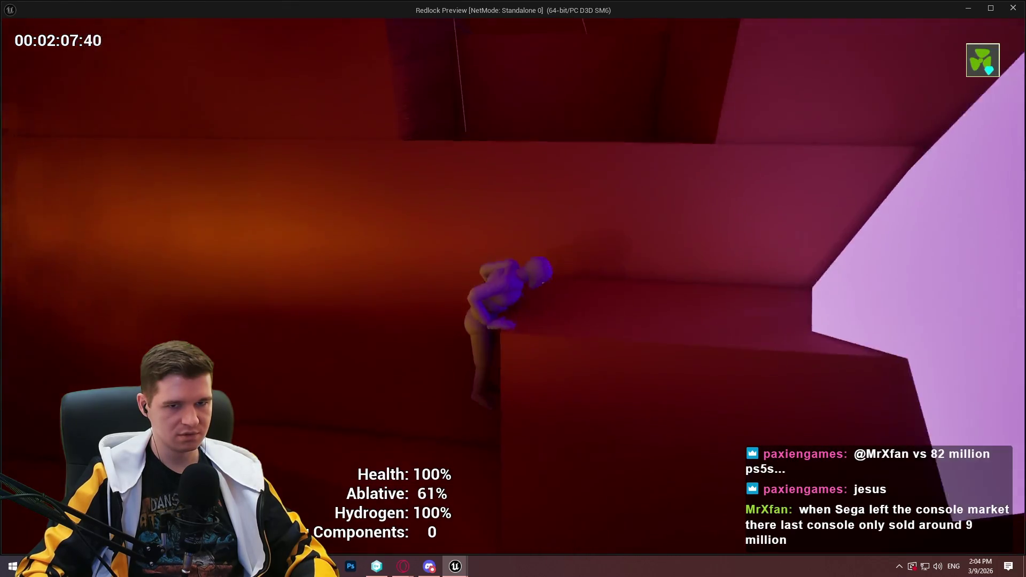
key(space)
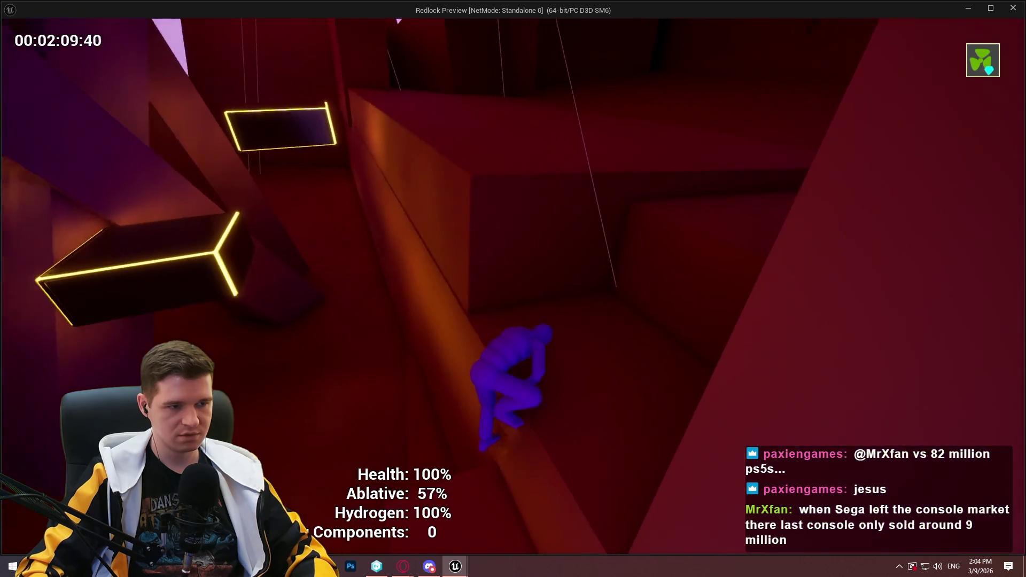
key(w)
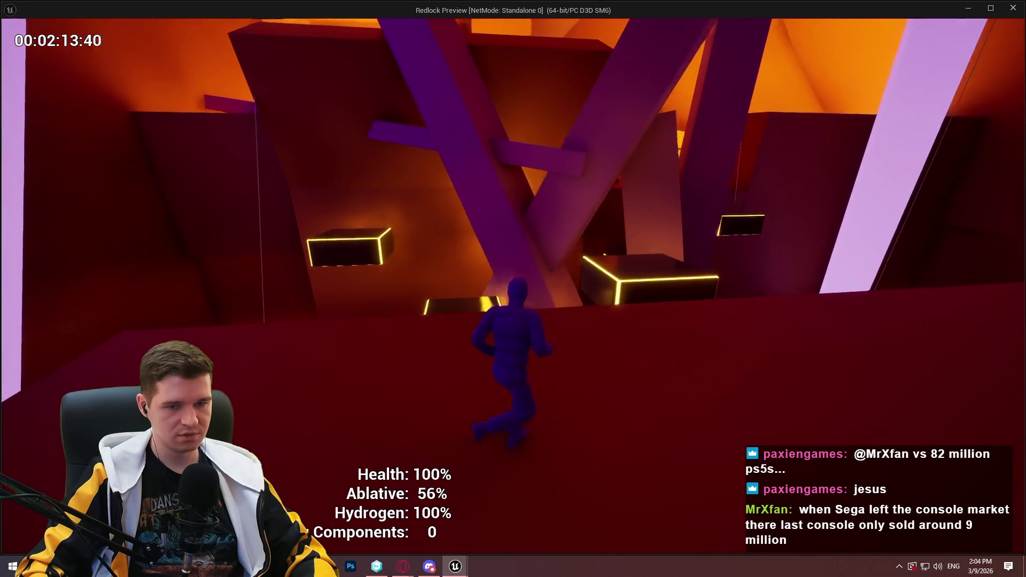
key(space)
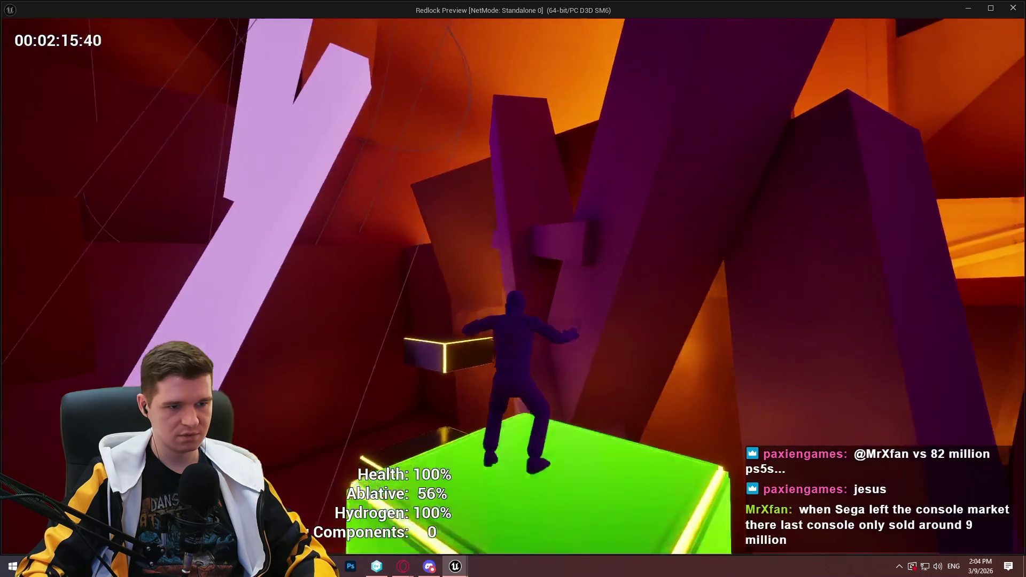
key(space)
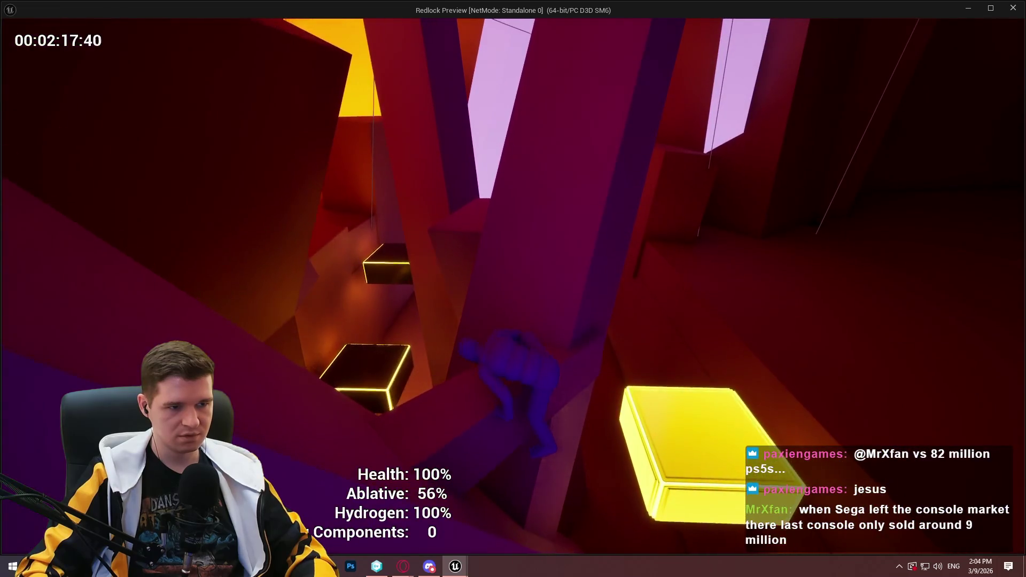
key(w)
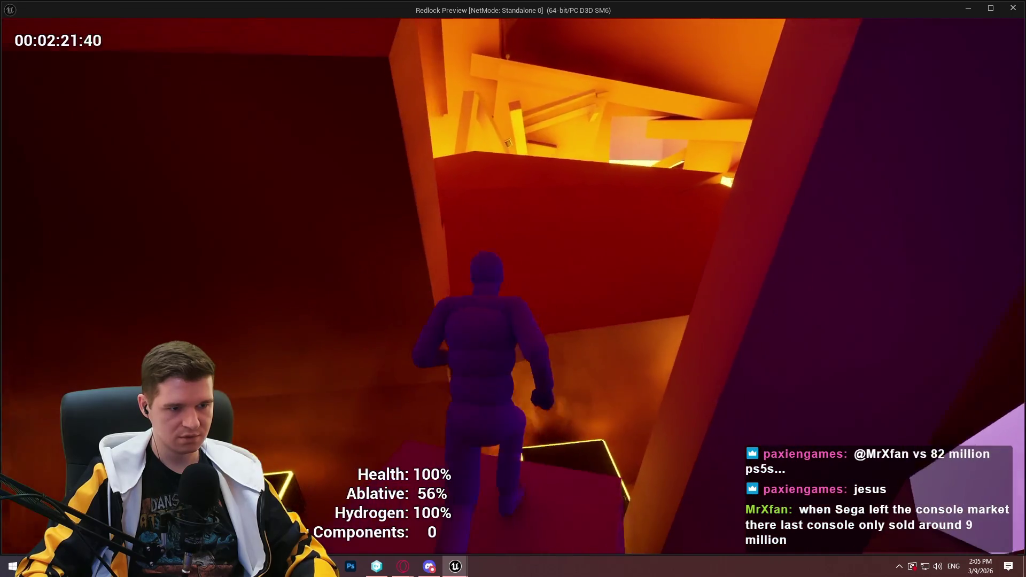
- Climb over the tall red wall, run down the slope, and stand on the green box
key(space)
key(w)
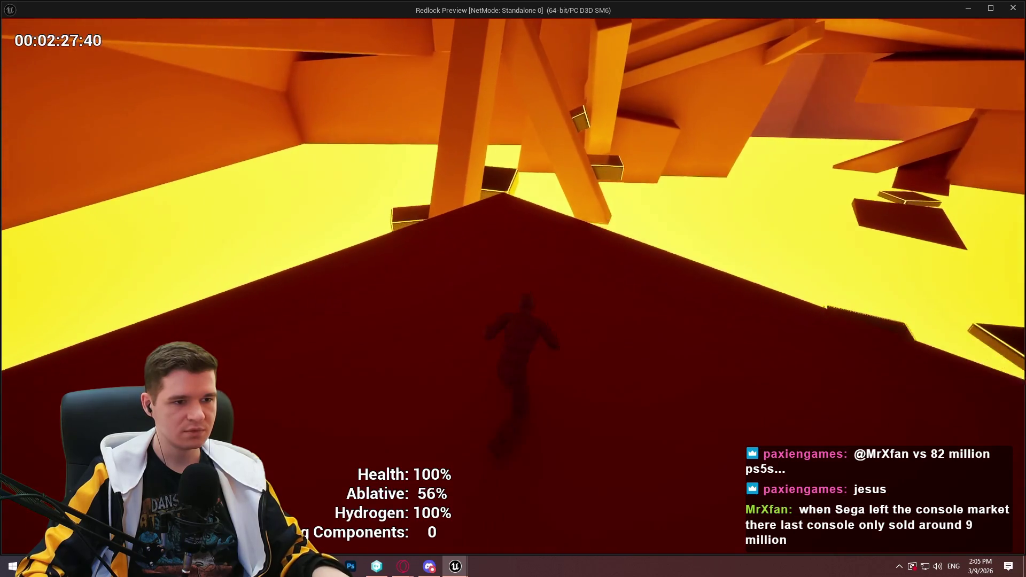
key(w)
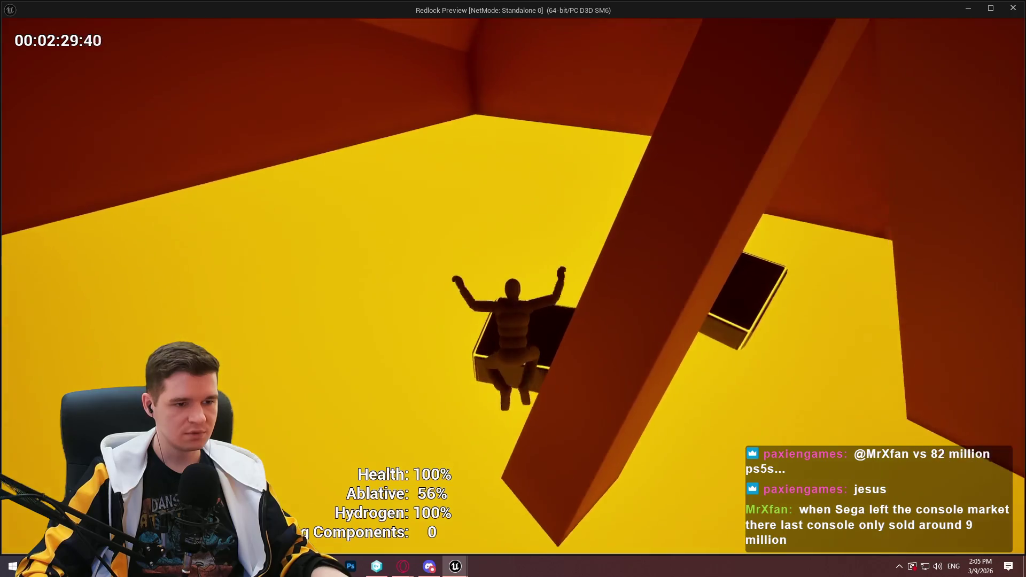
key(w)
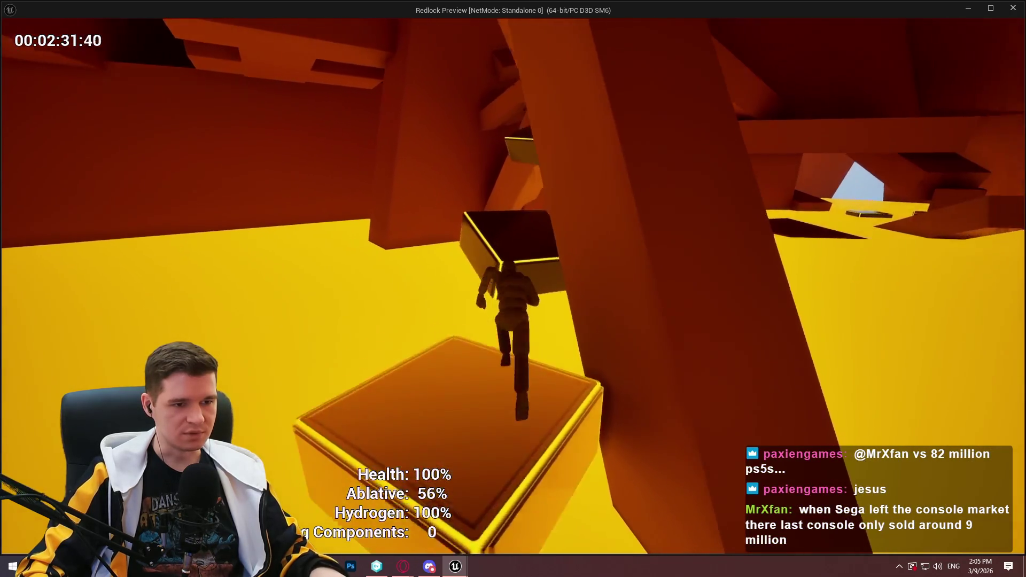
key(w)
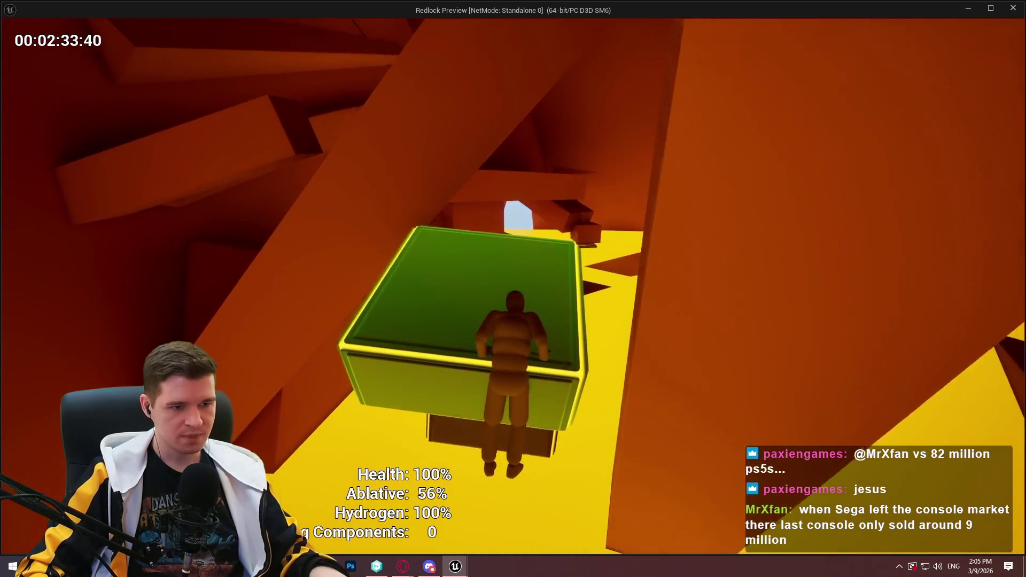
- Climb between the walls onto the ledge, then drop back through the shaft toward the yellow floor
key(w)
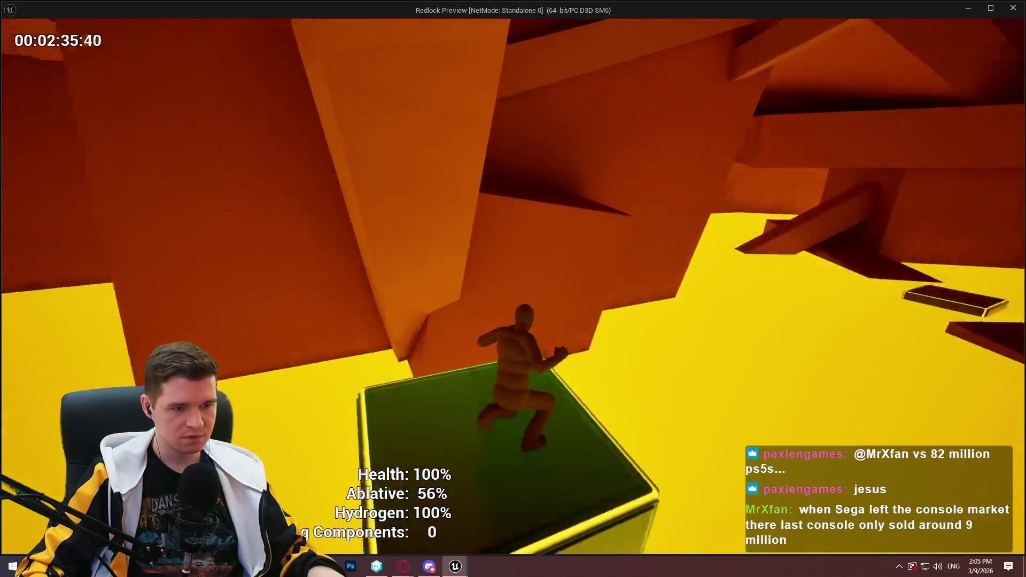
key(w)
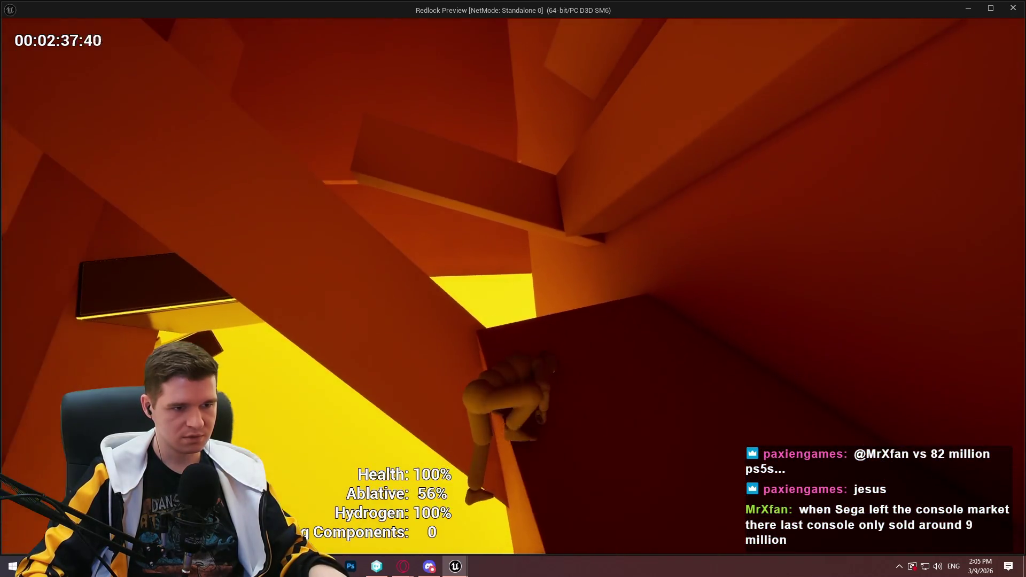
key(w)
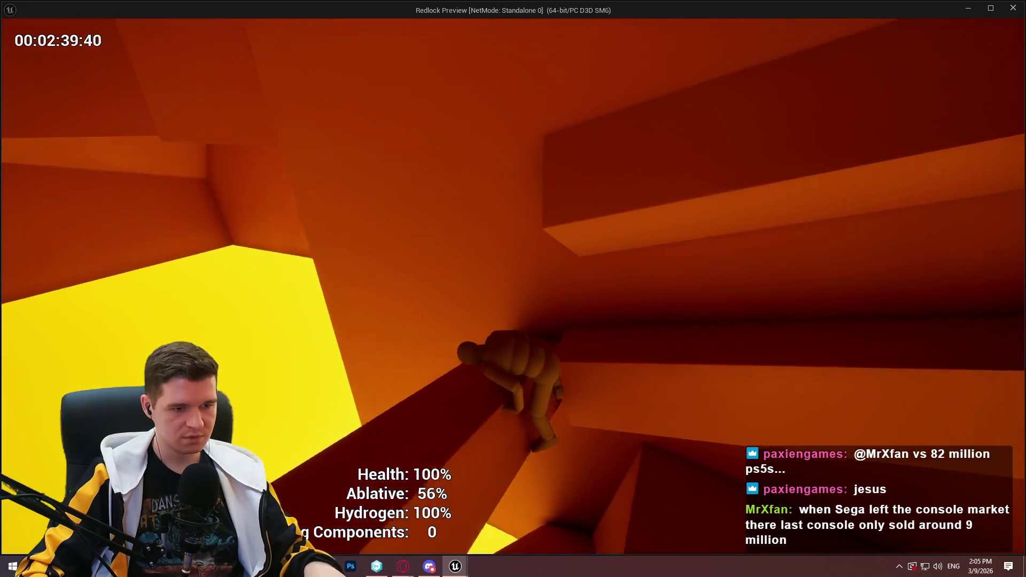
key(w)
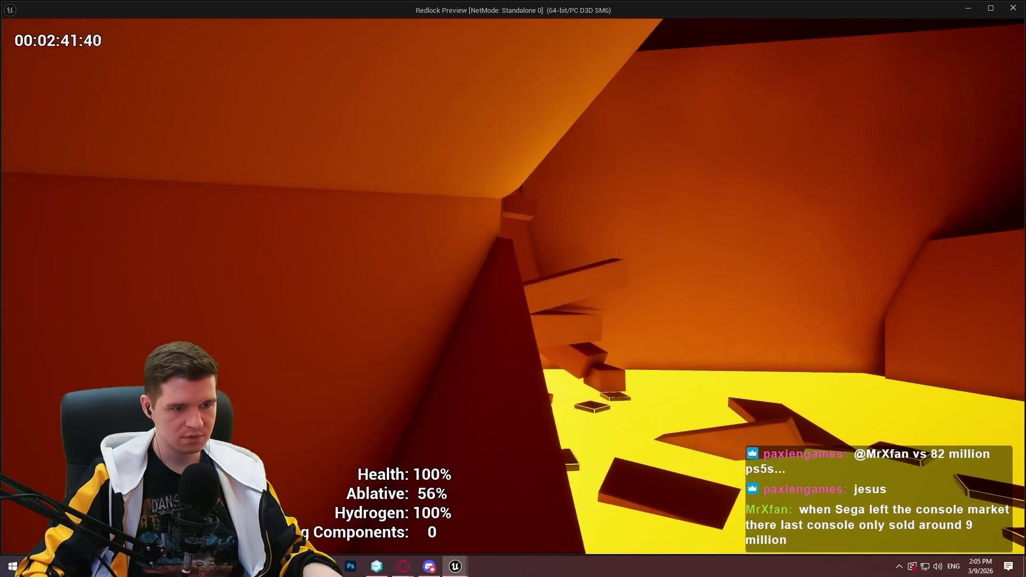
key(w)
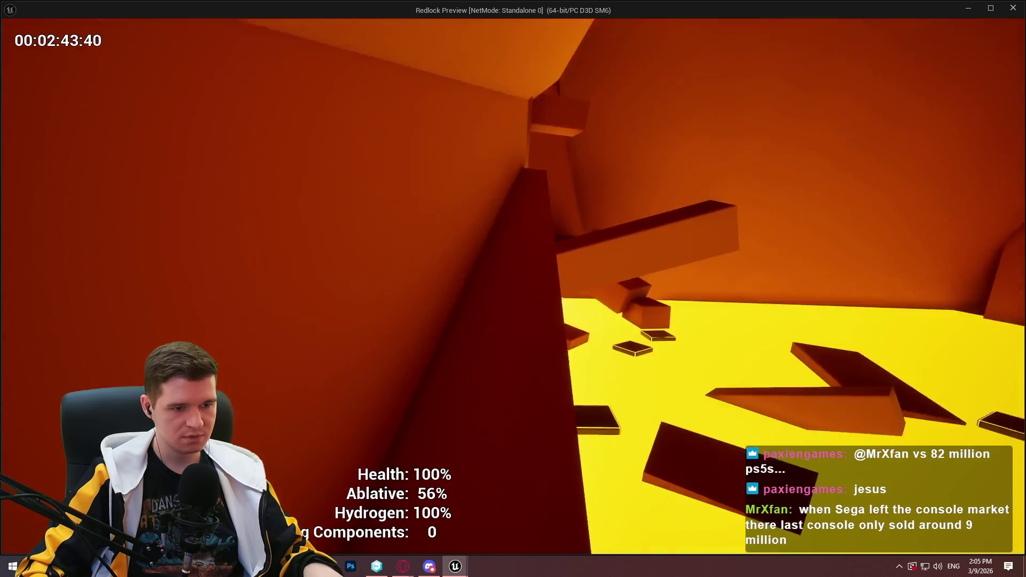
- Cross the floating platforms, climb the ledges to the upper corridor, and enter the glowing doorway
key(w)
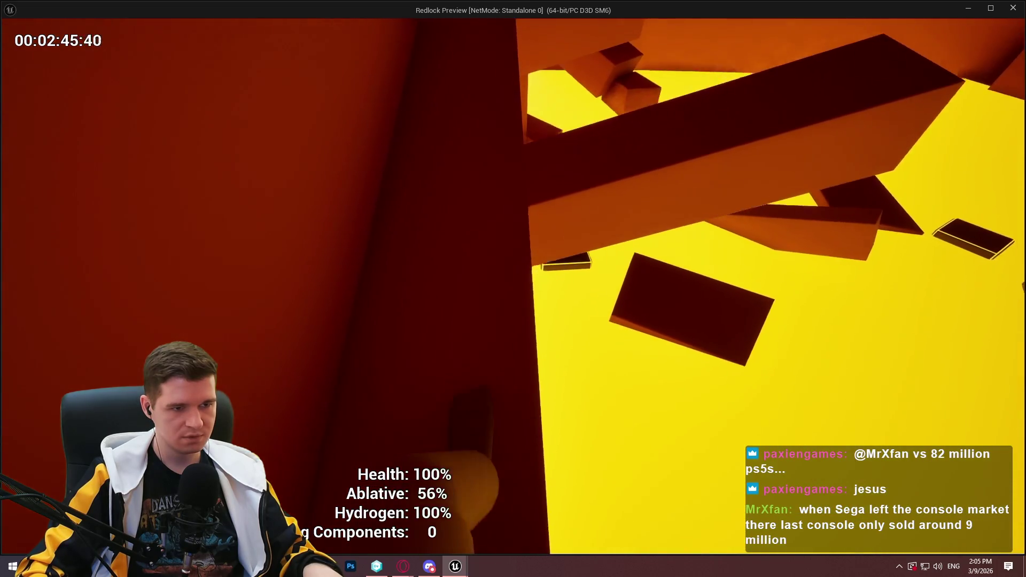
key(w)
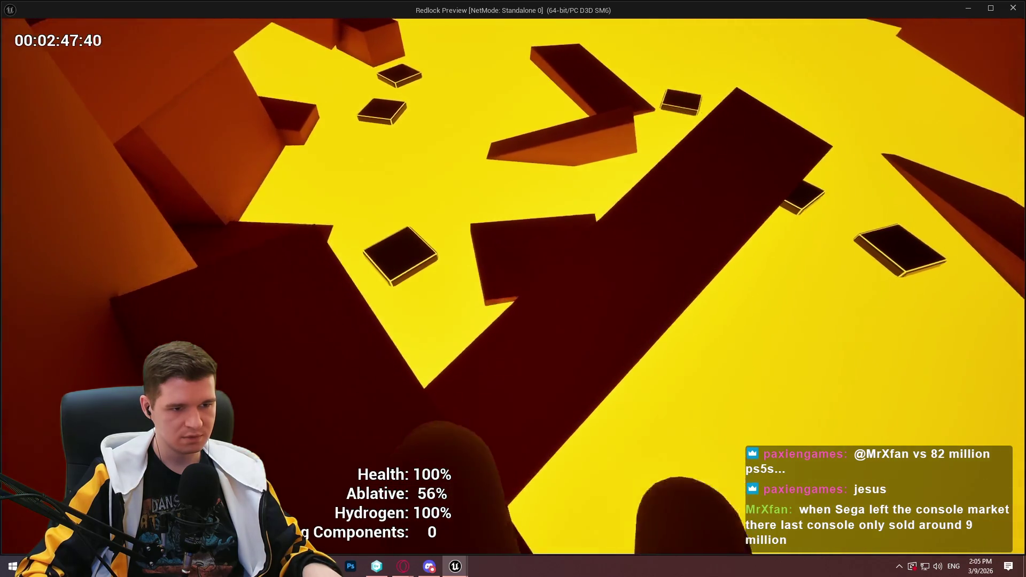
key(w)
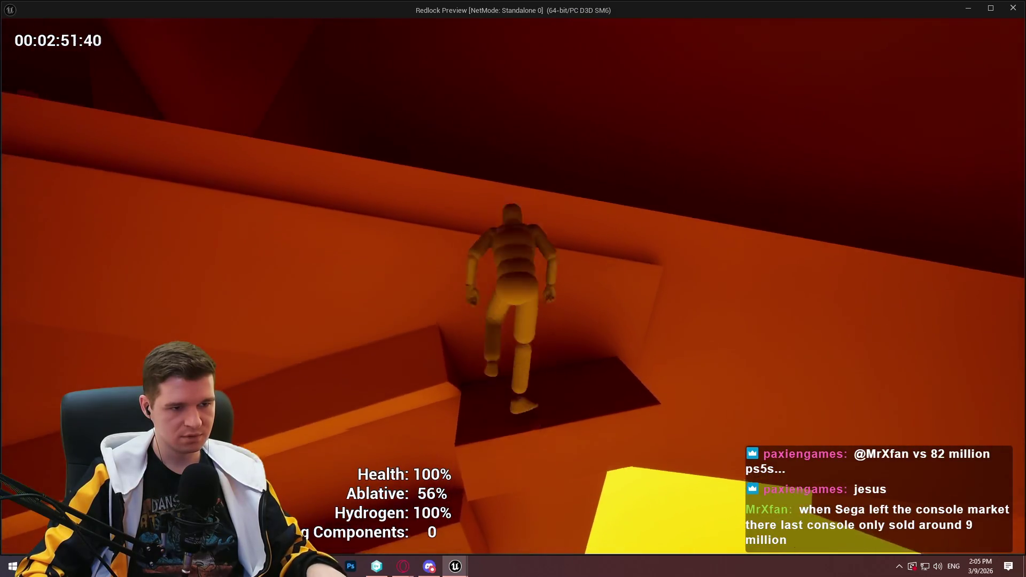
key(w)
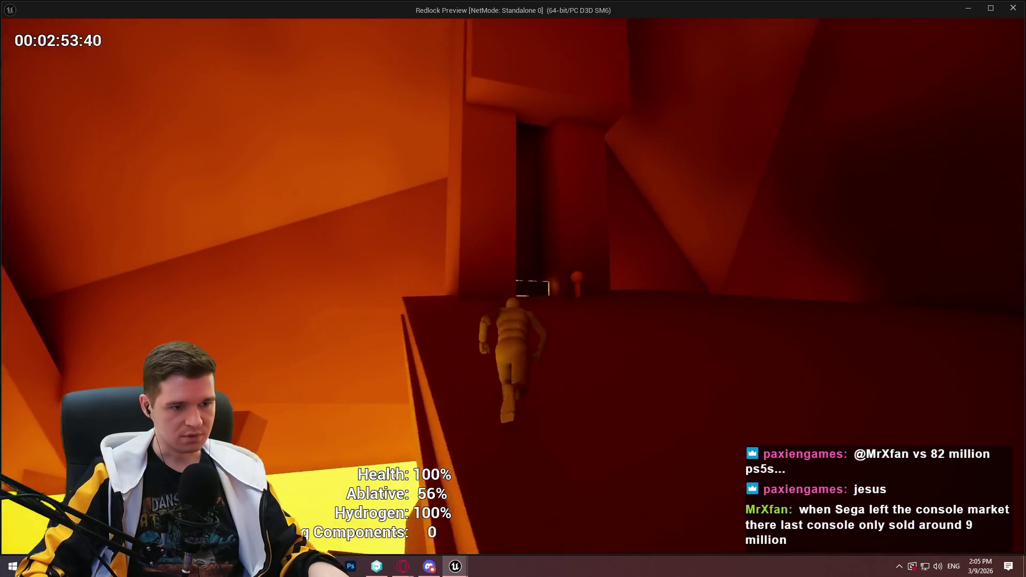
key(w)
key(w)
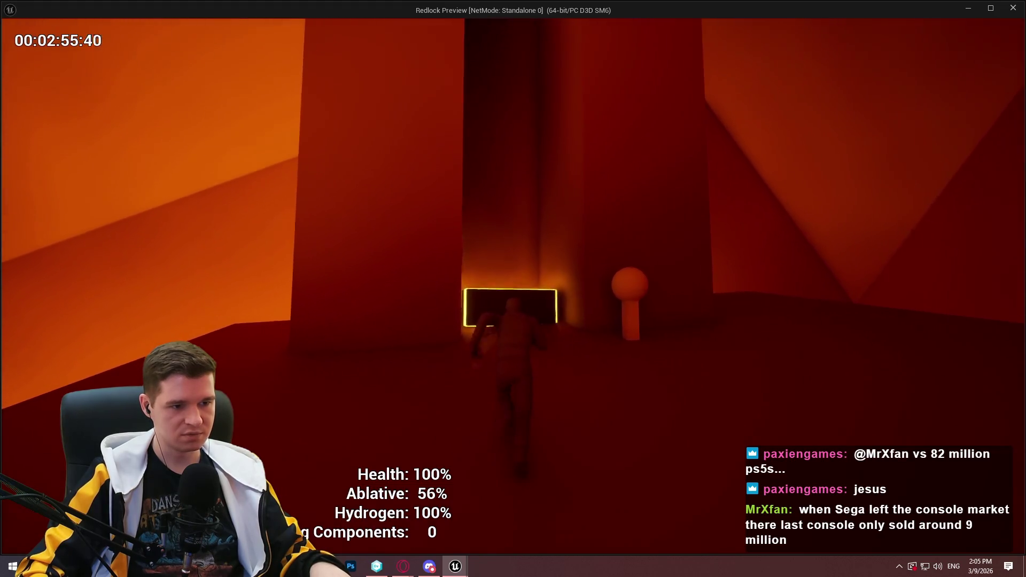
key(w)
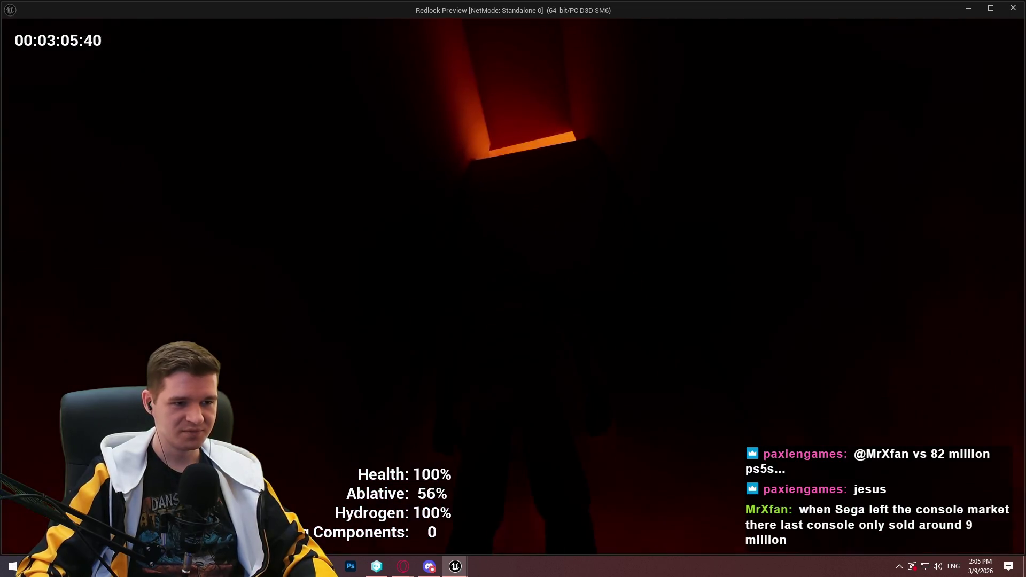
- Run through the orange pillar room at the top and drop off the ramp's edge
key(w)
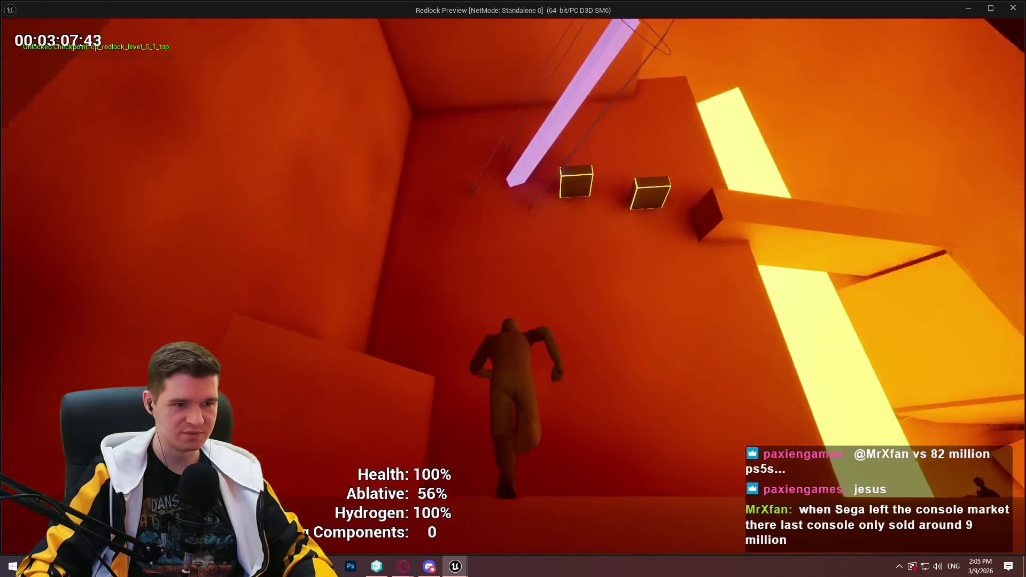
key(w)
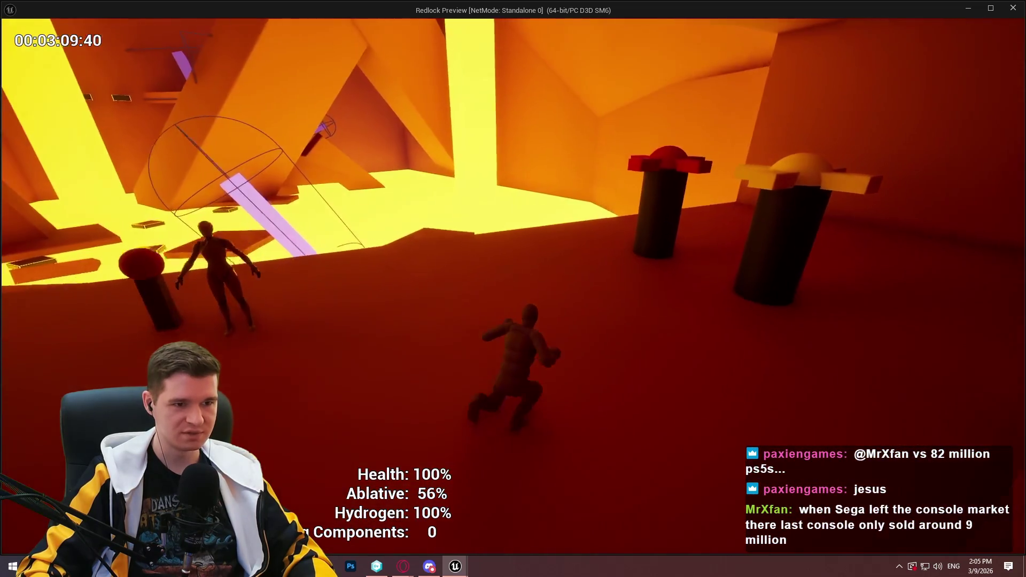
key(w)
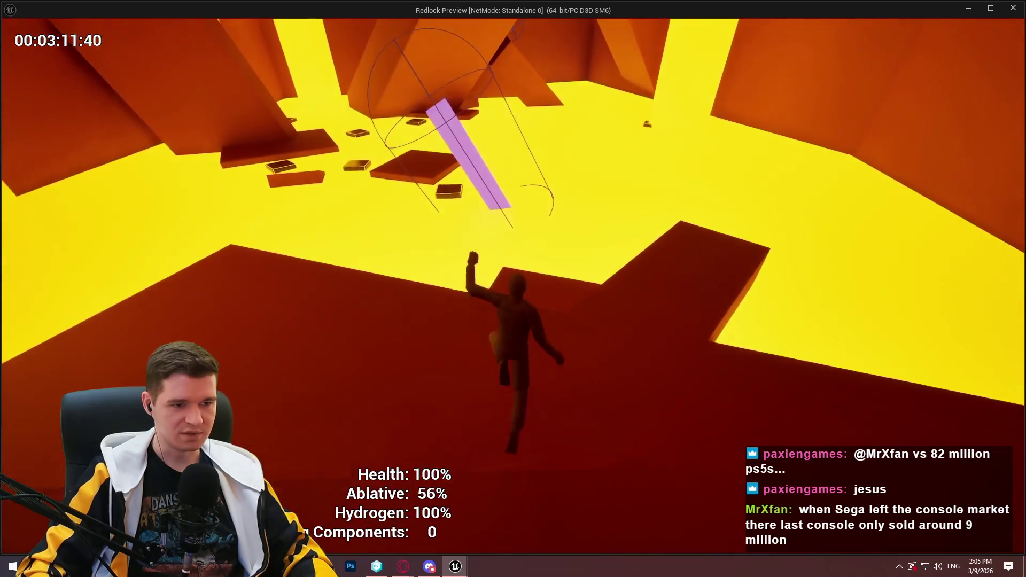
key(w)
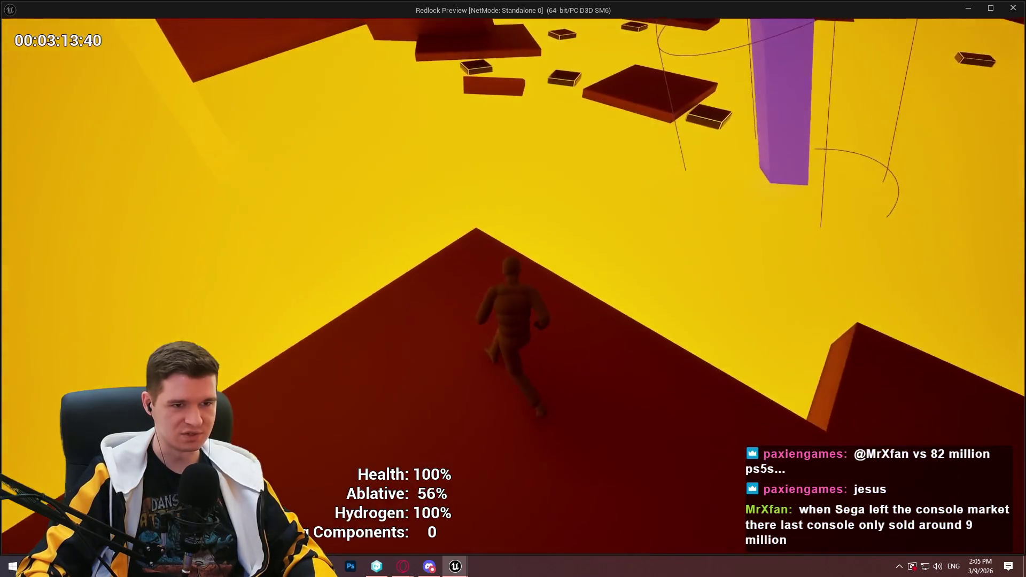
key(w)
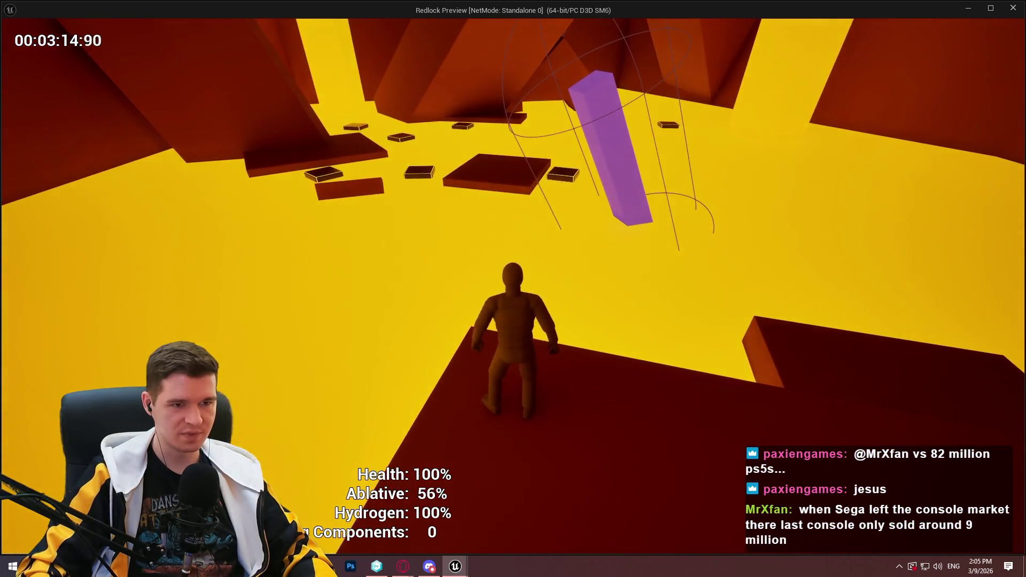
key(w)
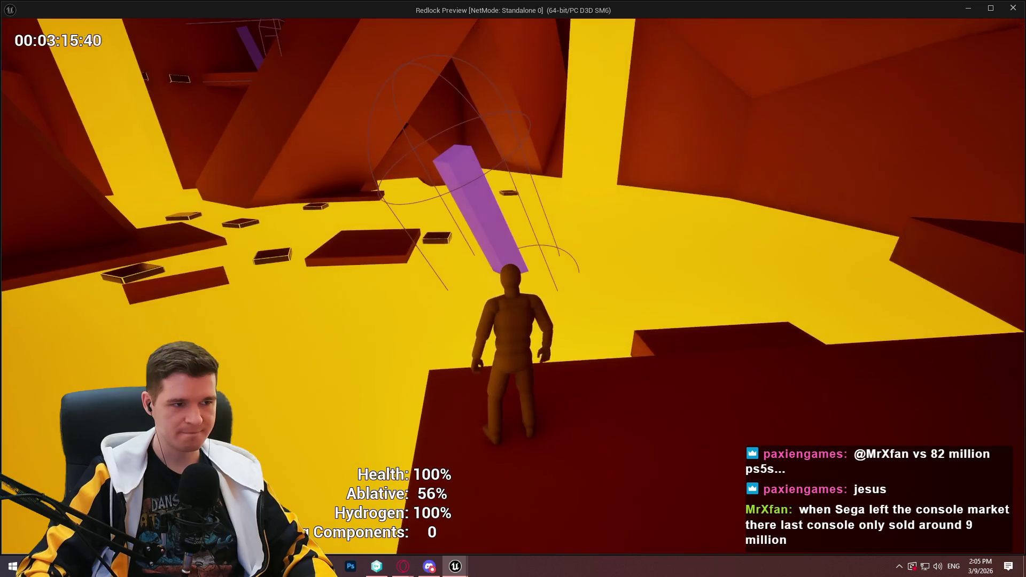
- Jump to the next platform, then leap onto the floating box platform in the open area
key(w)
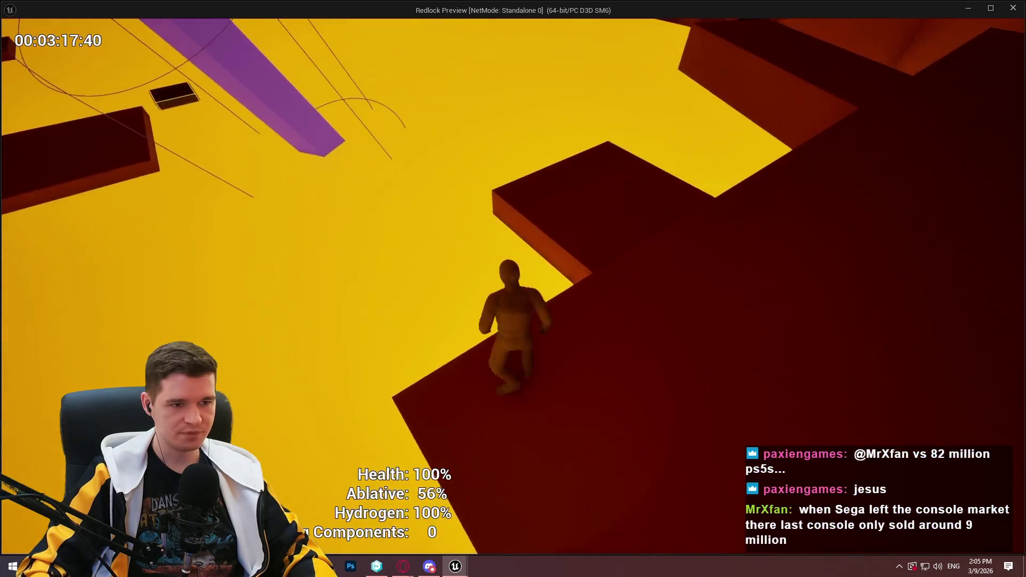
key(w)
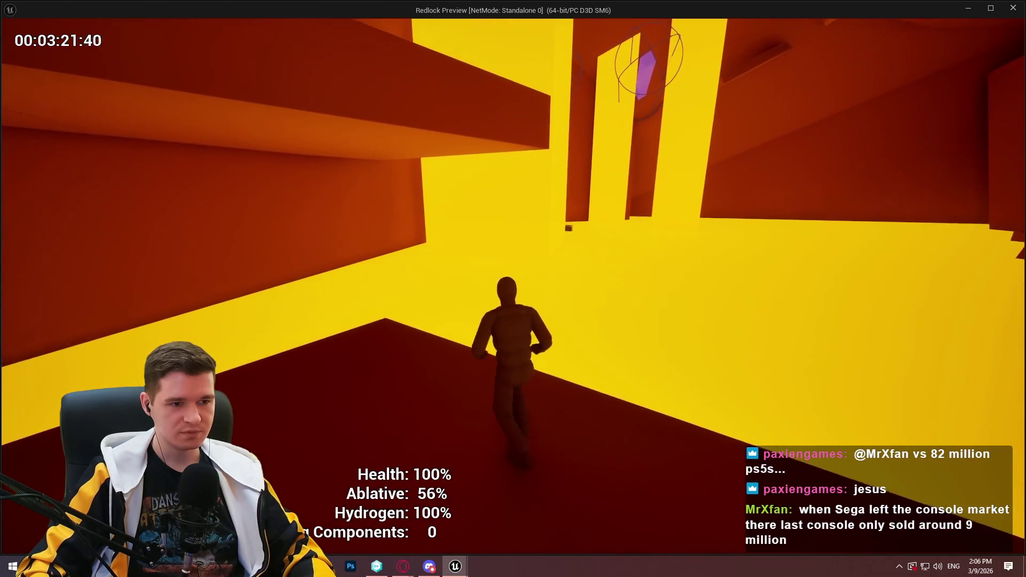
key(w)
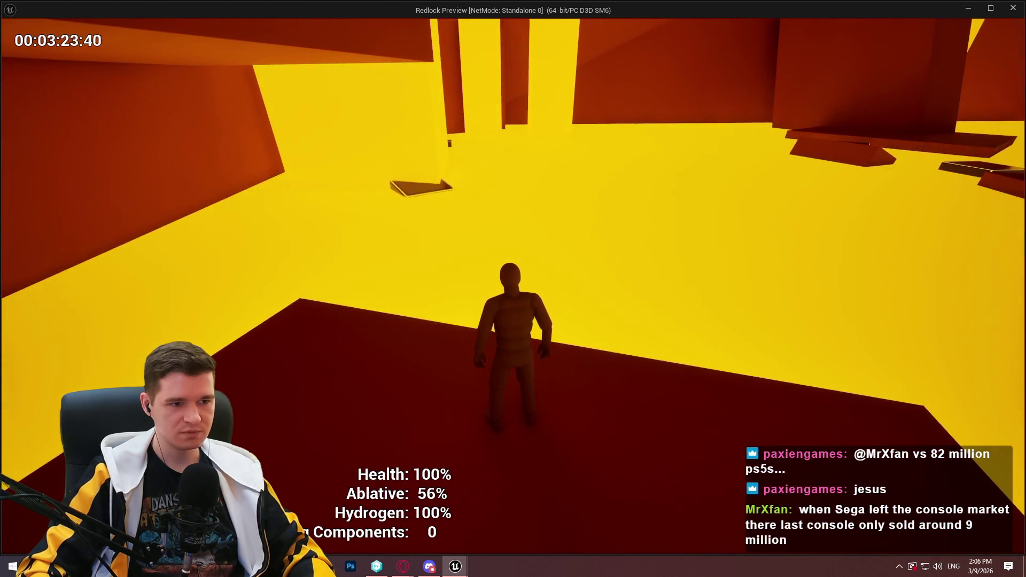
key(w)
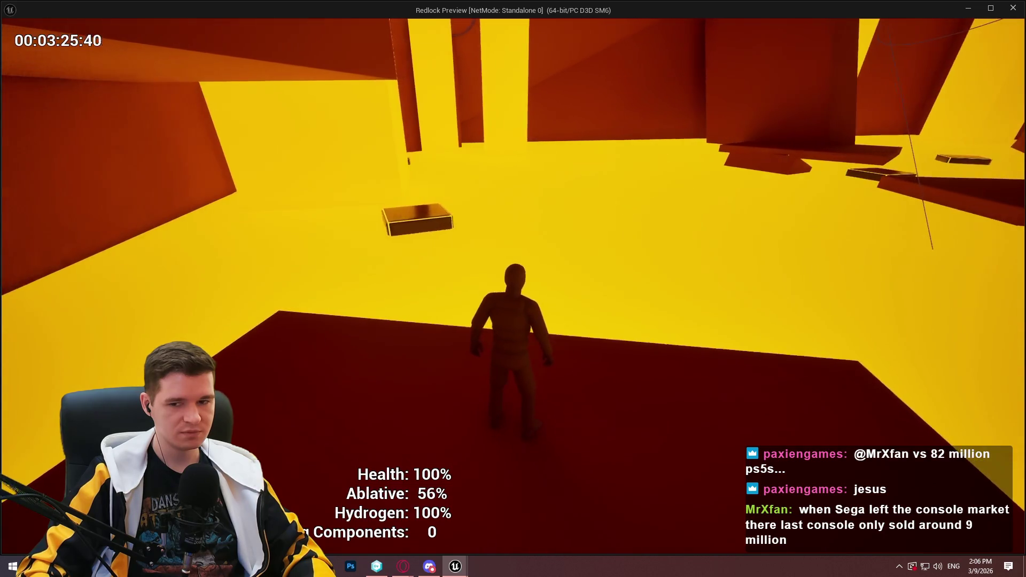
key(w)
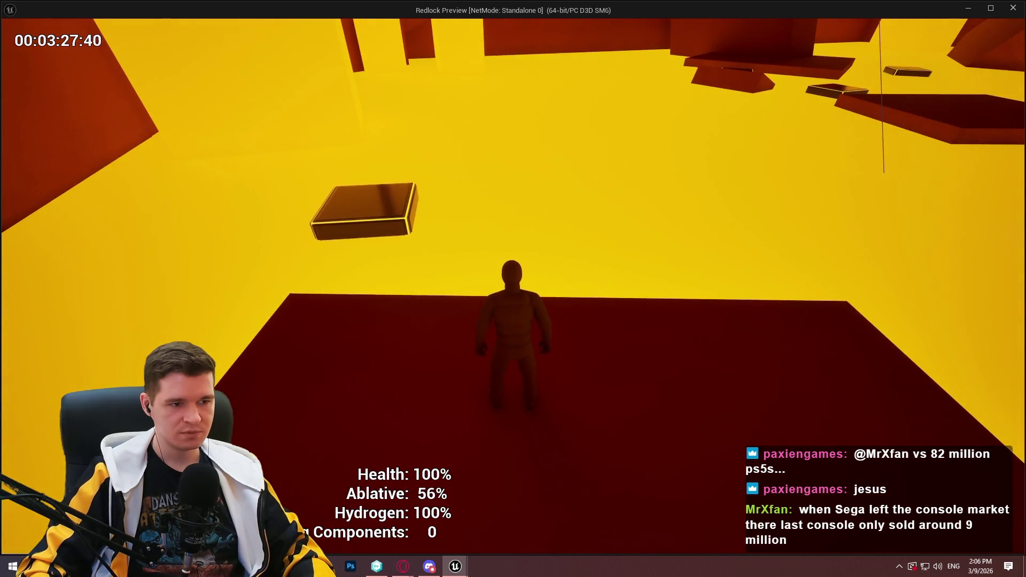
key(space)
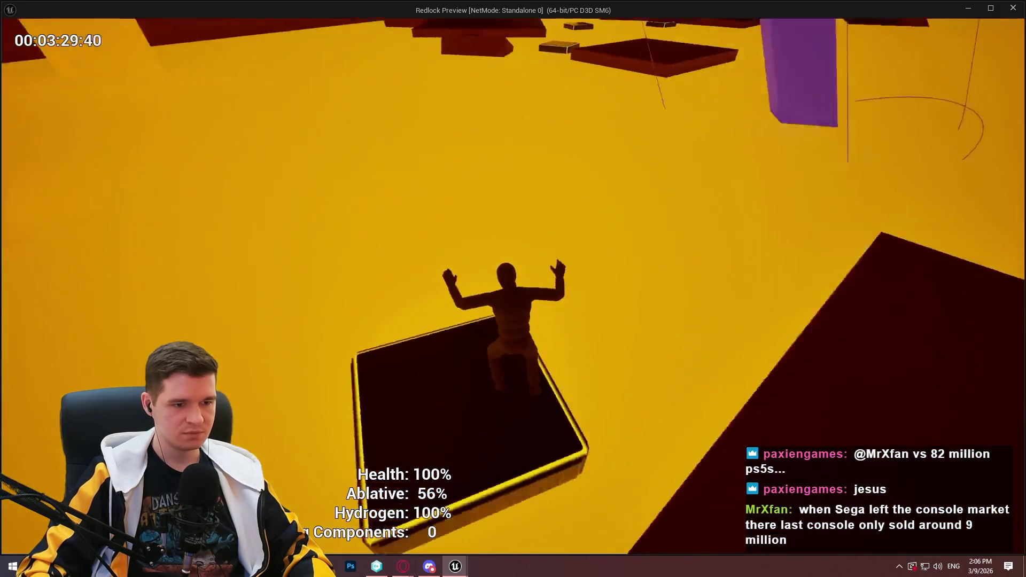
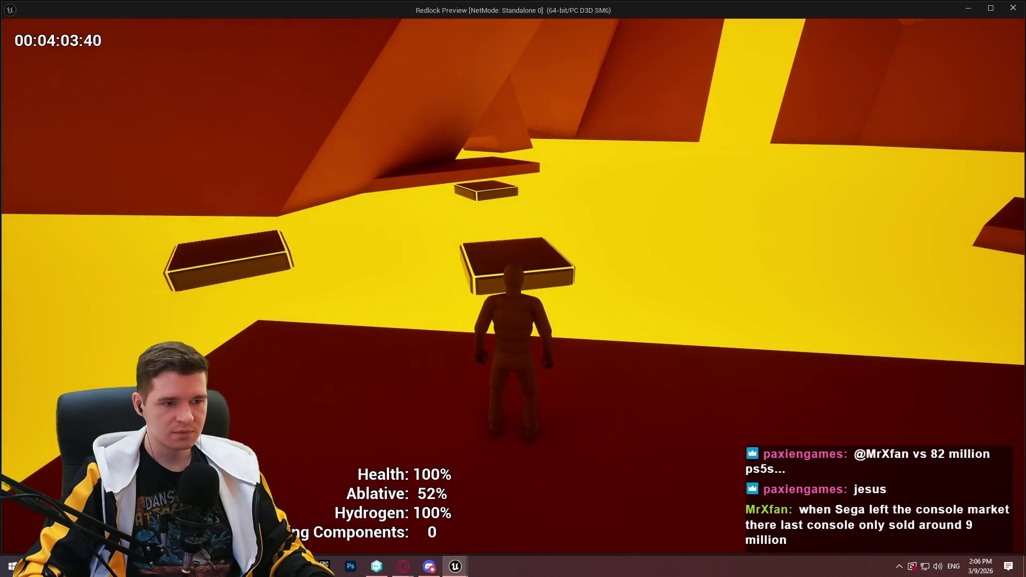
- Jump across the floating lava-lake platforms and climb out of the pit
key(space)
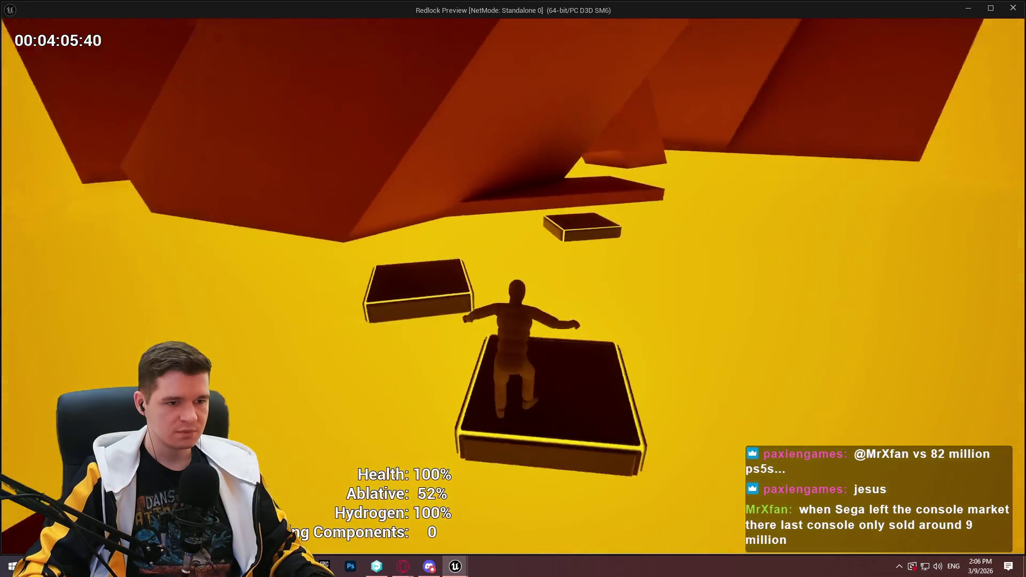
key(space)
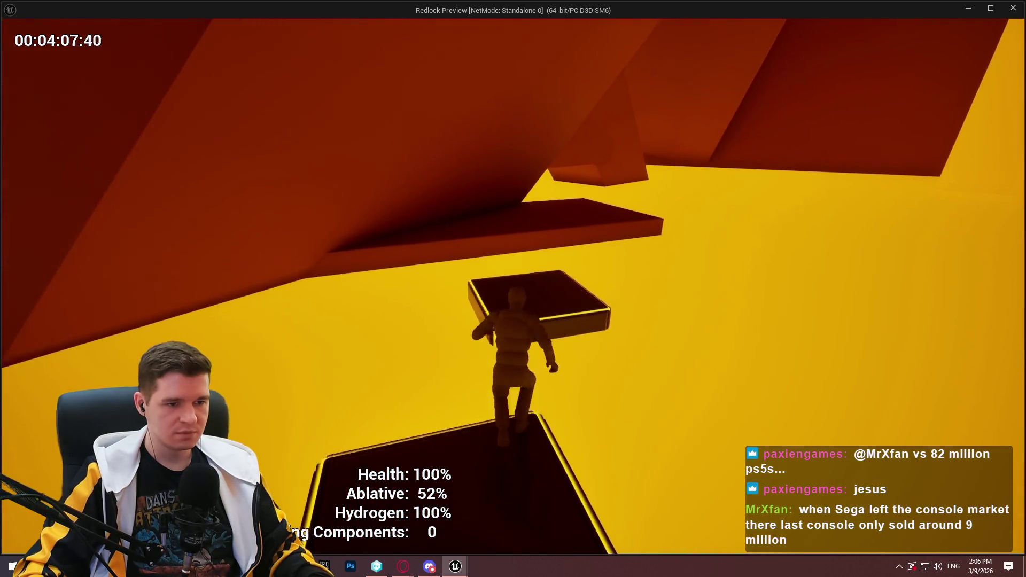
key(space)
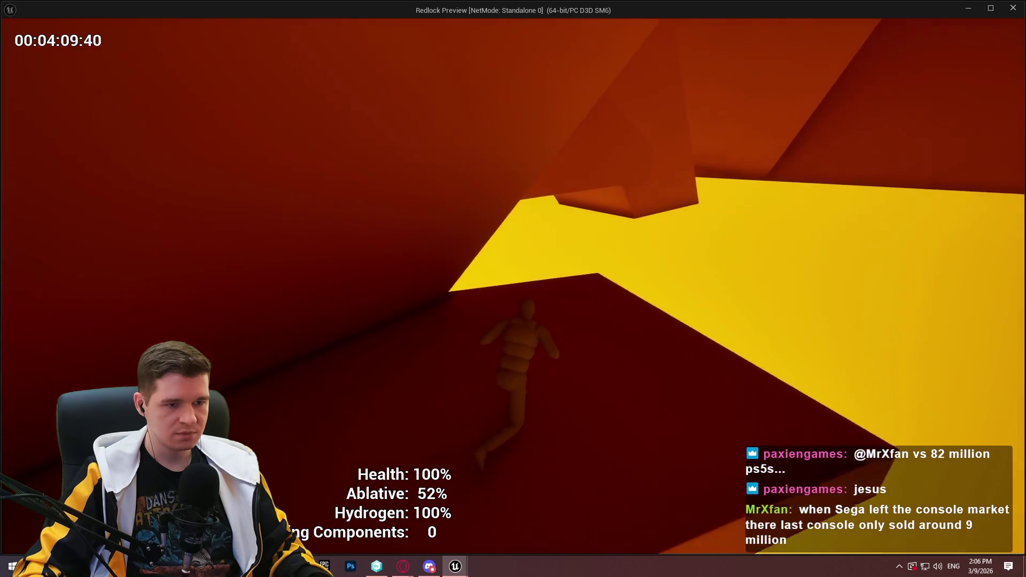
key(w)
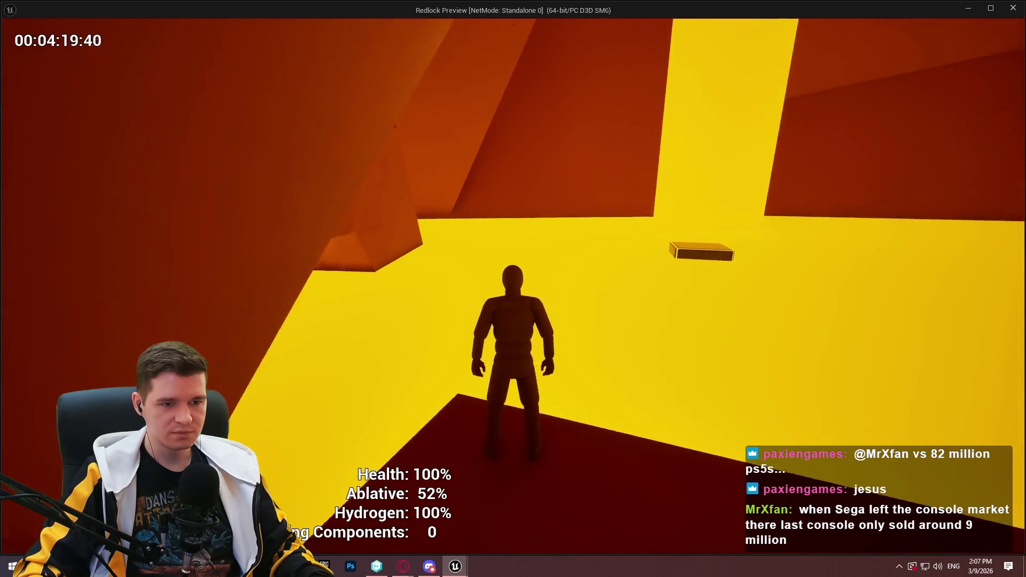
key(w)
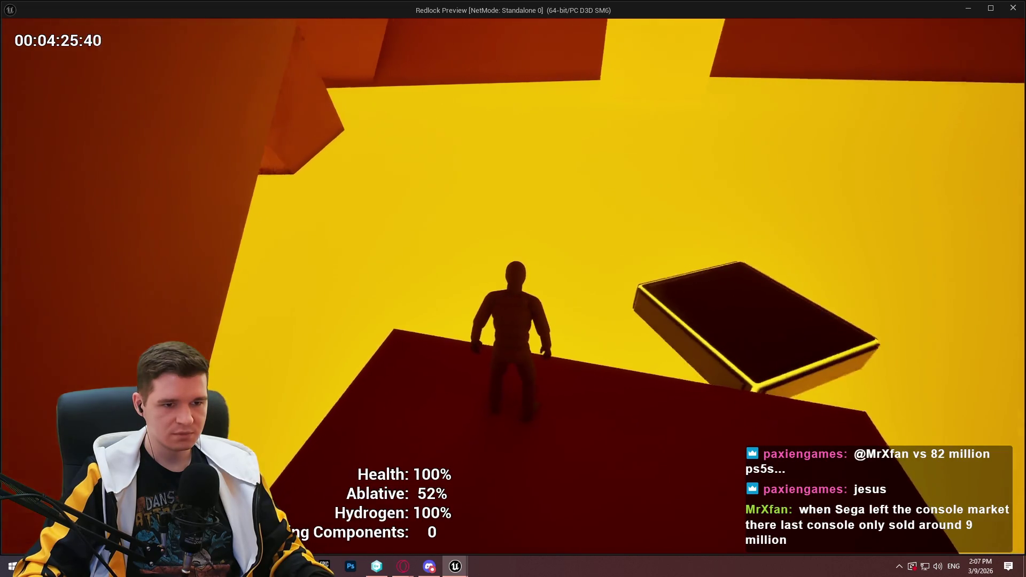
key(space)
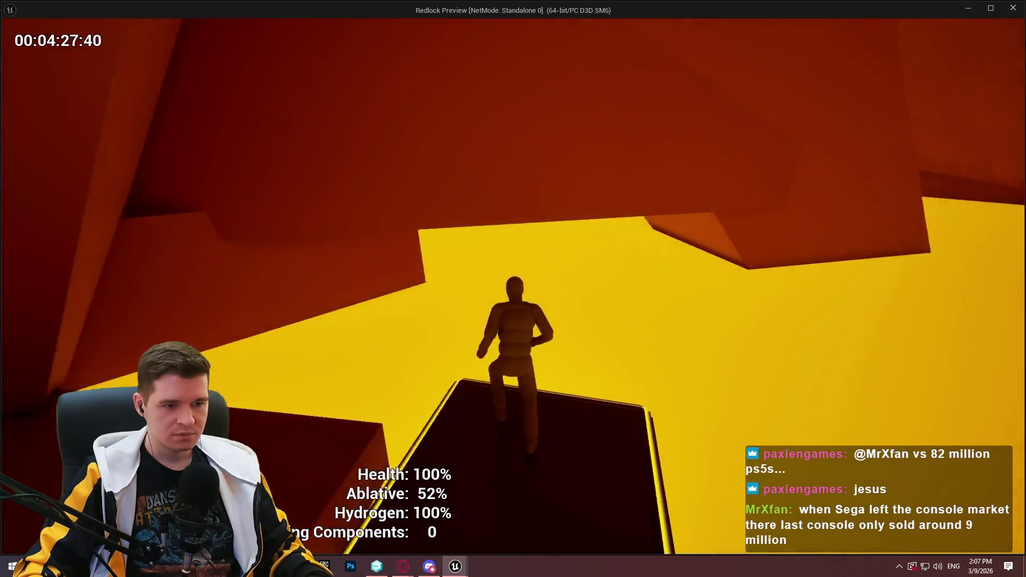
key(w)
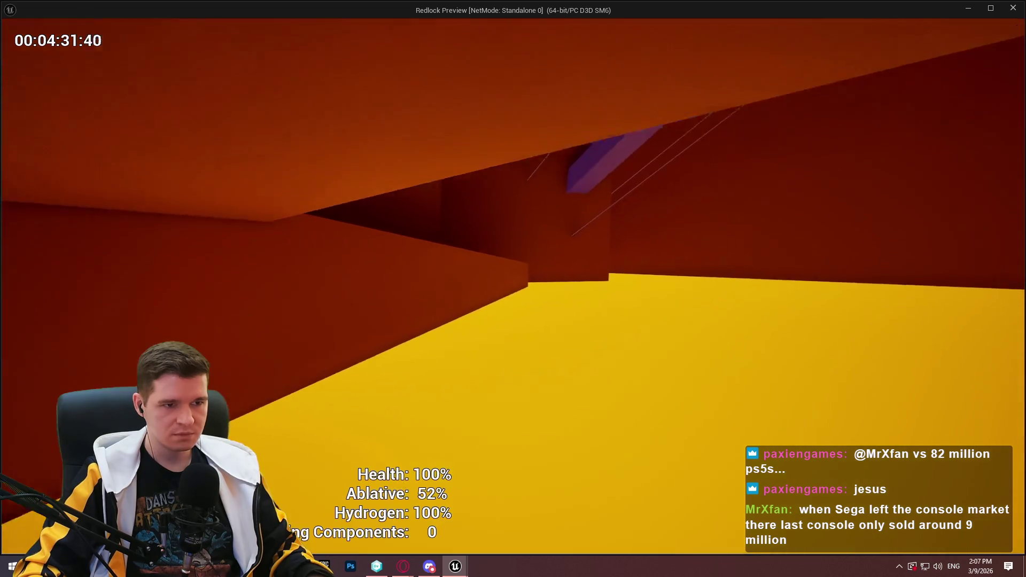
key(space)
- Climb the red wall ledge, run down the orange corridor, then end the standalone preview
key(w)
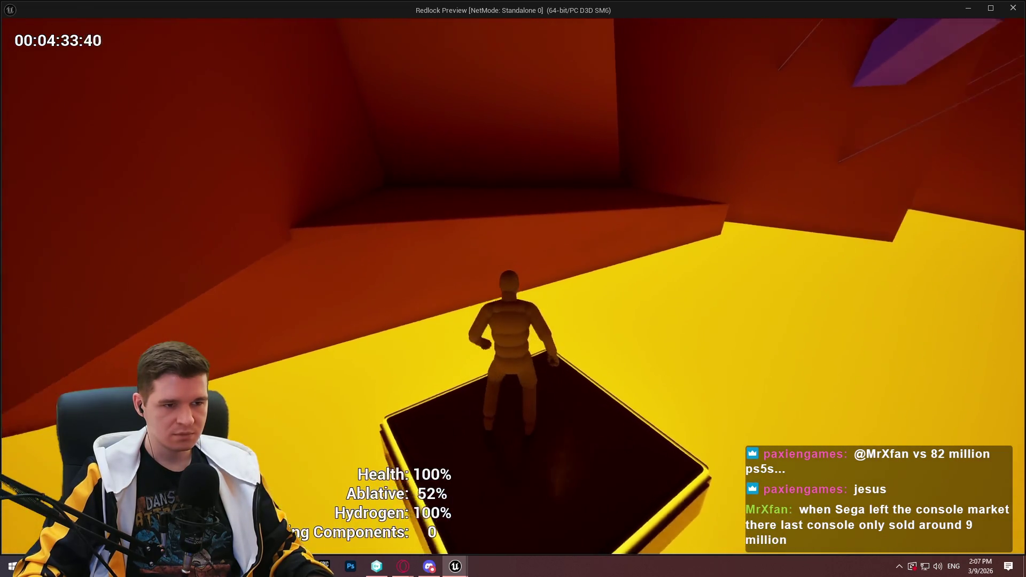
key(space)
key(w)
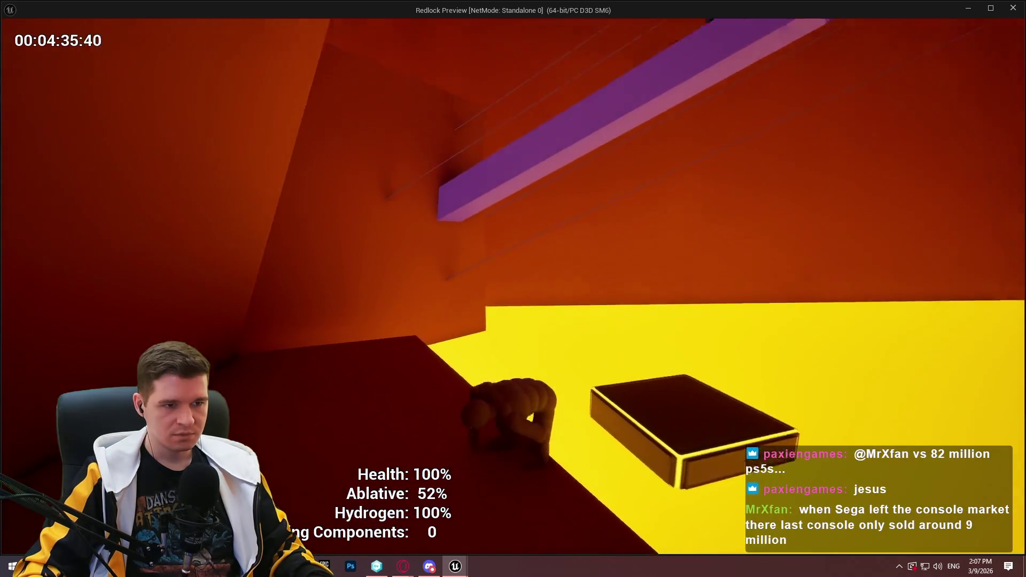
key(w)
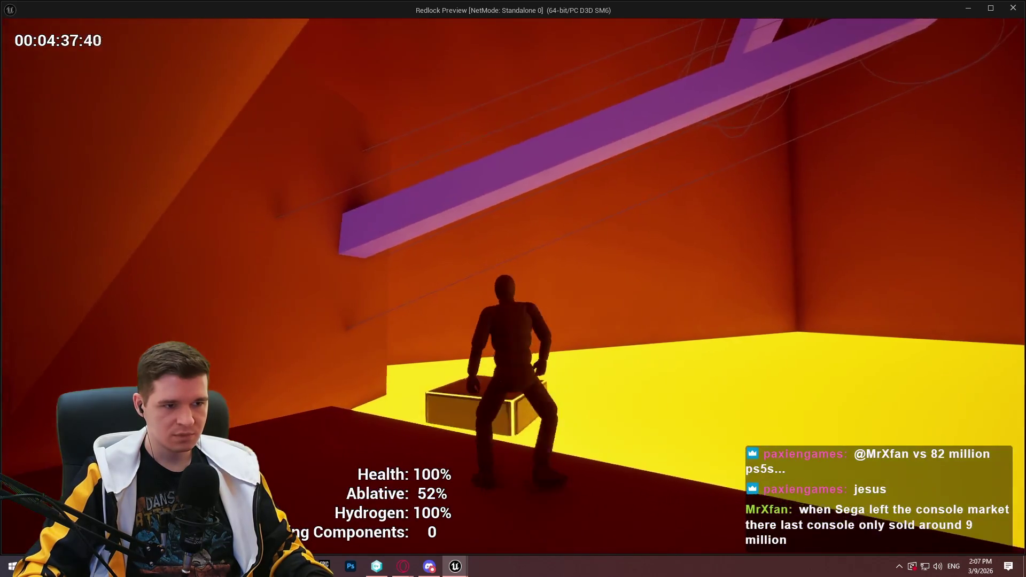
key(w)
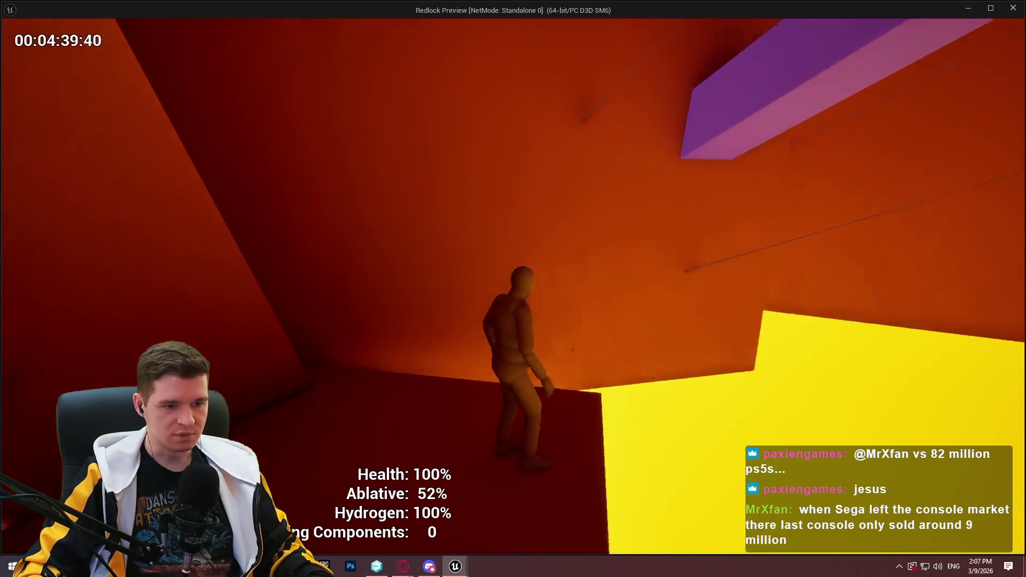
key(w)
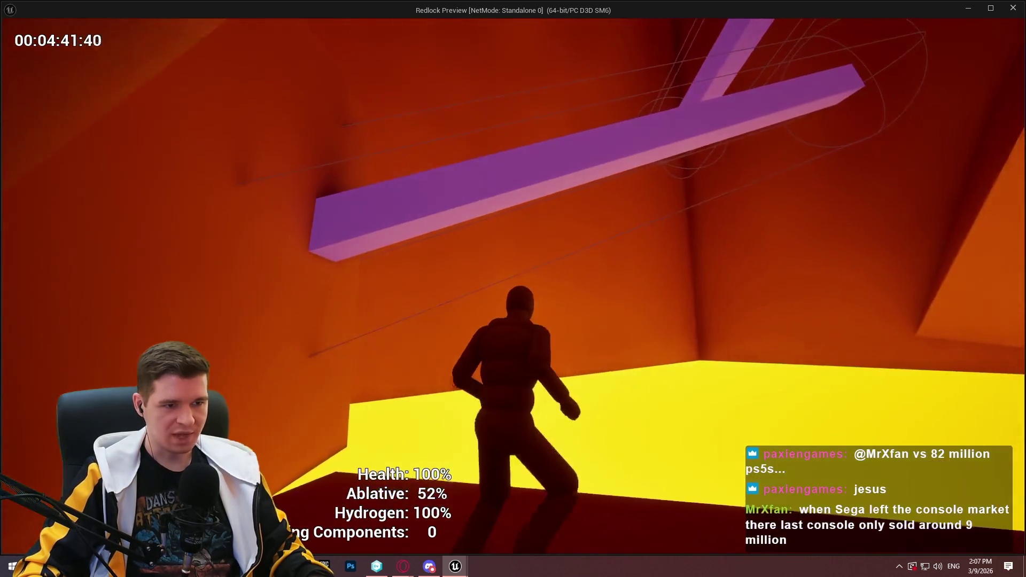
key(w)
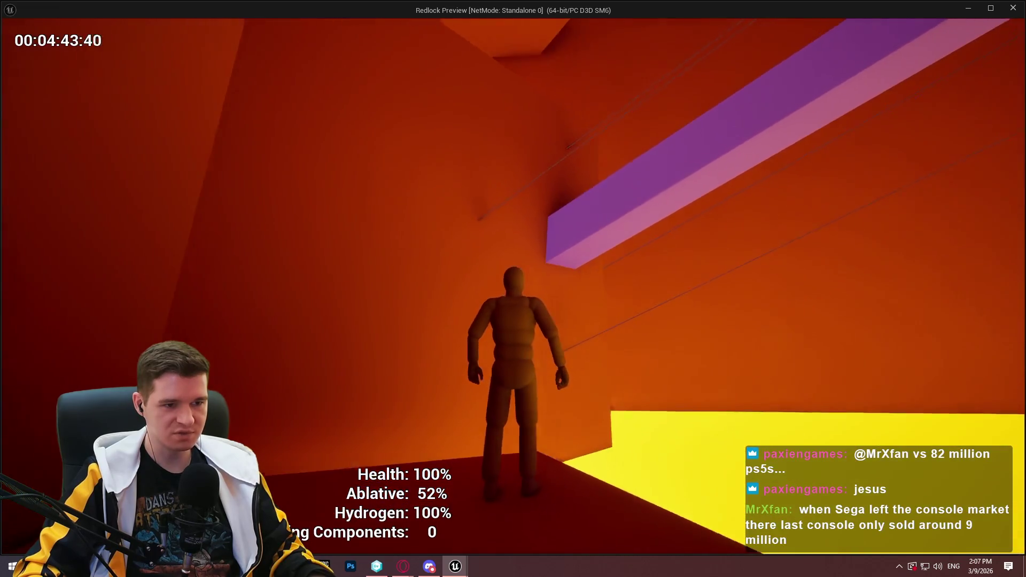
key(w)
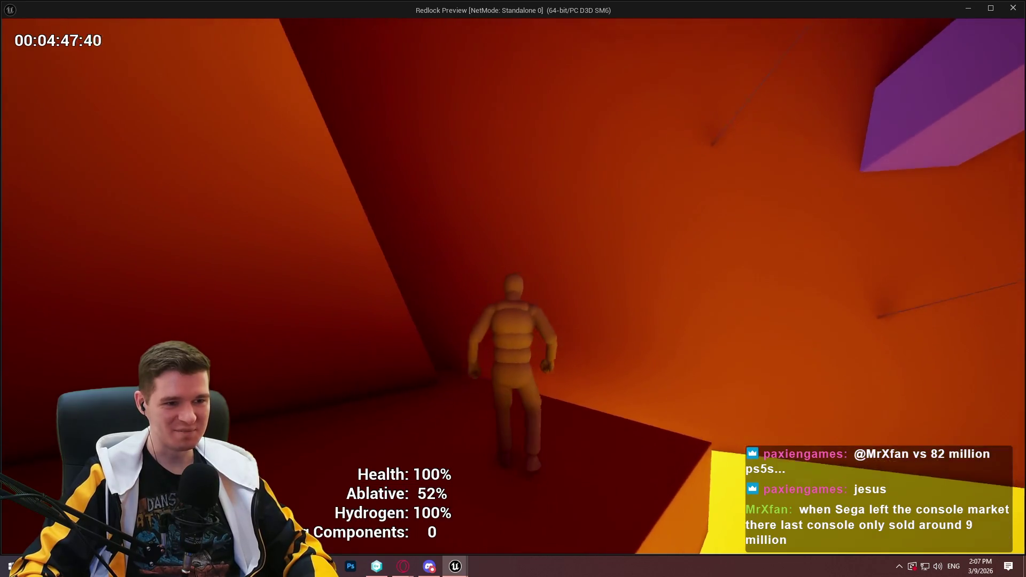
key(Escape)
mouse_move(376, 374)
mouse_down()
mouse_move(470, 301)
mouse_move(365, 264)
mouse_move(350, 276)
mouse_up()
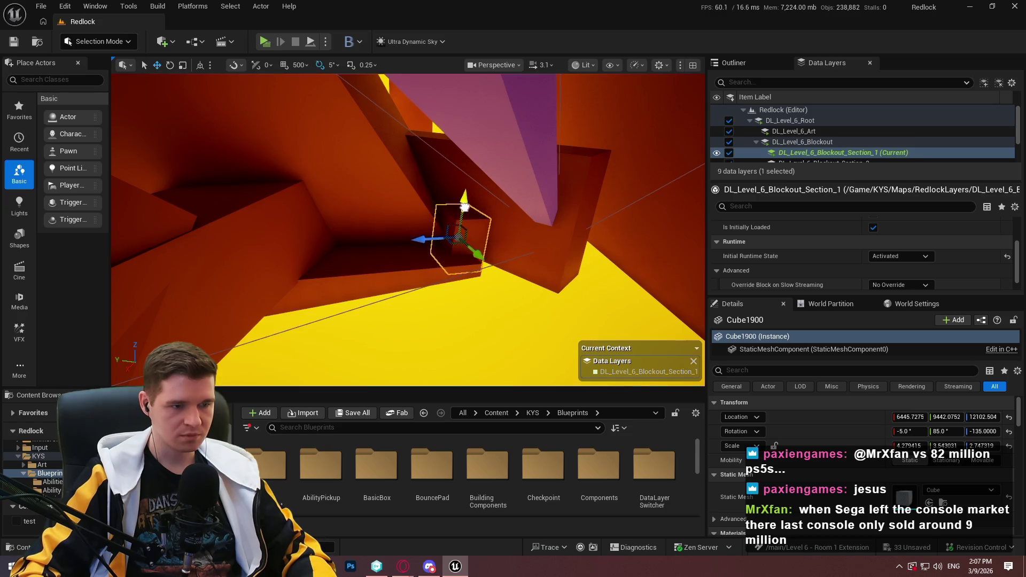
- Play From Here at Cube1890 in the orange shaft and dismiss the Redlock welcome message
key(w)
right_click(426, 360)
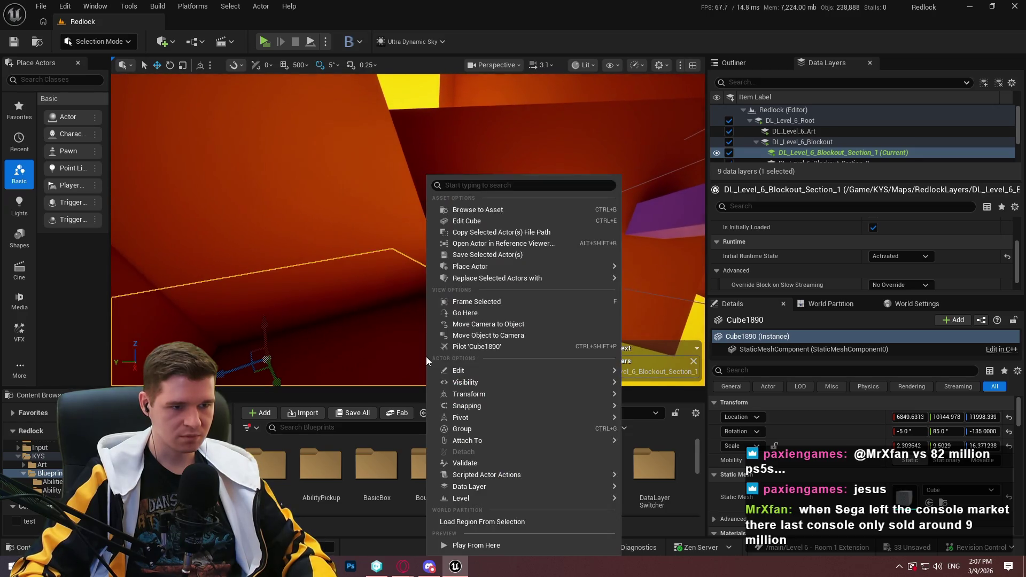
click(496, 543)
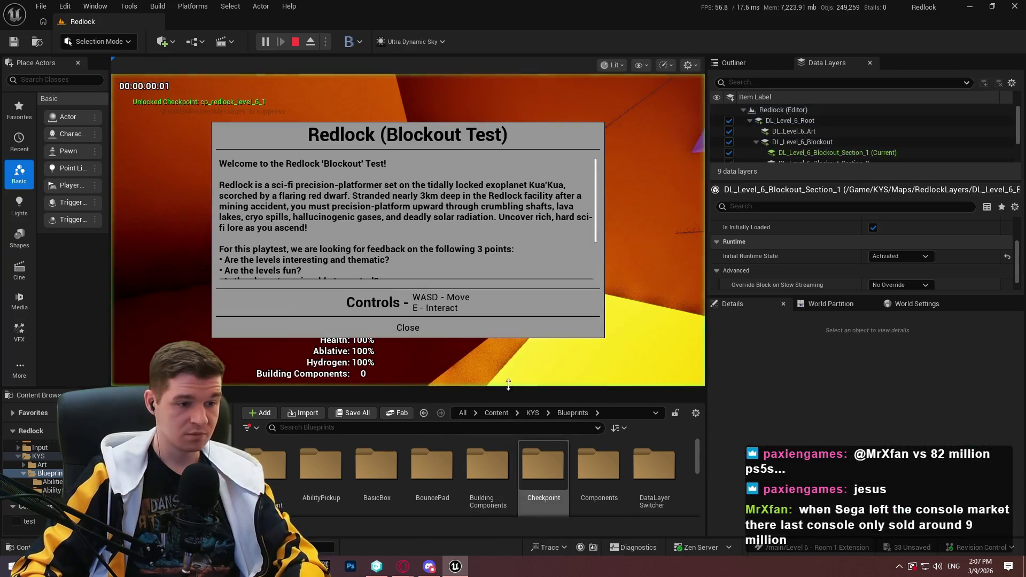
click(407, 328)
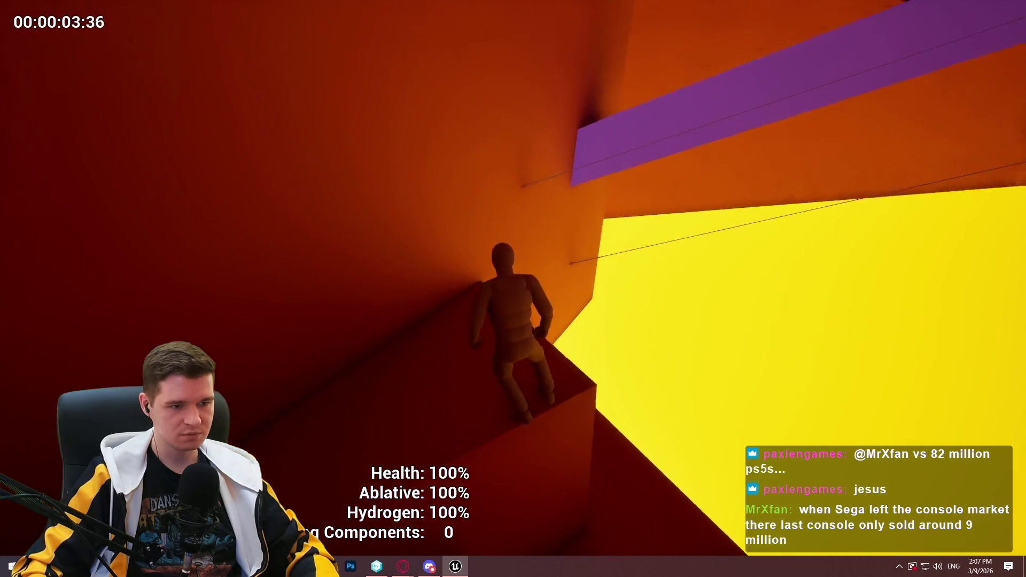
- Run the purple beams, drop to the dark platform and reach the glowing stair blocks
key(space)
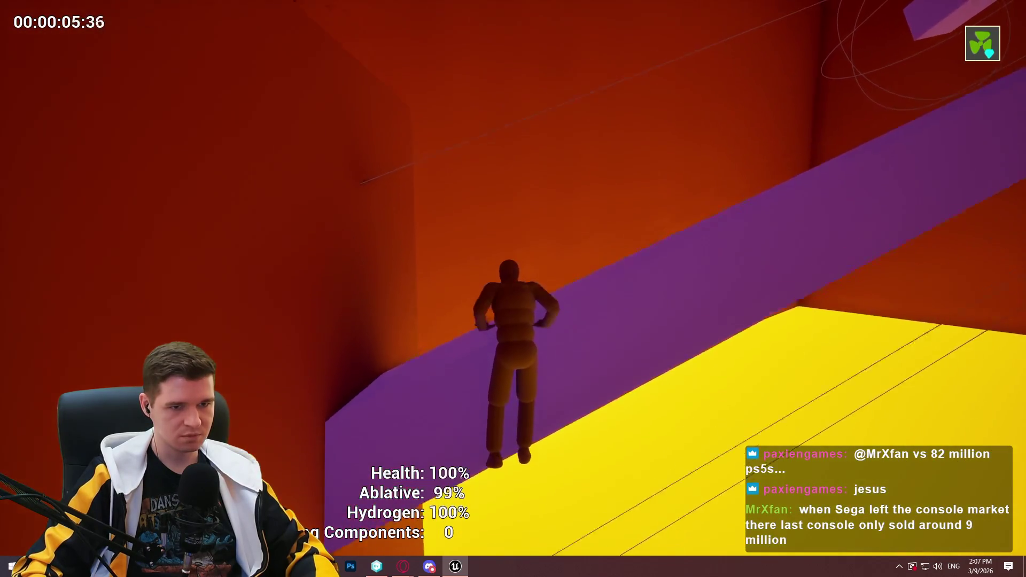
key(w)
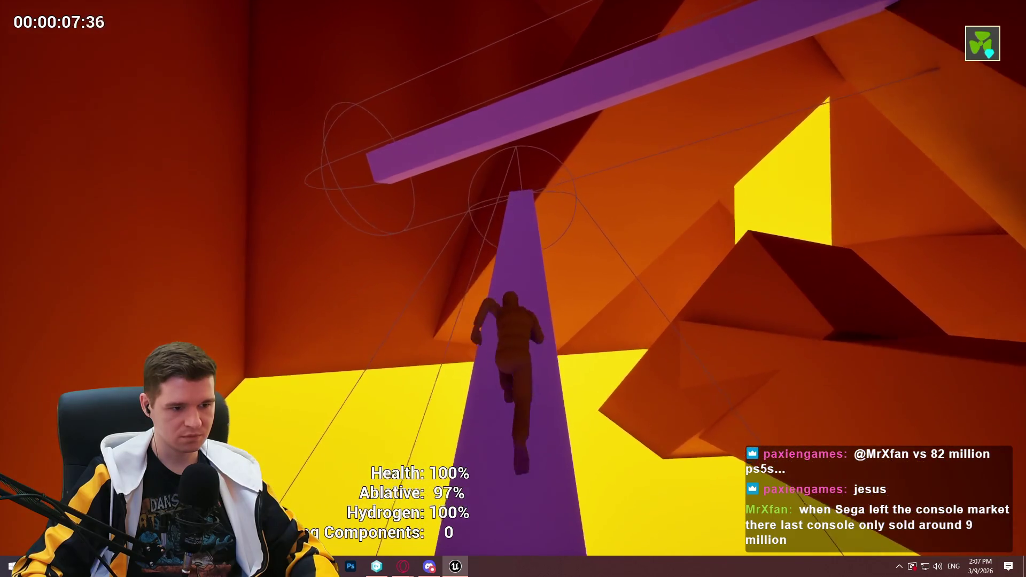
key(w)
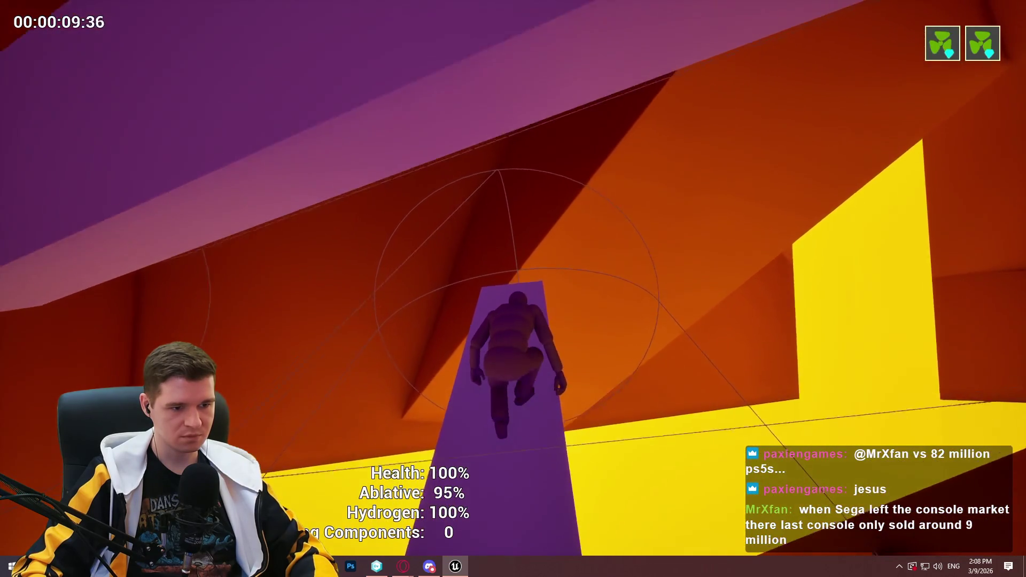
key(w)
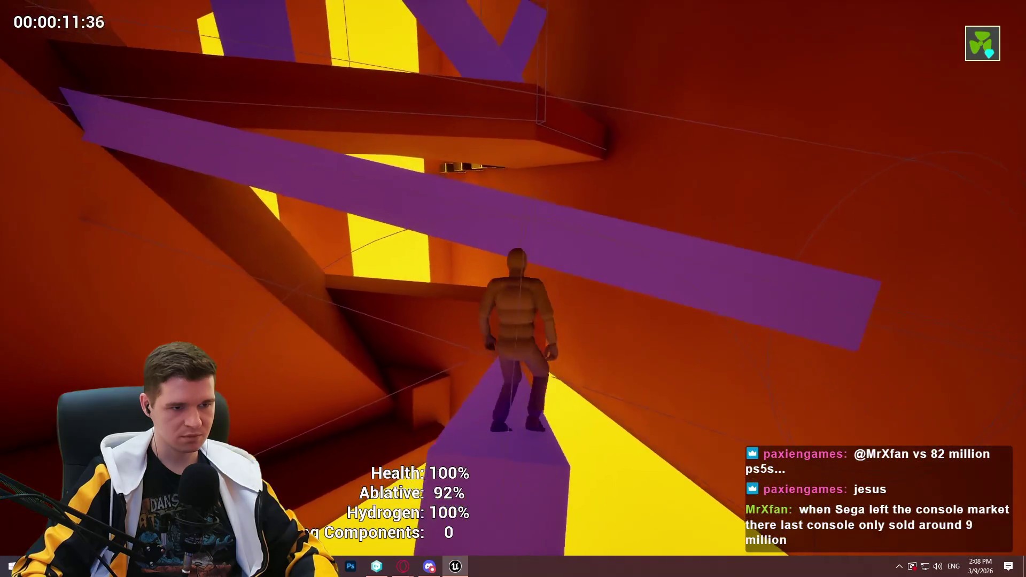
key(w)
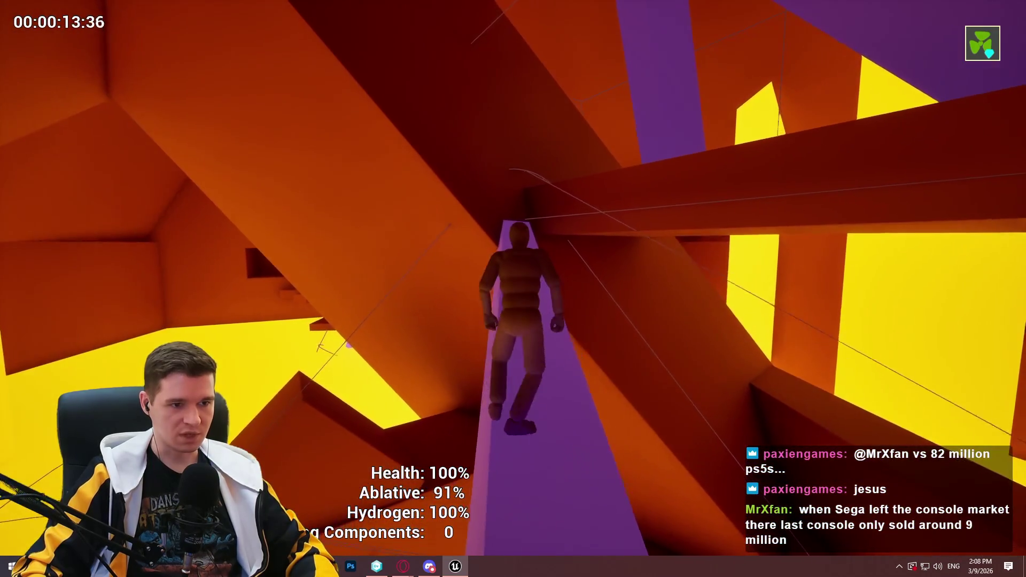
key(w)
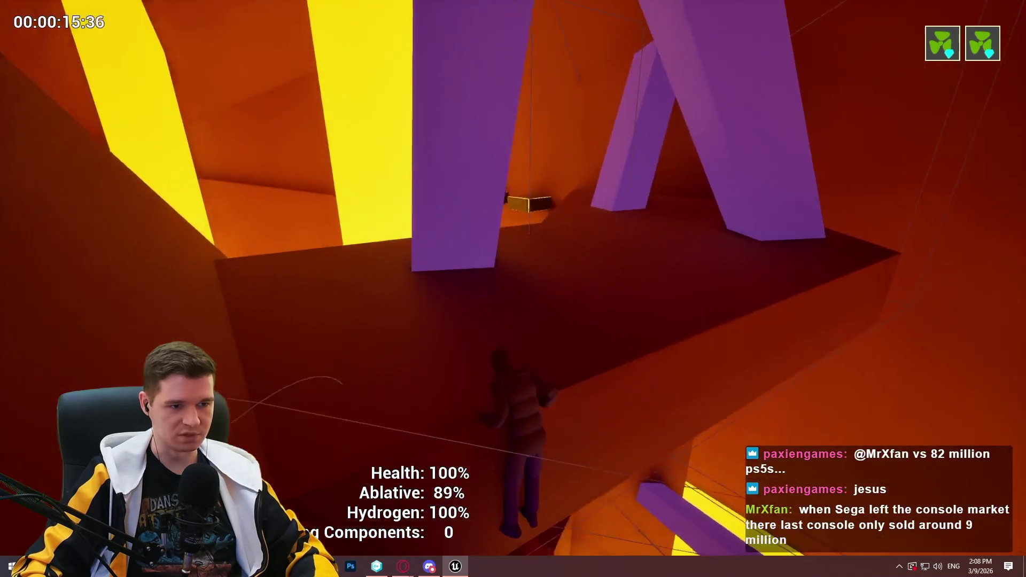
key(w)
key(w)
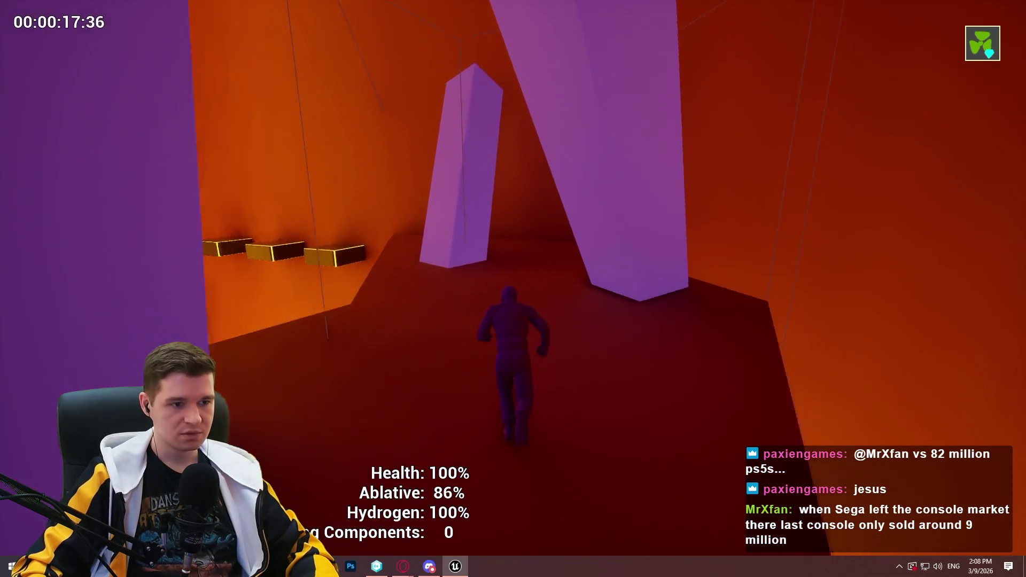
key(w)
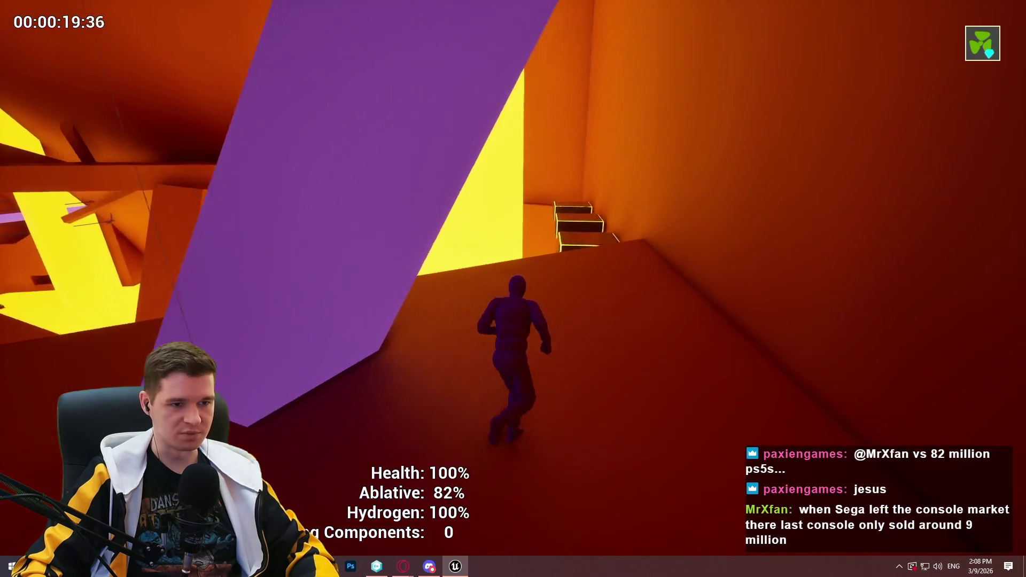
- Climb the glowing blocks, ledge and slope, then scale the wall onto the glowing boxes
key(w)
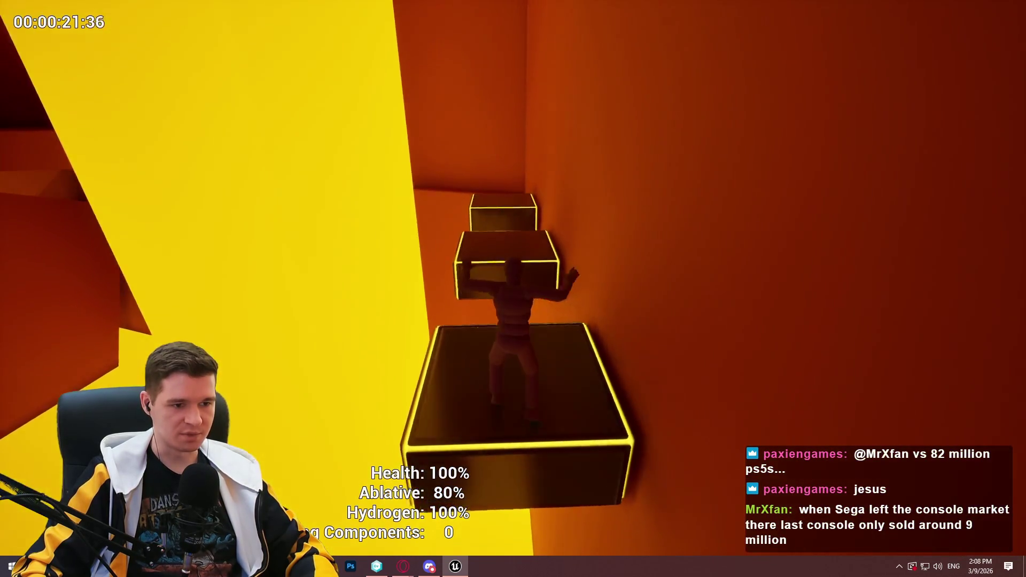
key(w)
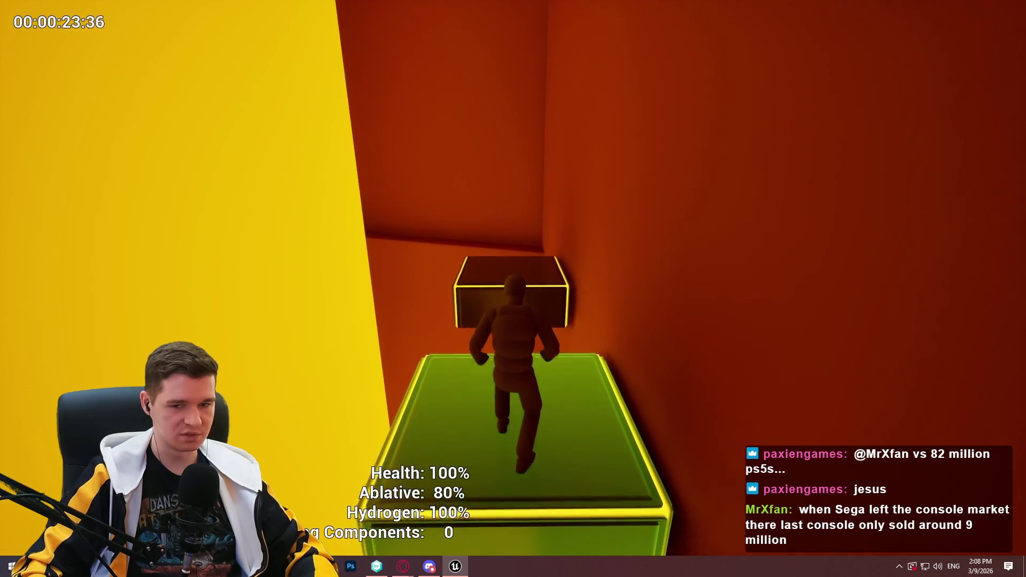
key(w)
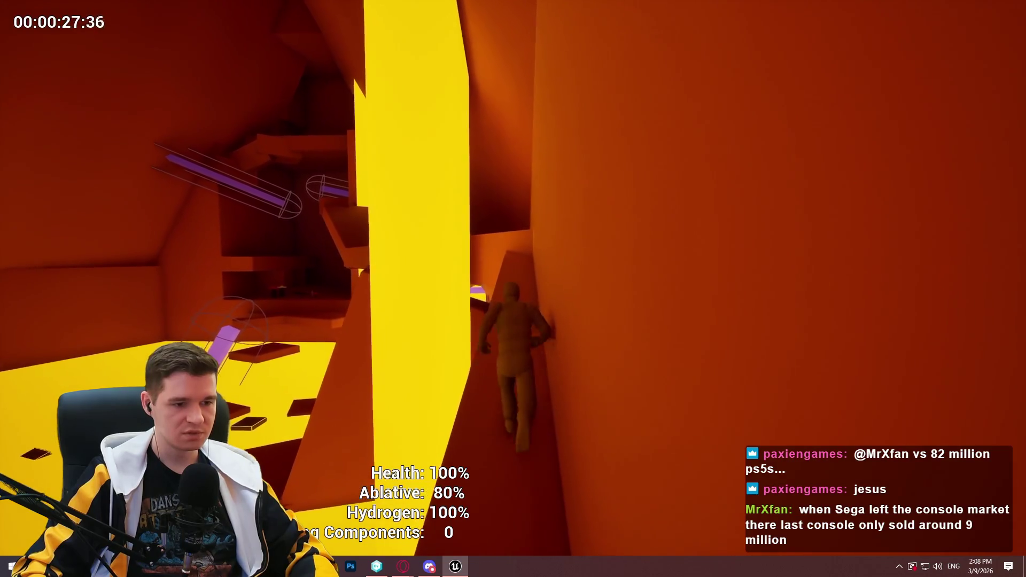
key(w)
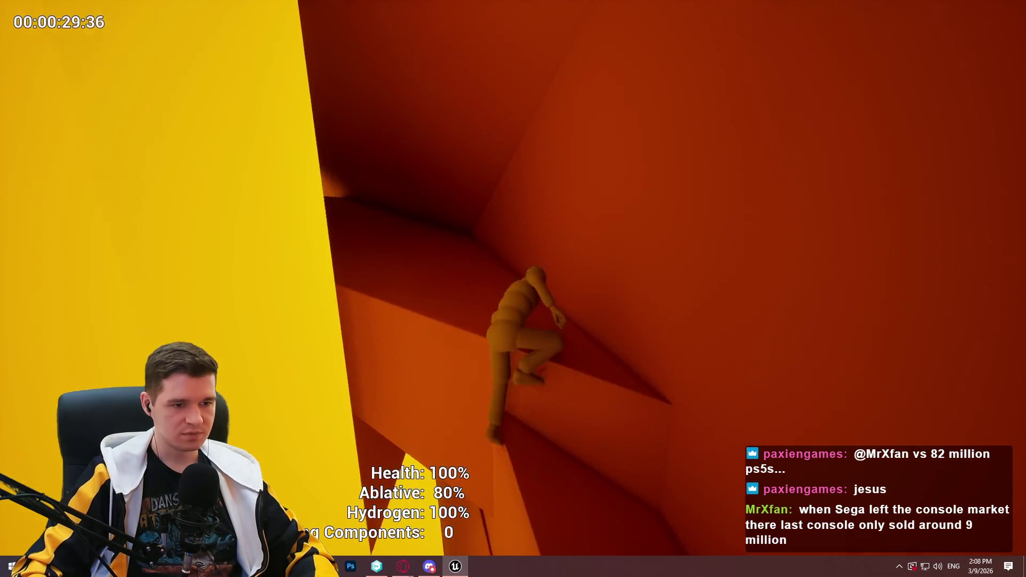
key(w)
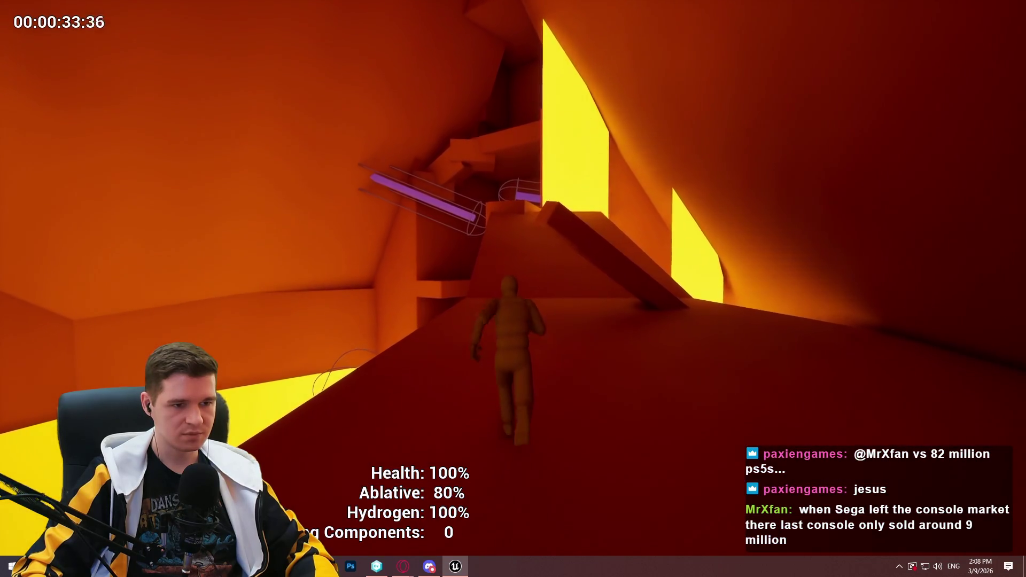
key(w)
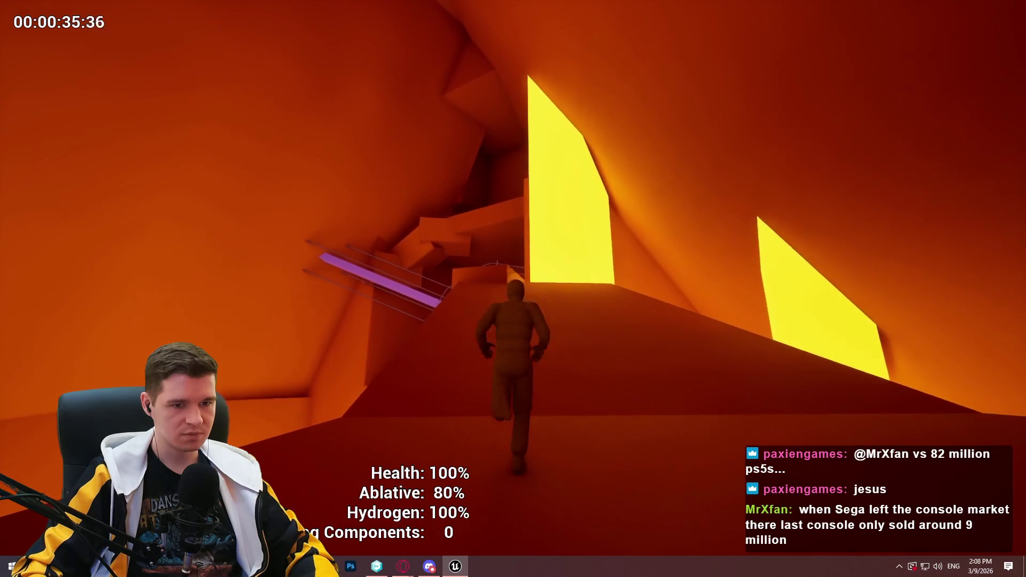
key(w)
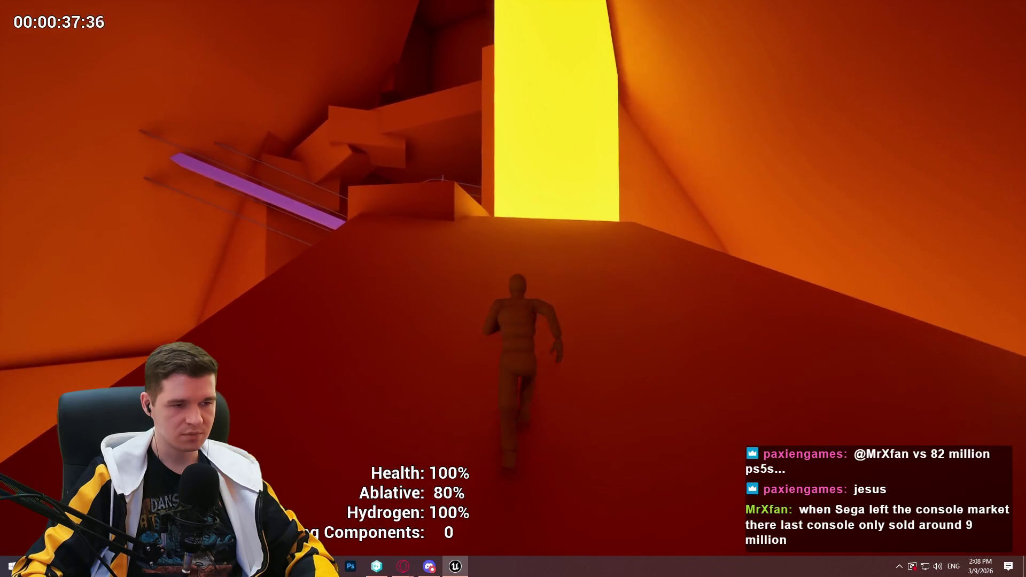
key(w)
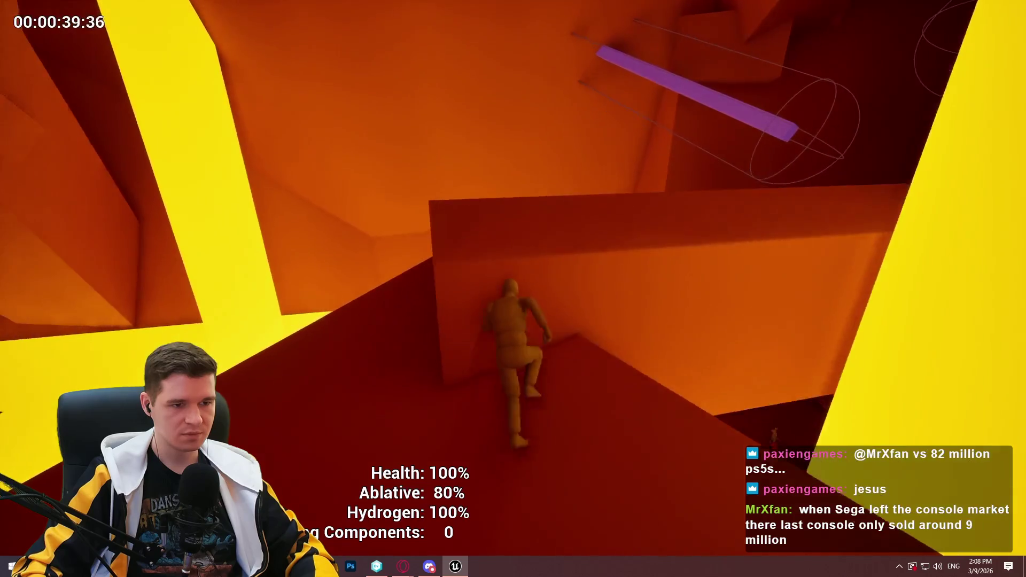
key(w)
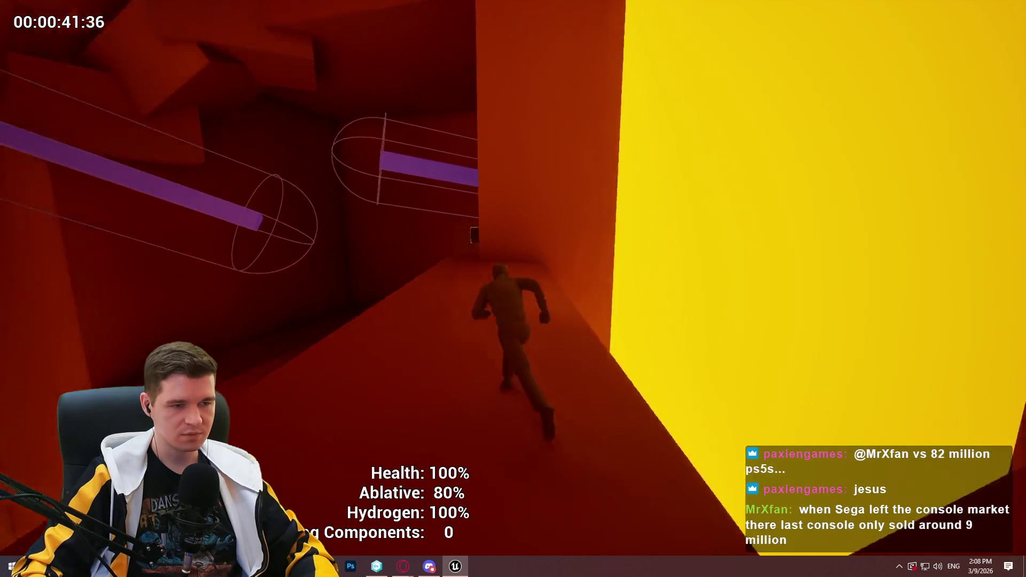
key(w)
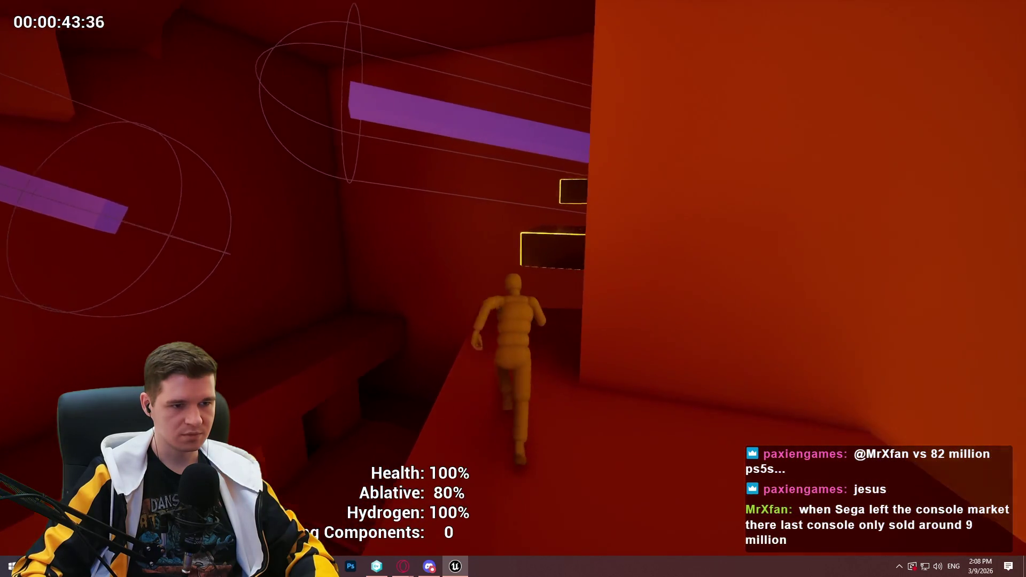
key(w)
key(w)
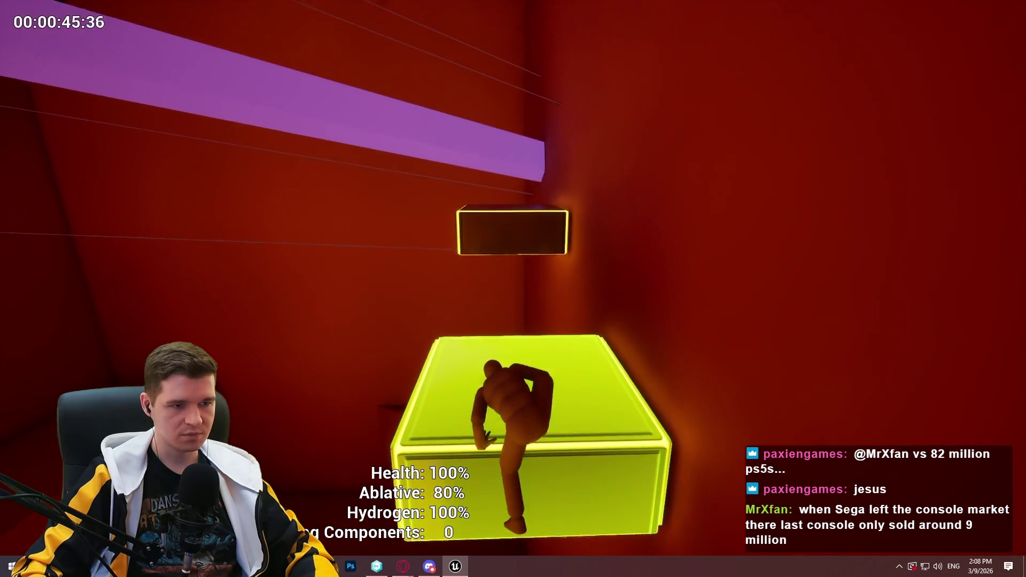
key(w)
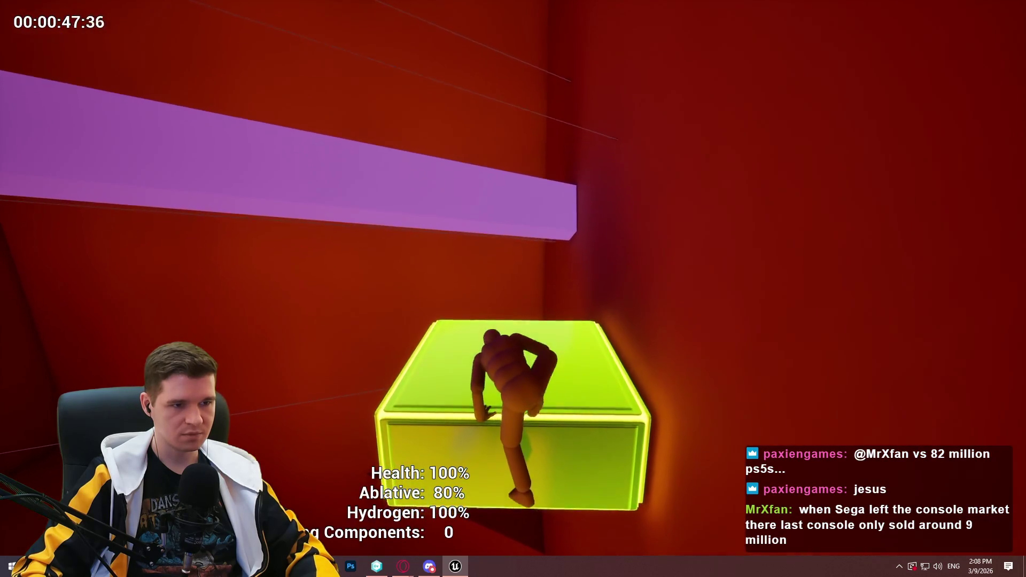
- Leap to the purple beam, climb the wall, drop through the shaft onto the doorway's glowing box
key(space)
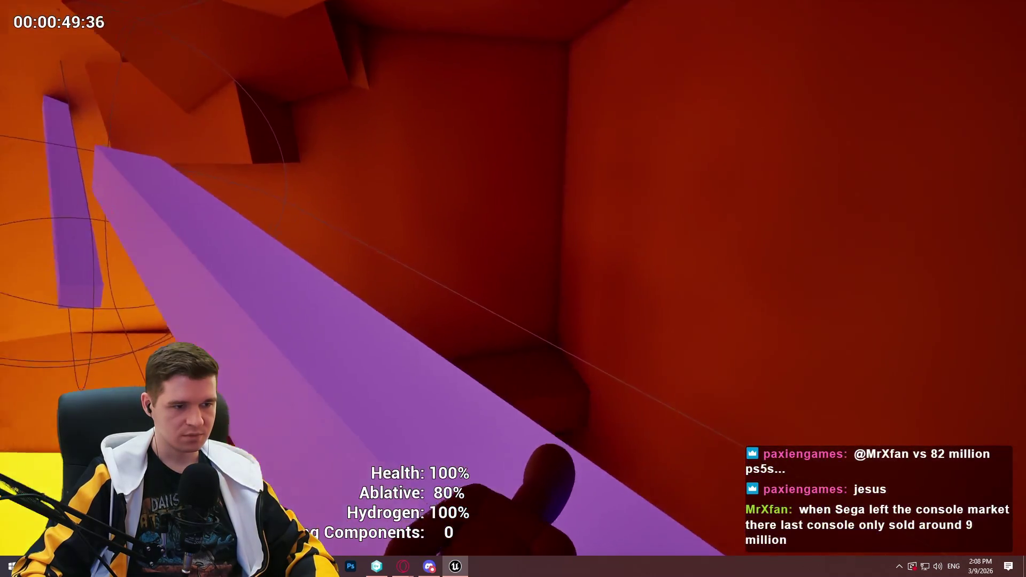
key(w)
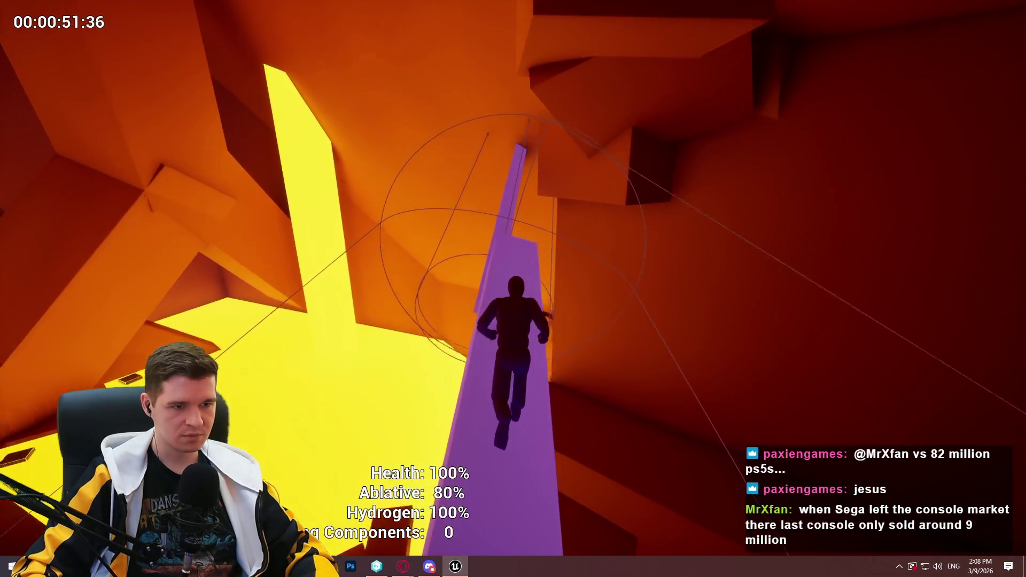
key(space)
key(w)
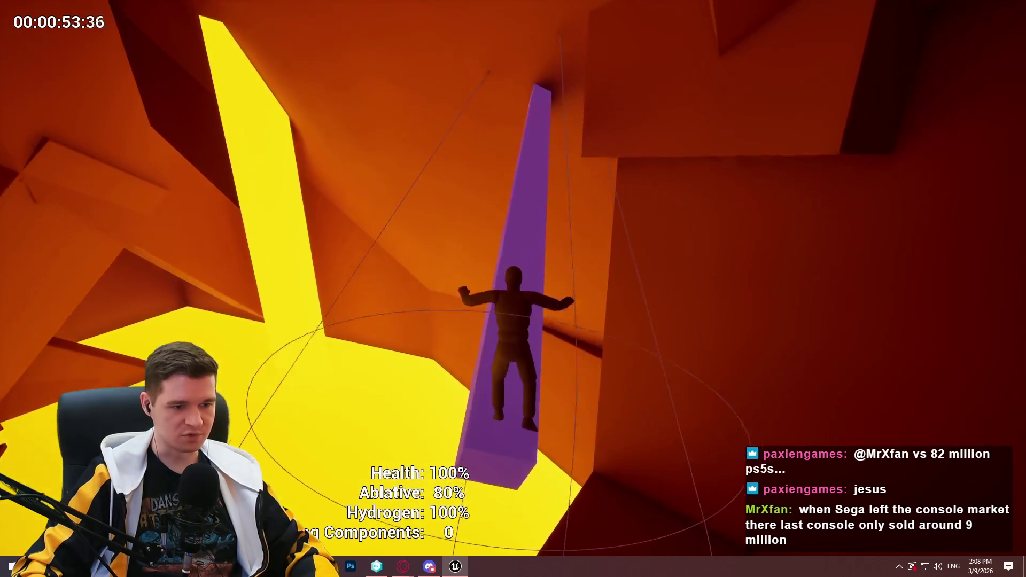
key(w)
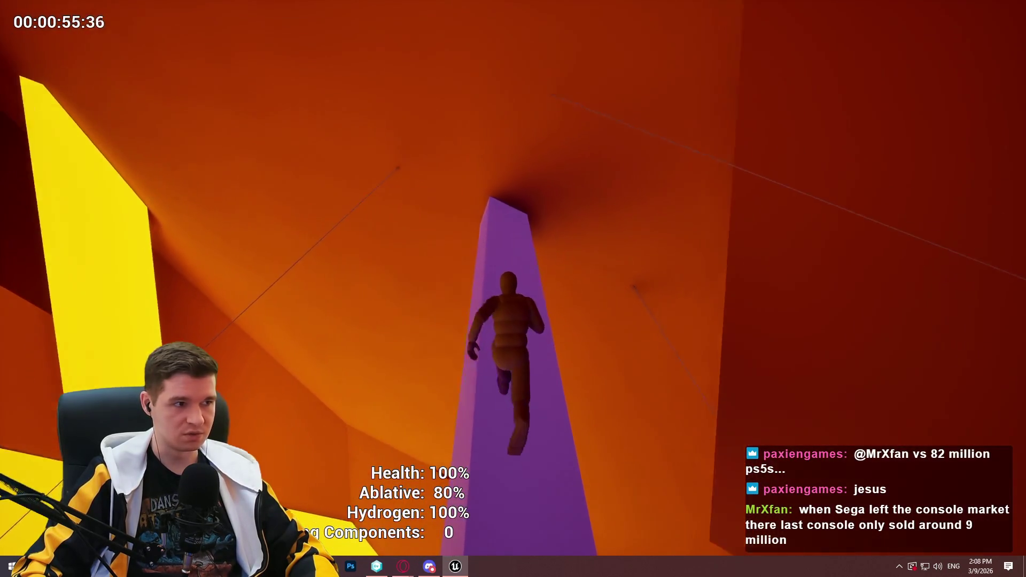
key(space)
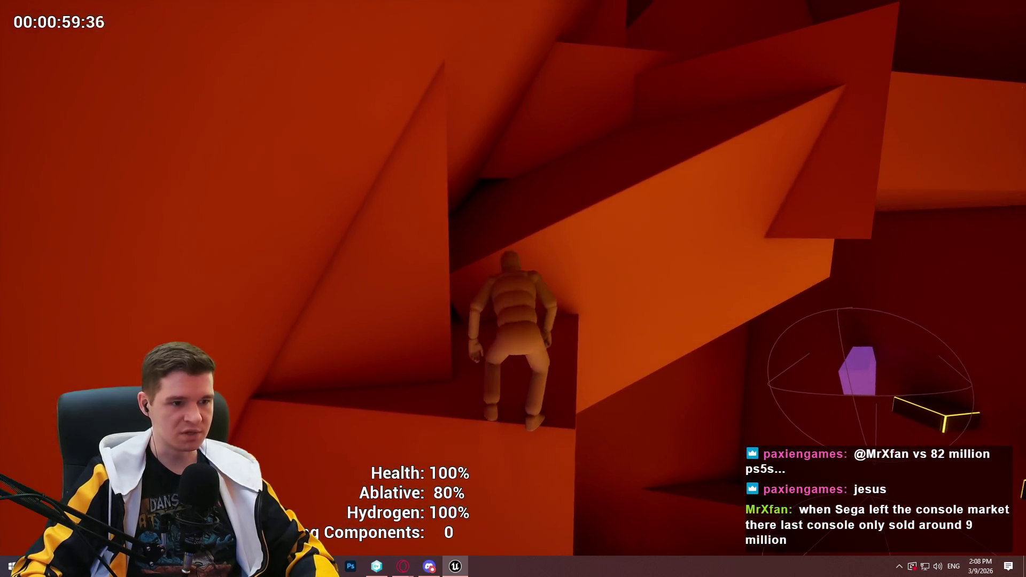
key(w)
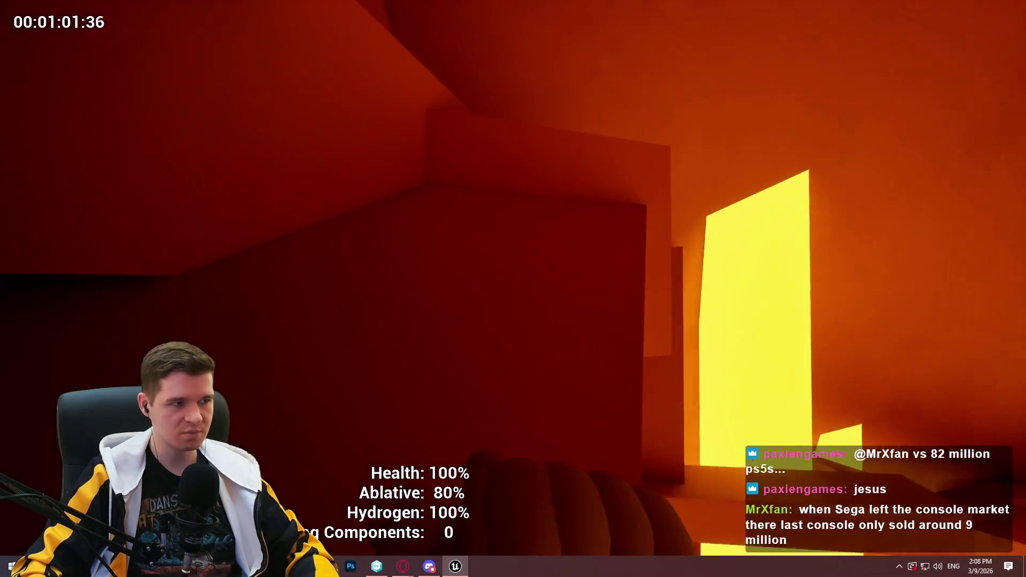
key(w)
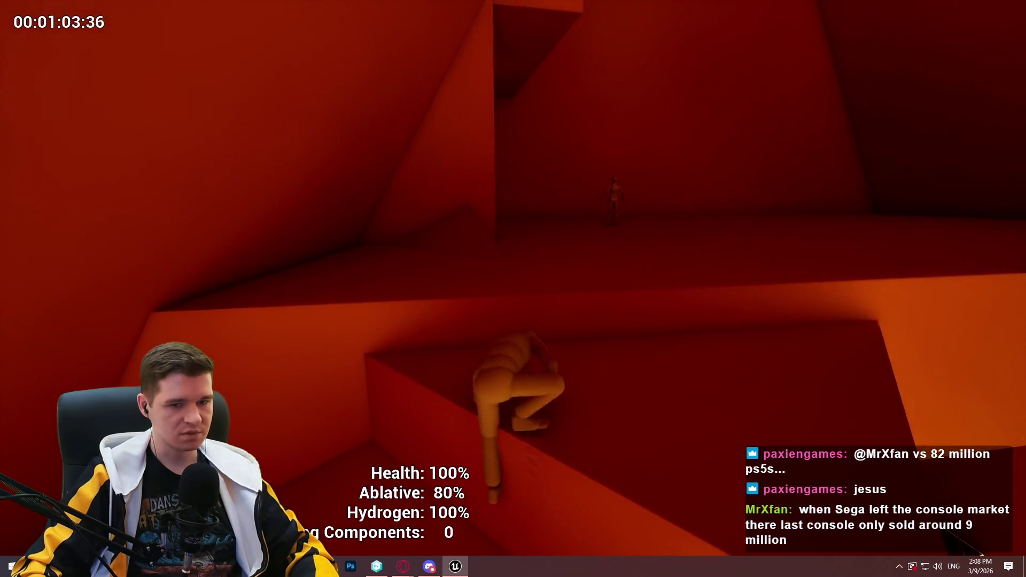
key(w)
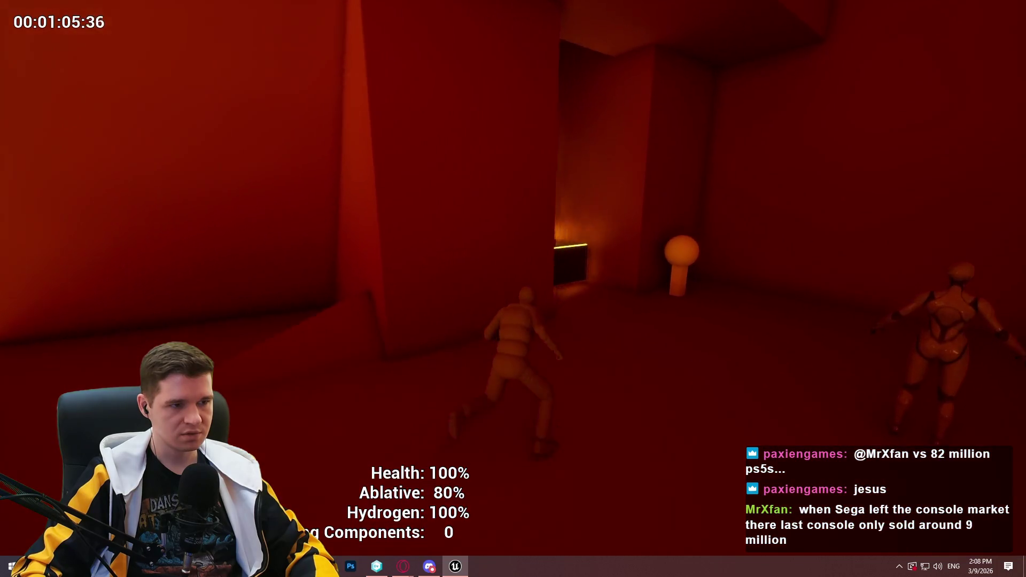
key(w)
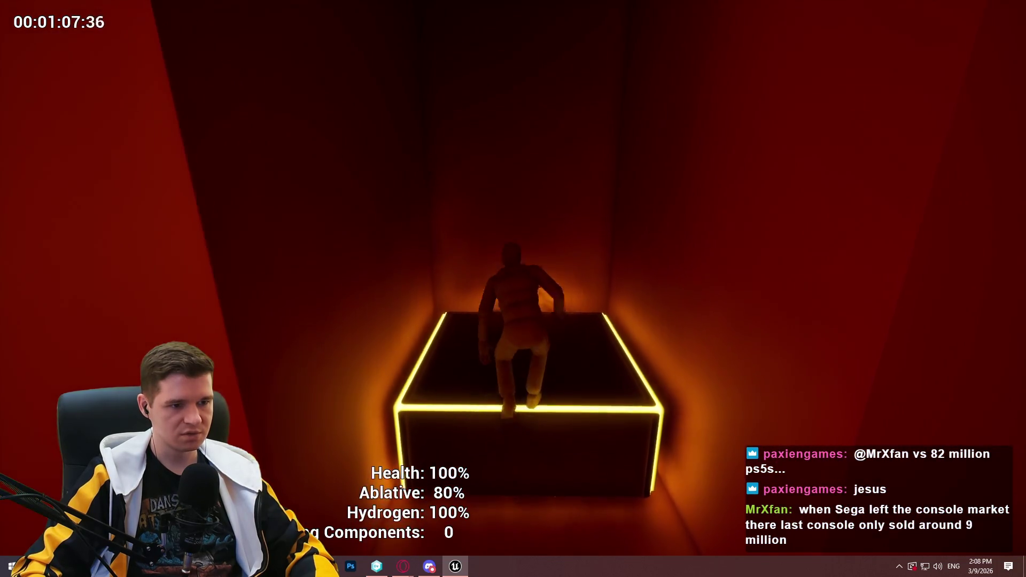
key(w)
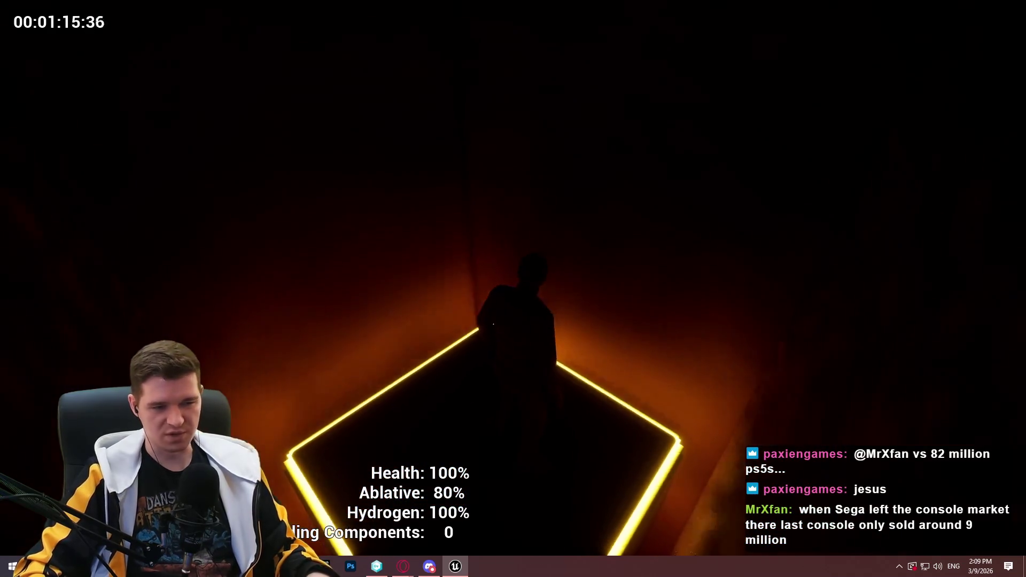
- Run the bright corridor, climb the ledges into the open area, then stop the playtest
key(w)
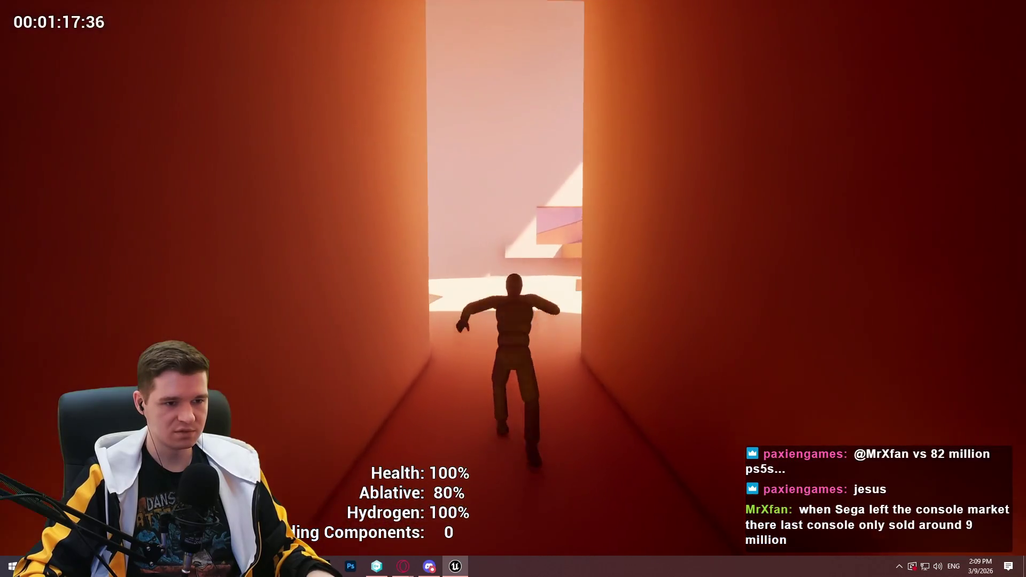
key(space)
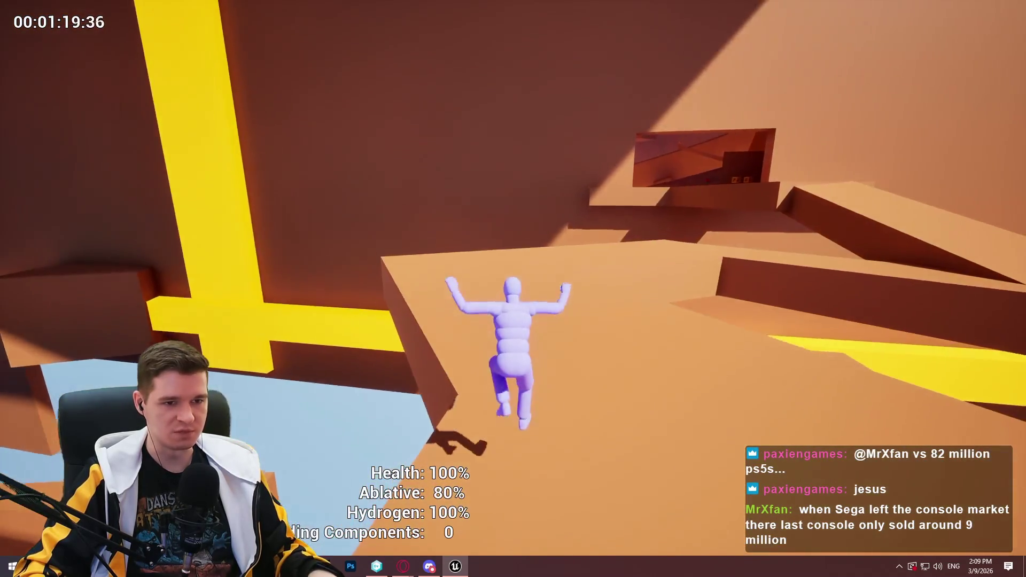
key(w)
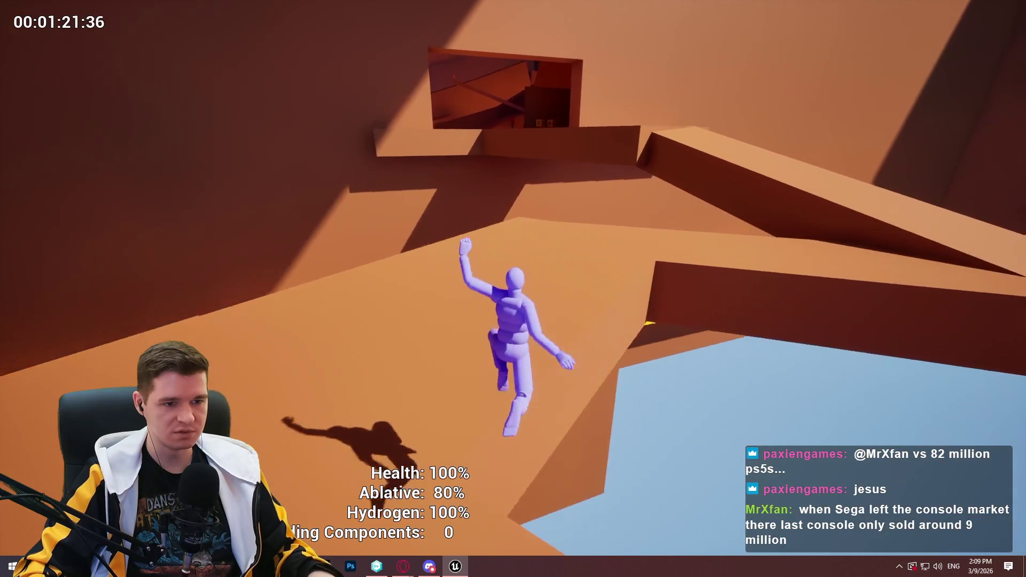
key(w)
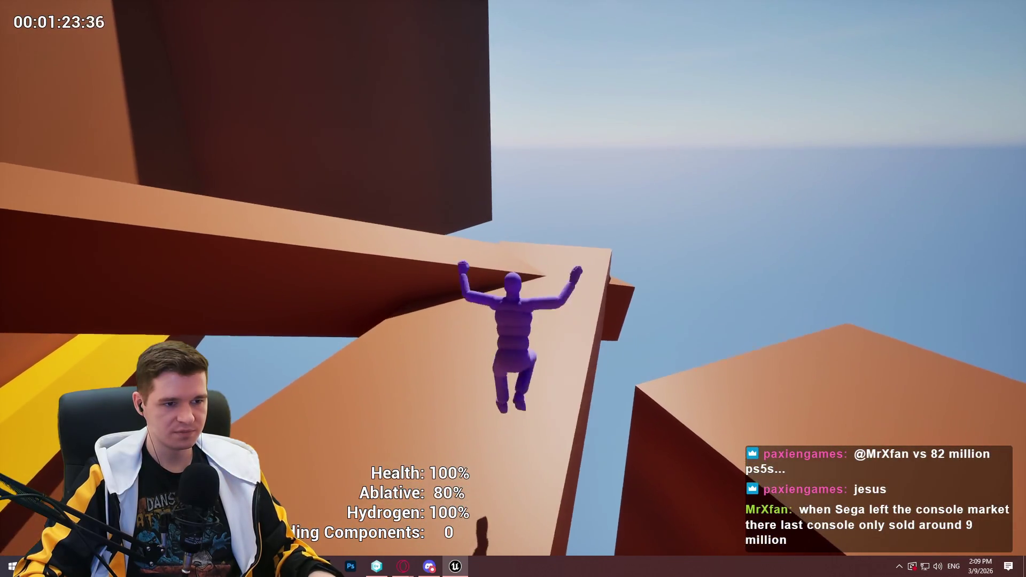
key(space)
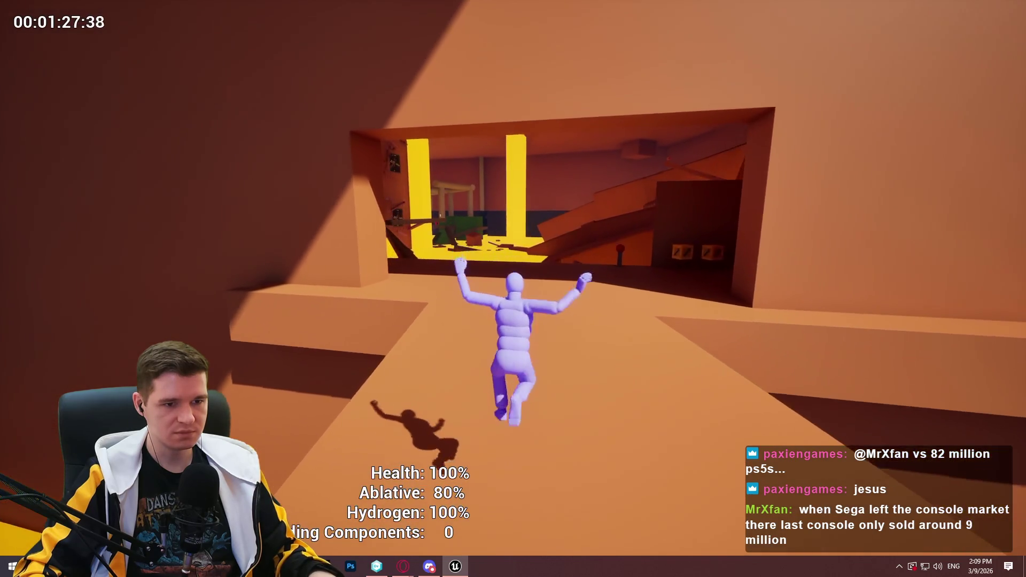
key(w)
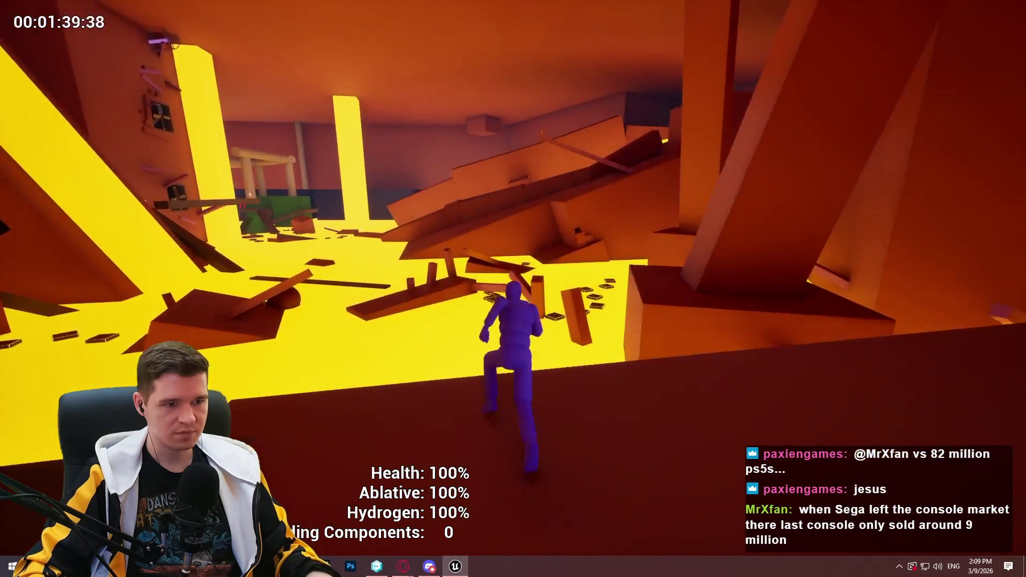
key(Escape)
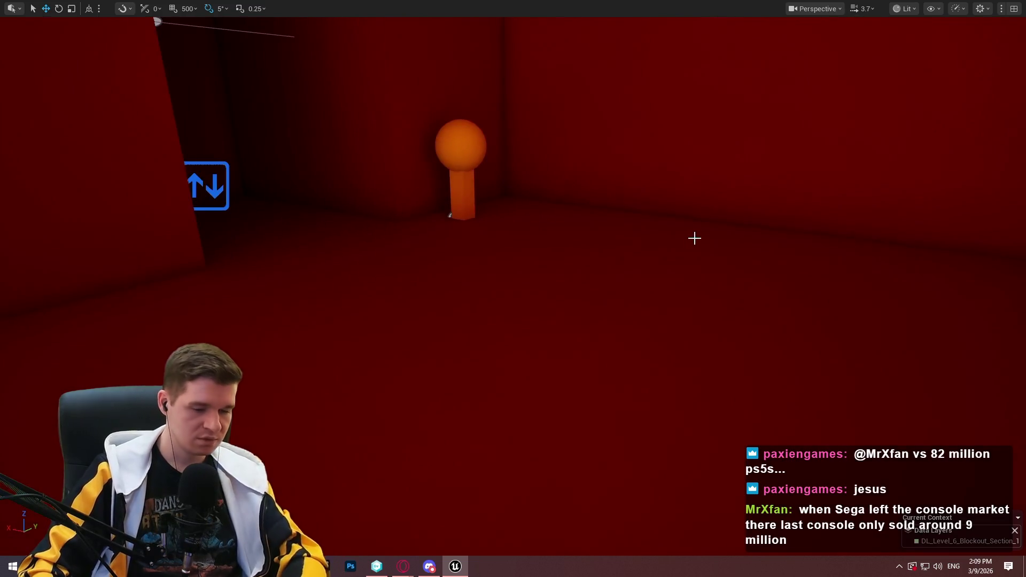
- Save all changed level and asset files
key(F11)
click(39, 8)
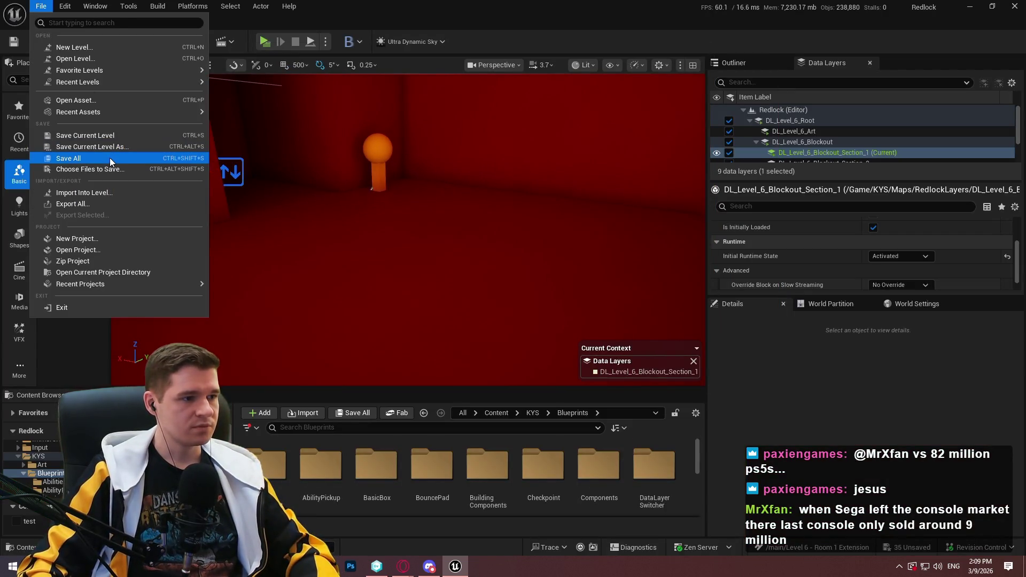
click(110, 158)
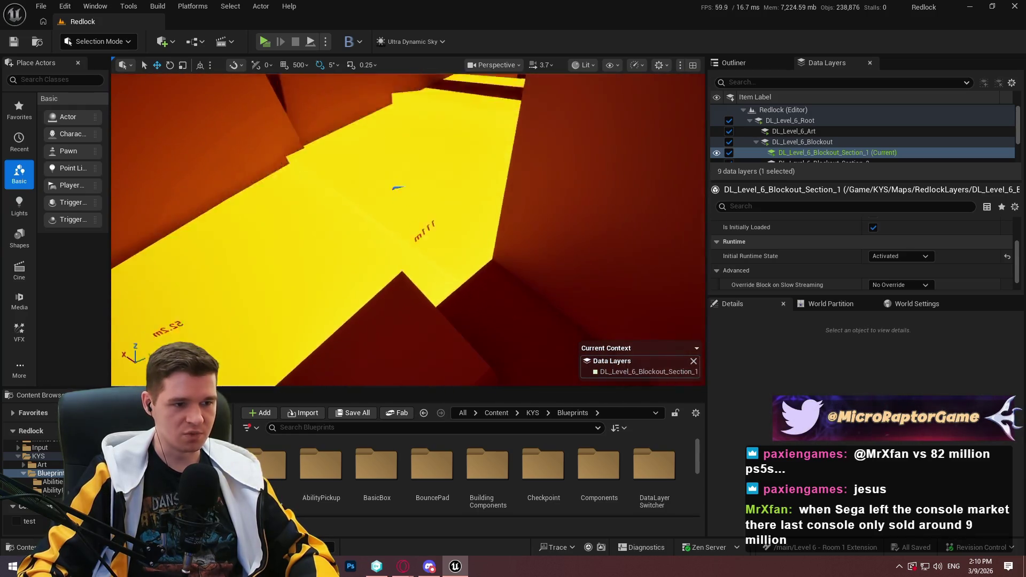
- Play From Here at Cube265 beside the lava and dismiss the welcome message
right_click(460, 257)
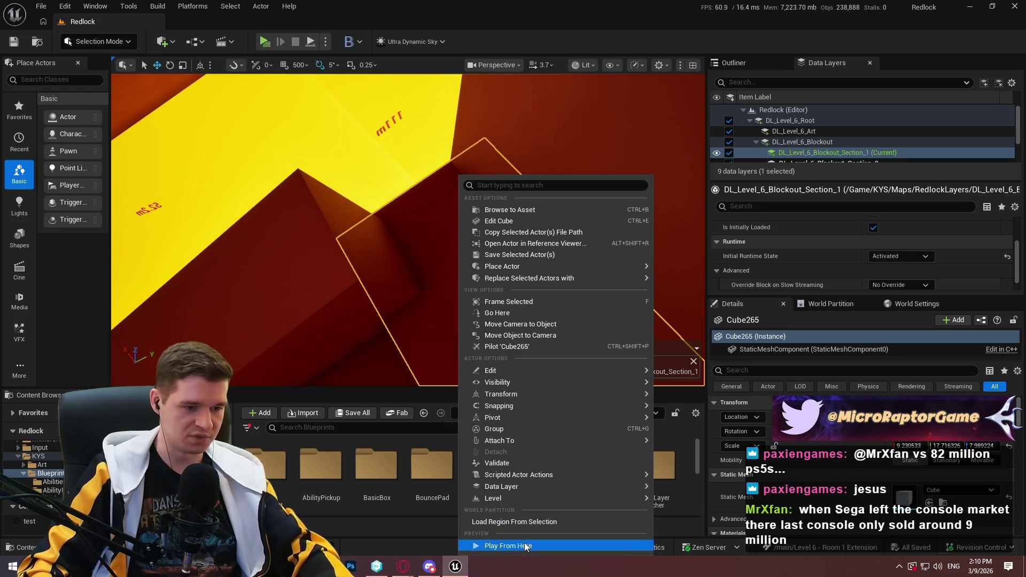
click(525, 546)
click(413, 327)
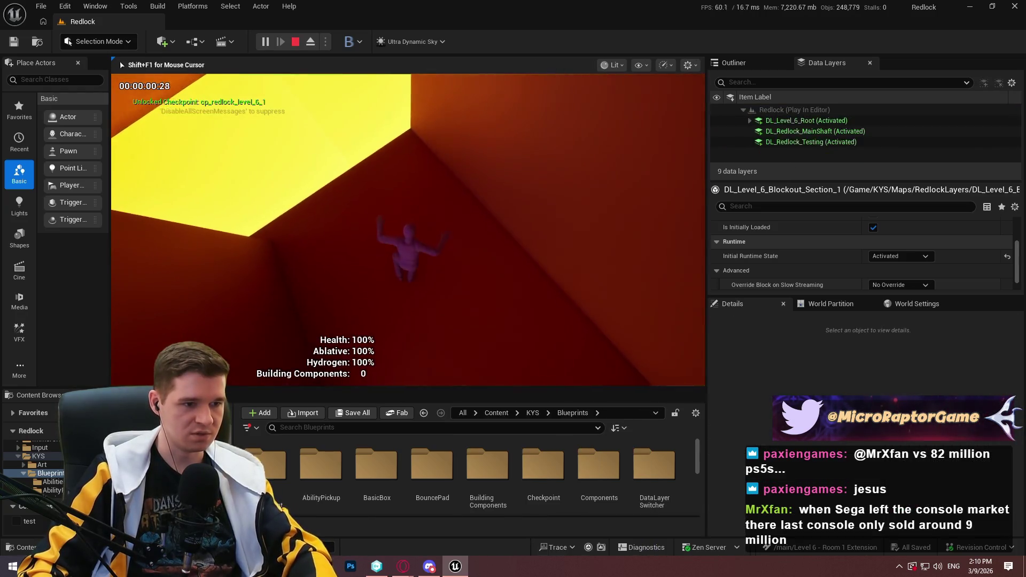
- Run the red corridor past the yellow lava, jump onto the floating boxes, then stop playing
key(F11)
key(w)
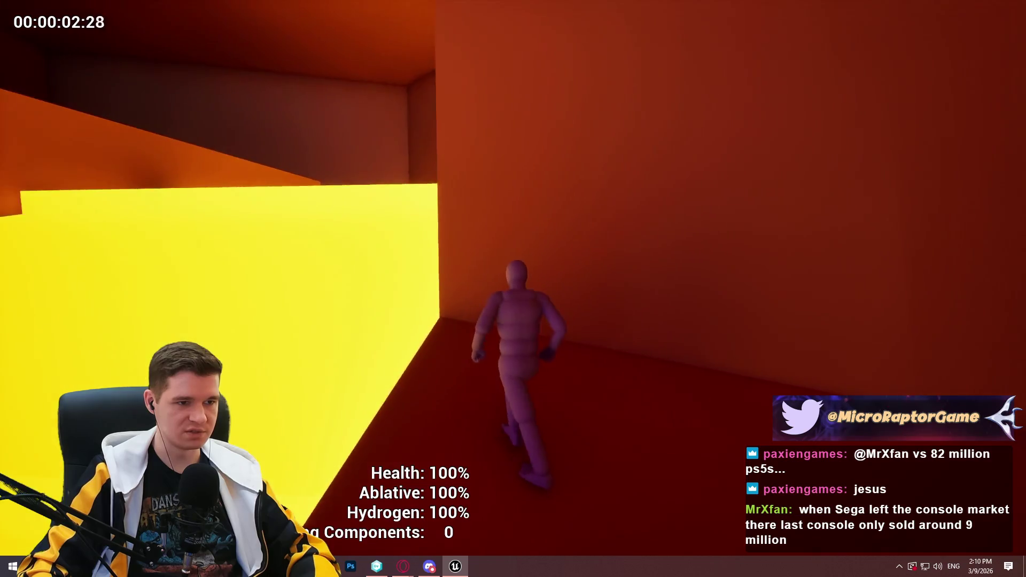
key(w)
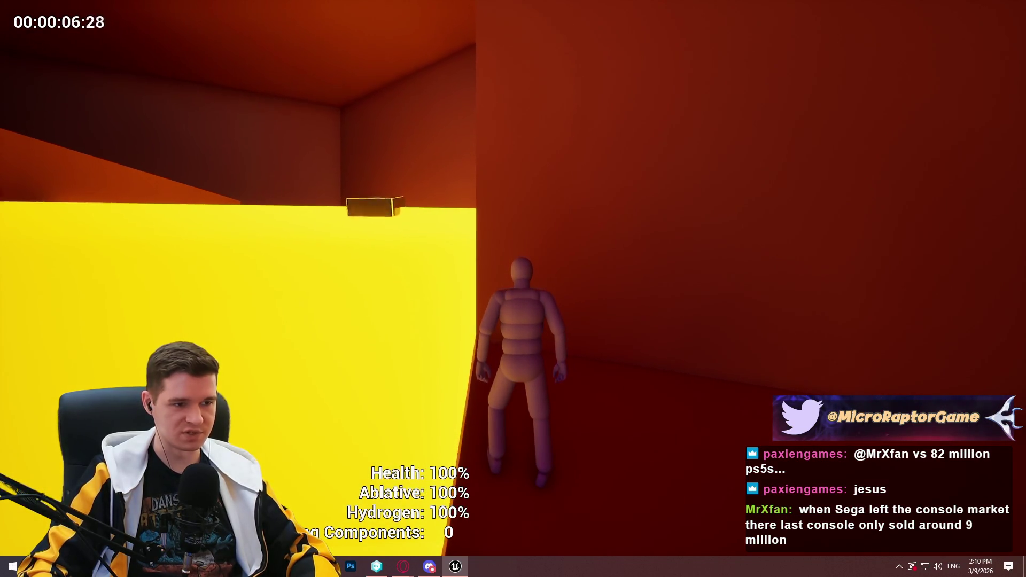
key(w)
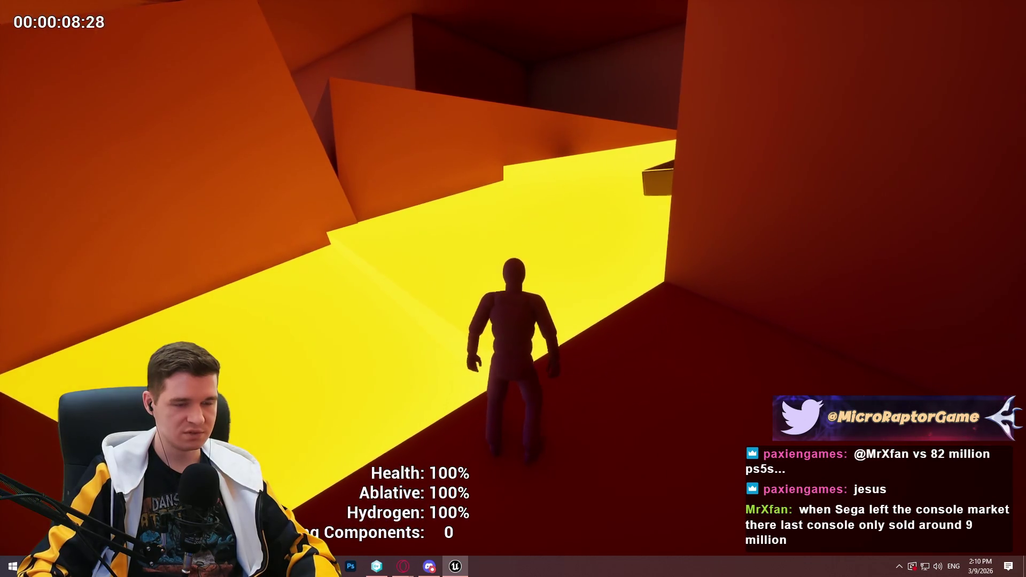
key(w)
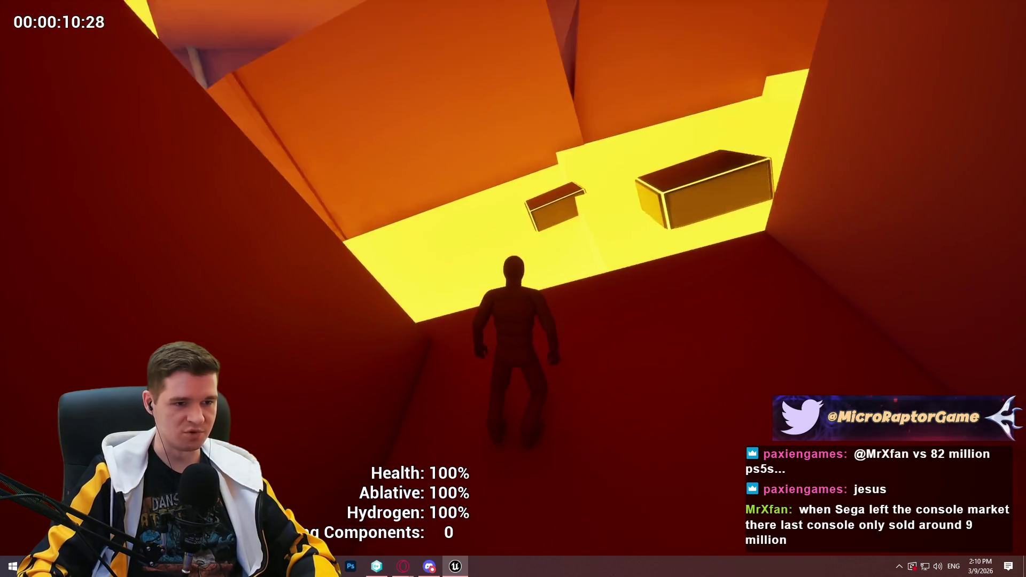
key(space)
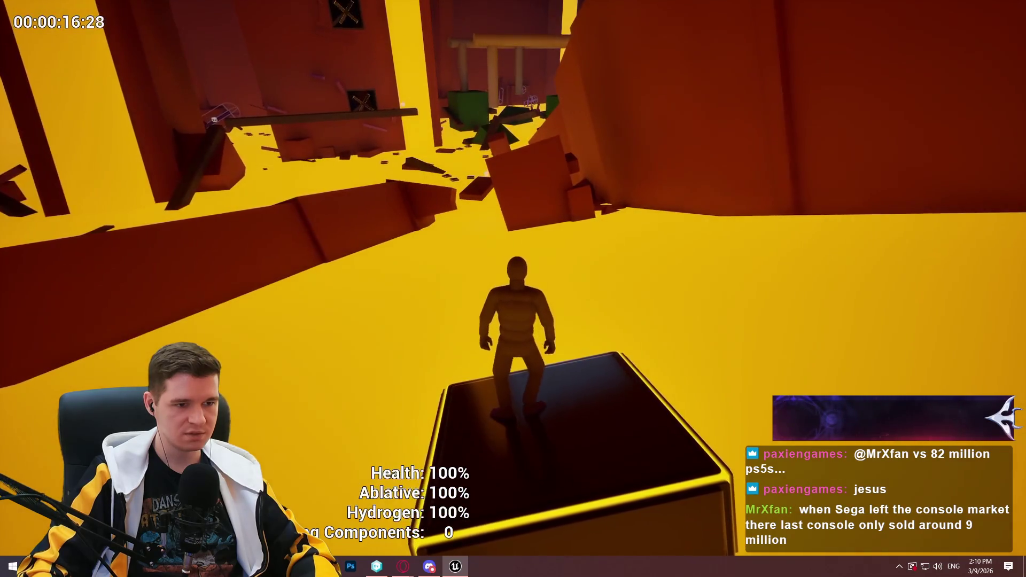
key(space)
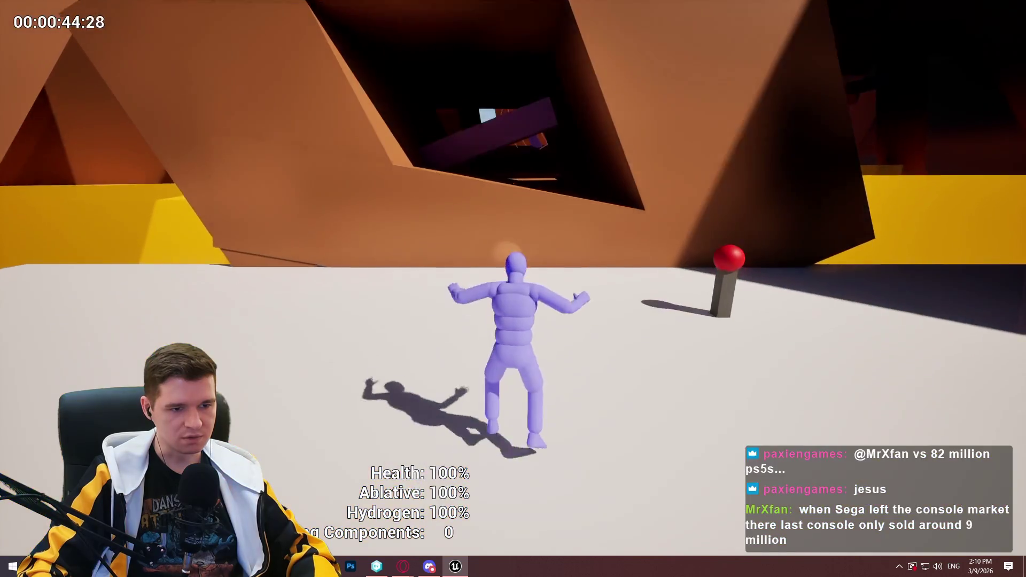
key(Escape)
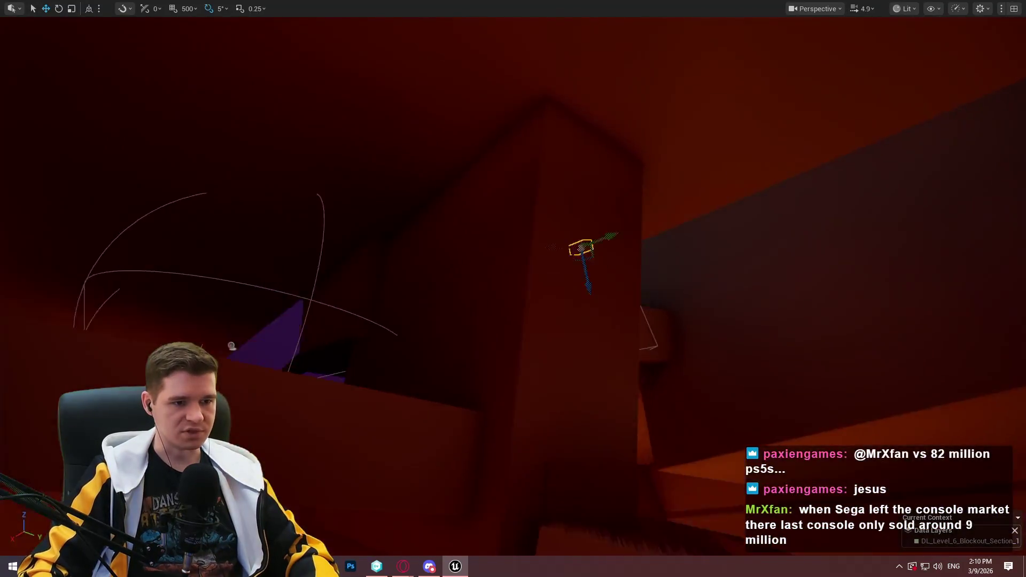
- Set DL_Level_6_Blockout_Section_2 as the current data layer
scroll(513, 289, up, 3)
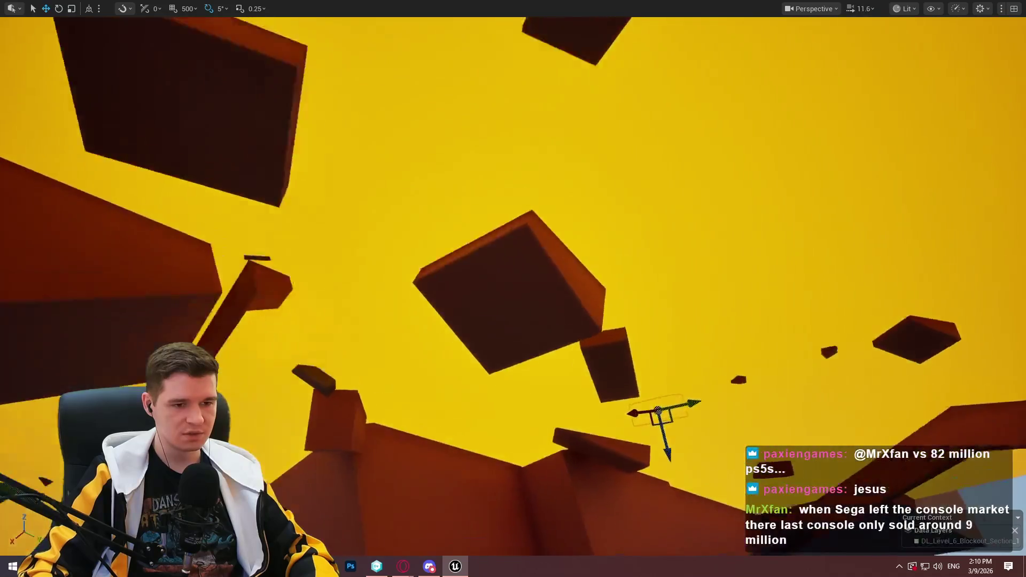
scroll(513, 289, up, 1)
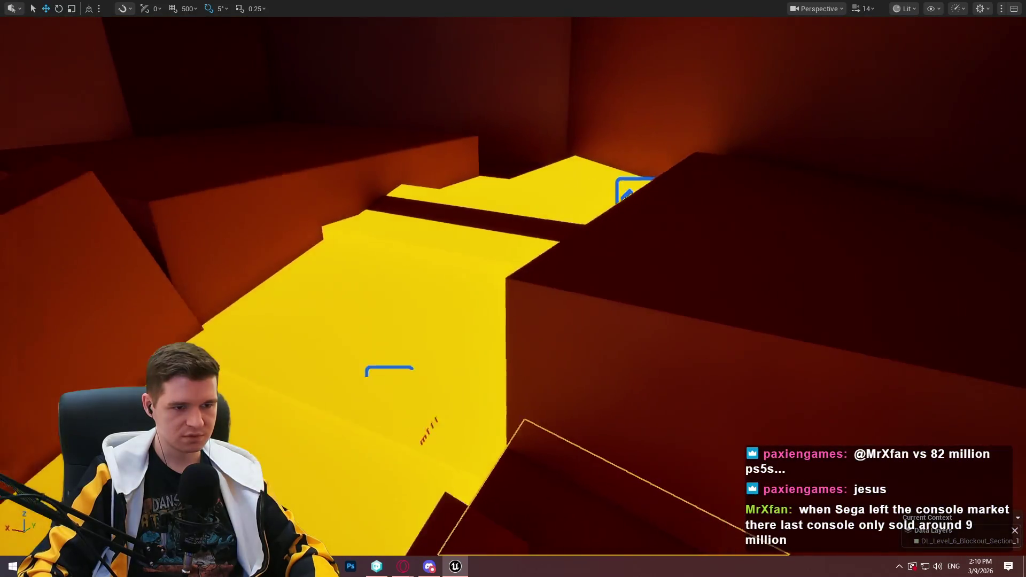
key(a)
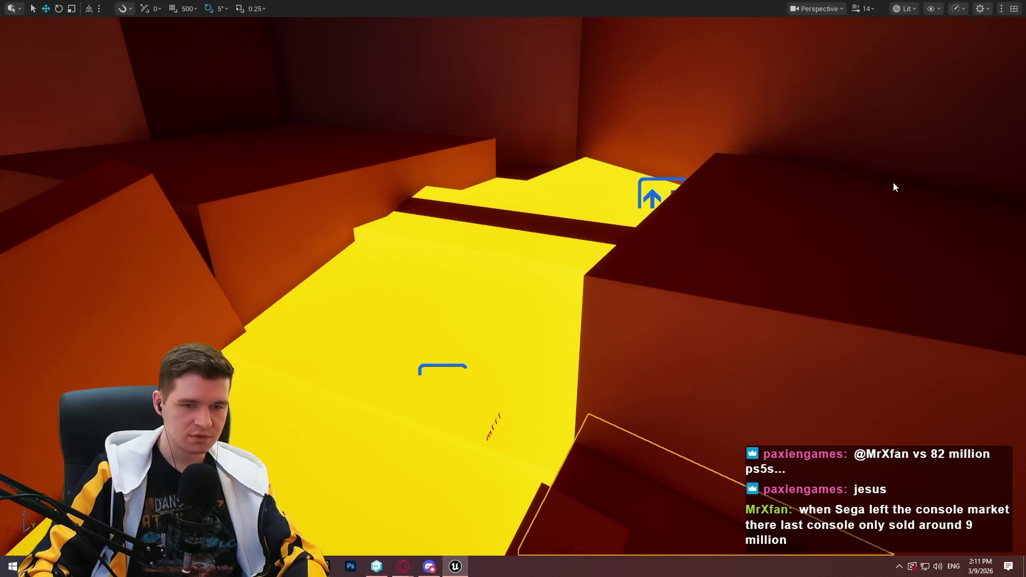
key(F11)
click(837, 152)
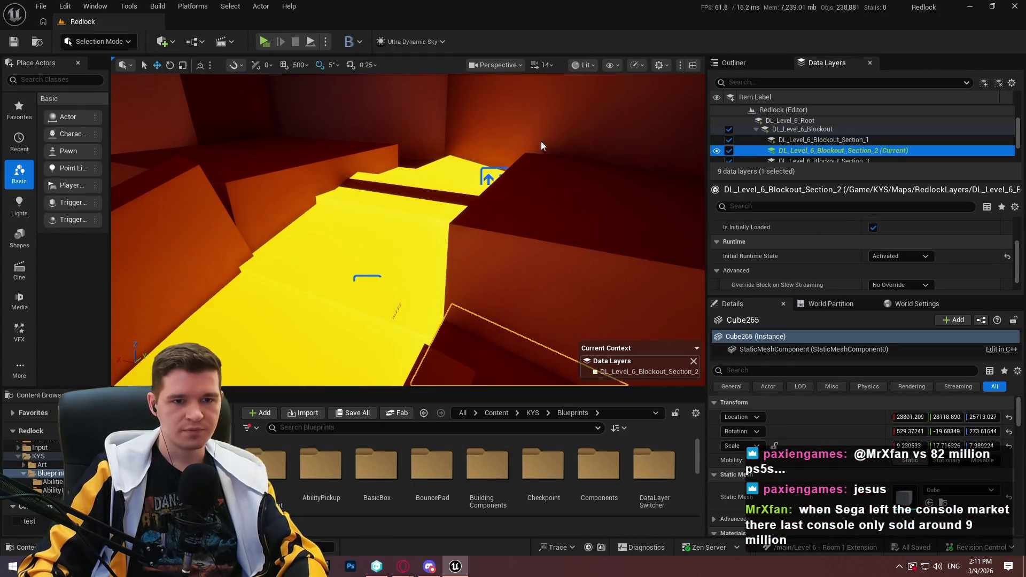
key(F11)
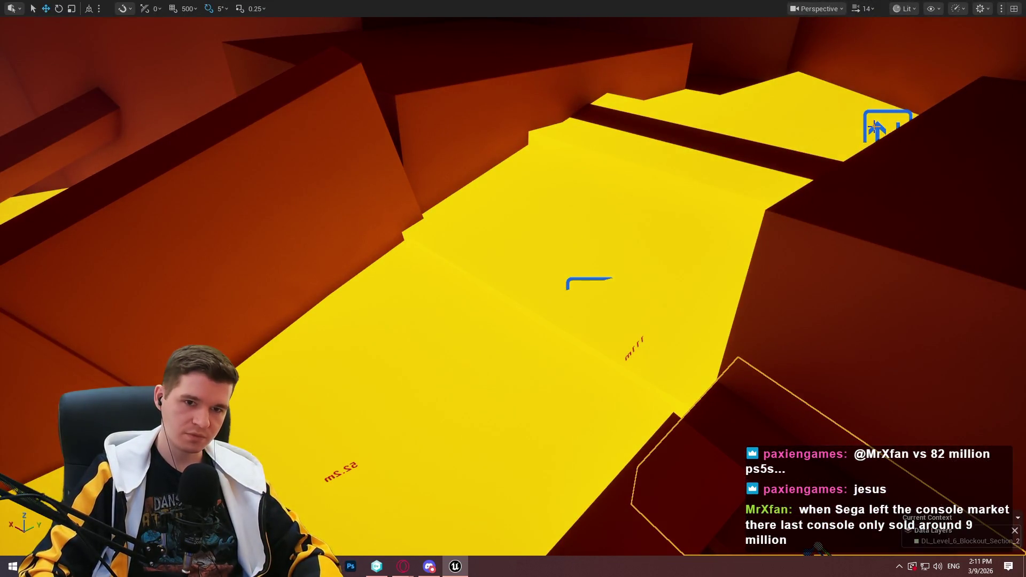
- Select BP_MovingPlatform_Spline2 (Level6_LavaFlow_1) and review its one spline event at 0.15
click(876, 129)
key(F11)
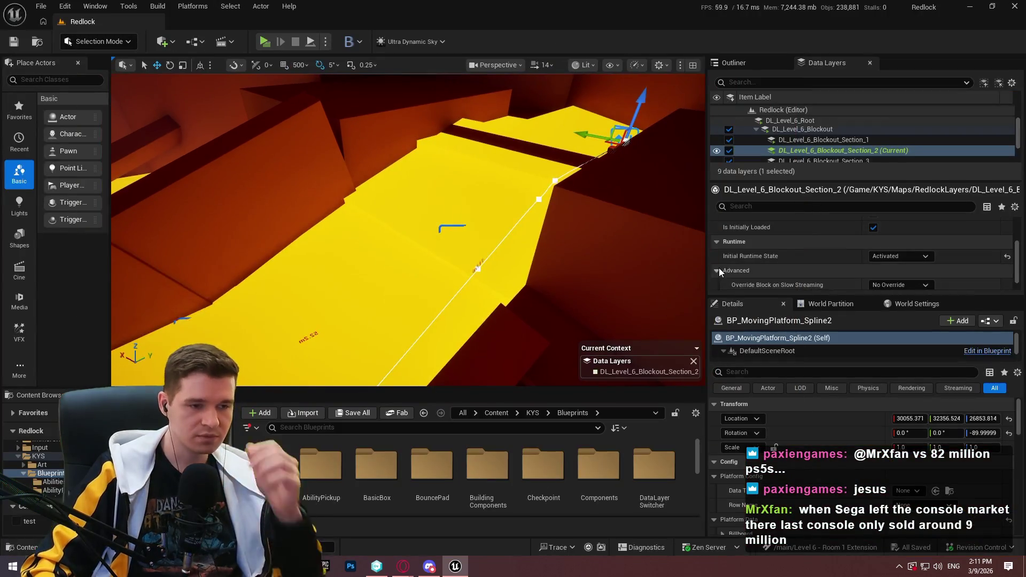
scroll(825, 486, down, 10)
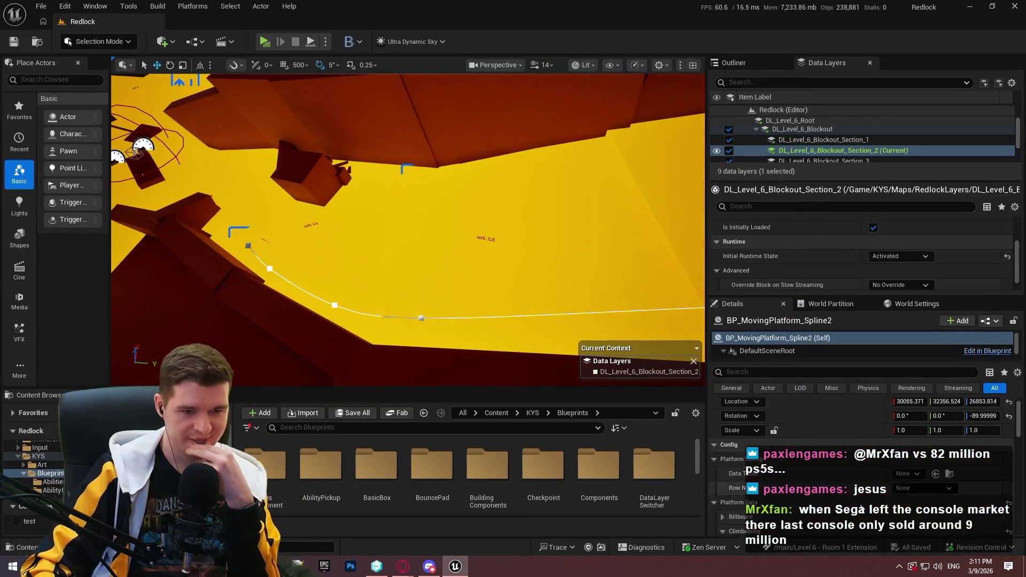
scroll(838, 486, down, 4)
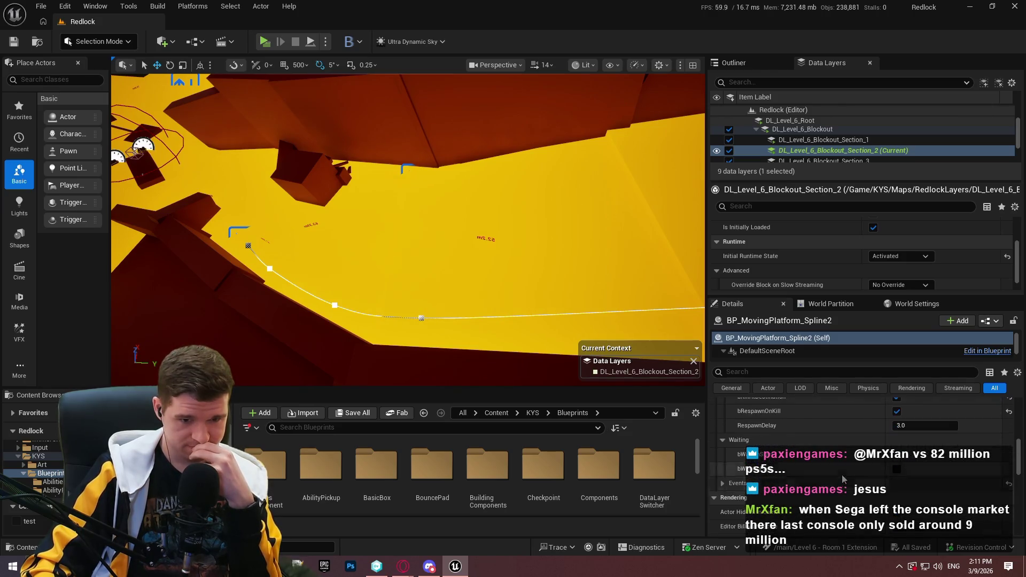
click(722, 483)
scroll(722, 485, down, 1)
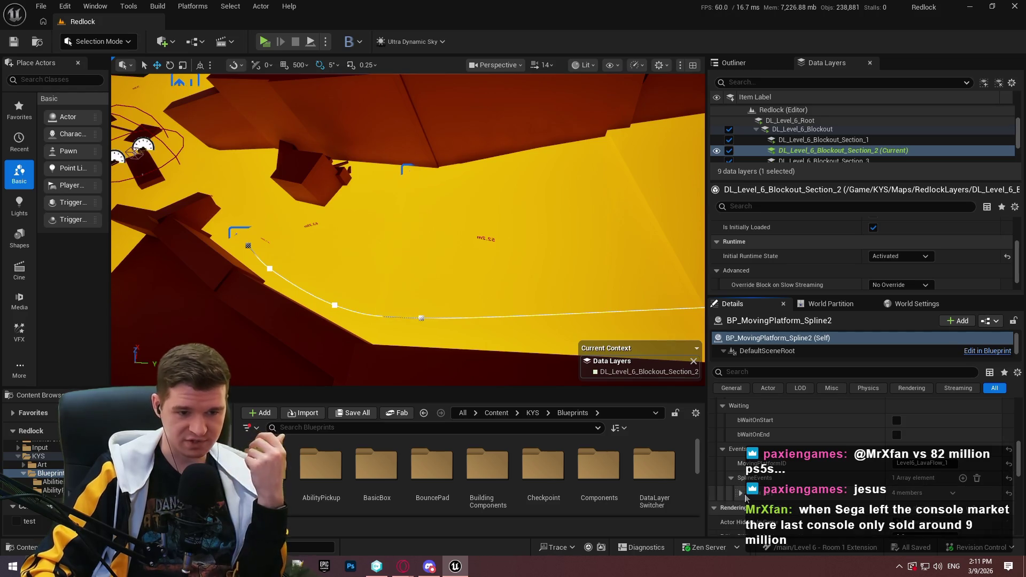
scroll(759, 489, down, 2)
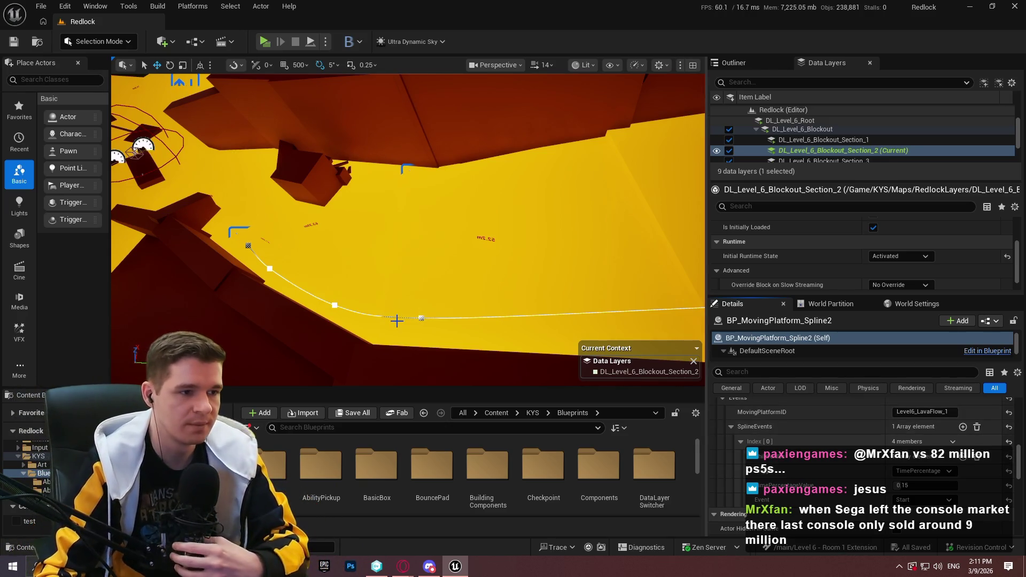
drag(545, 245, 515, 203)
mouse_move(471, 235)
mouse_down()
mouse_move(442, 163)
mouse_move(458, 196)
mouse_up()
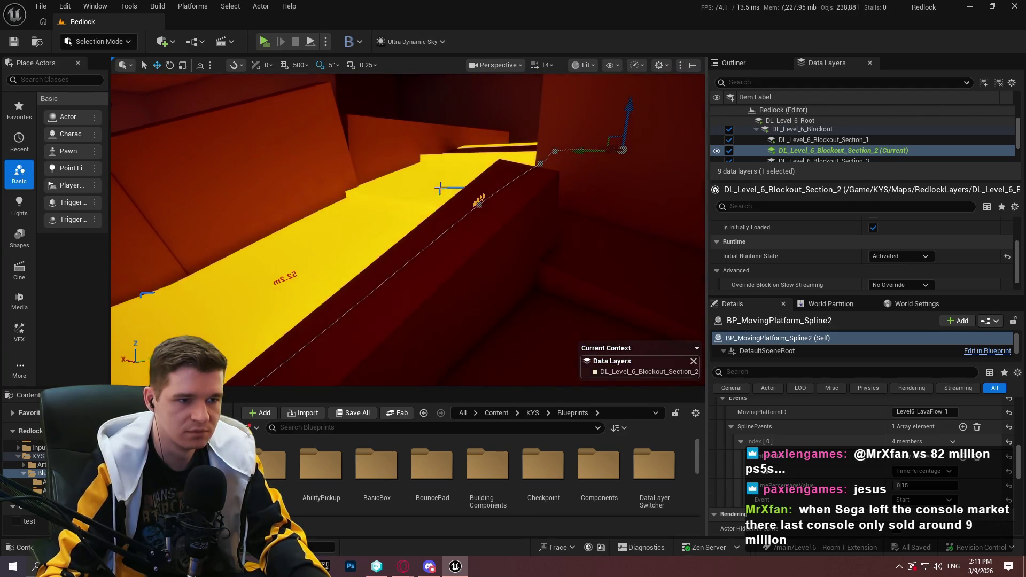
- Frame BP_MovingPlatform_Spline3, orbit its spline, and confirm its 3.0 MetersPerSecond speed
click(440, 188)
key(f)
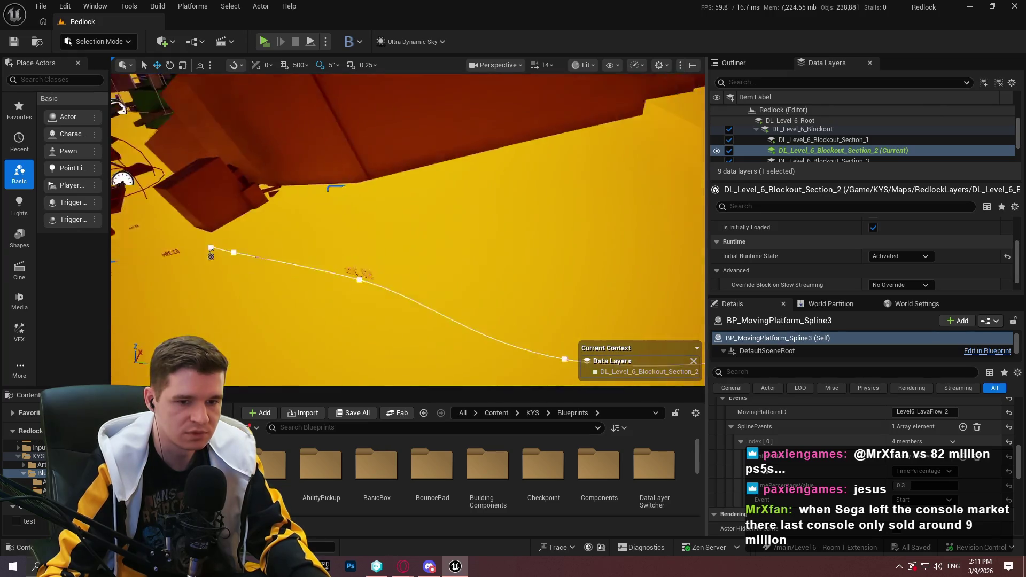
drag(539, 198, 586, 207)
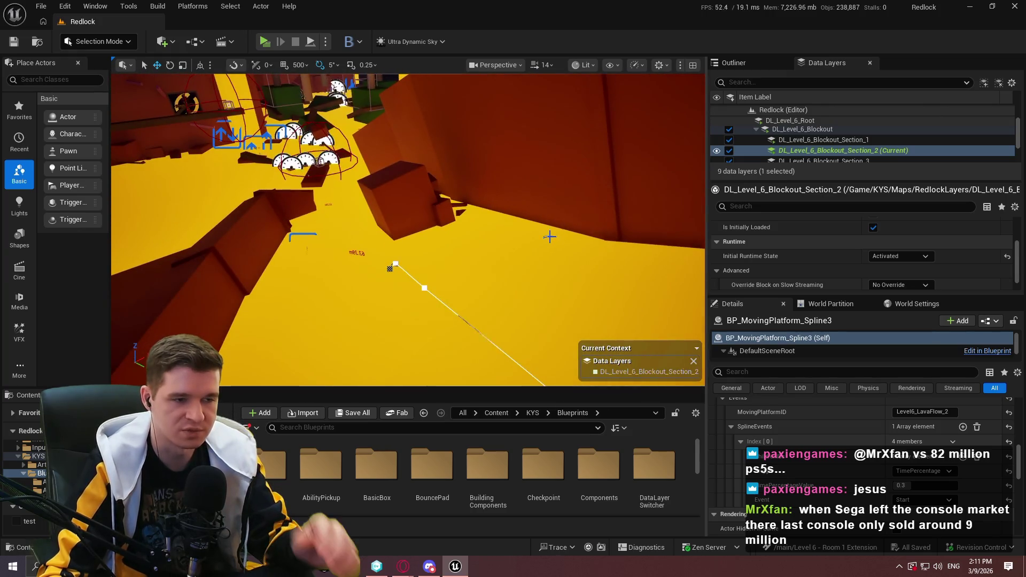
mouse_move(464, 236)
mouse_down()
mouse_move(469, 214)
mouse_move(492, 214)
mouse_up()
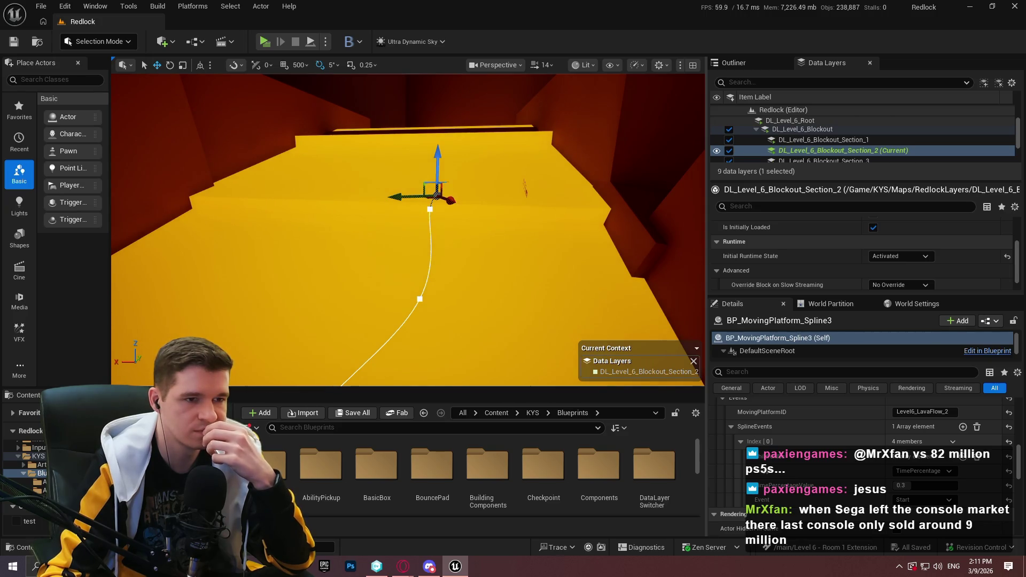
drag(492, 214, 511, 235)
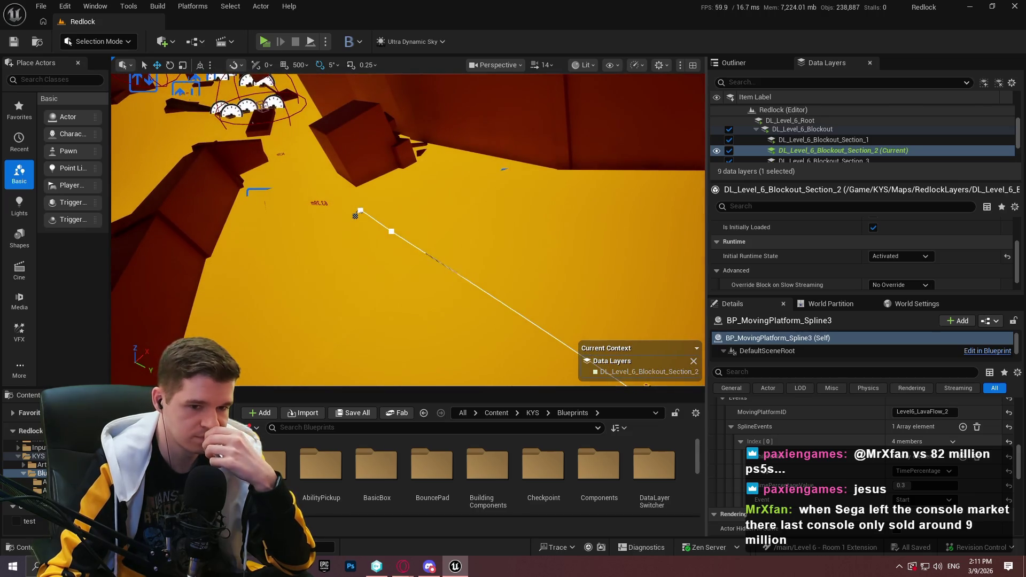
scroll(812, 476, down, 5)
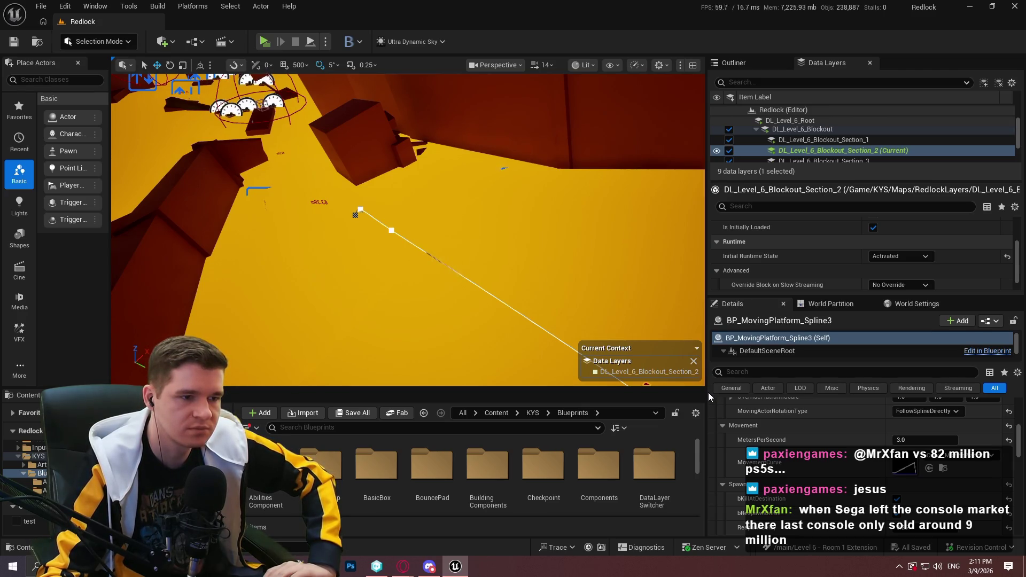
click(357, 211)
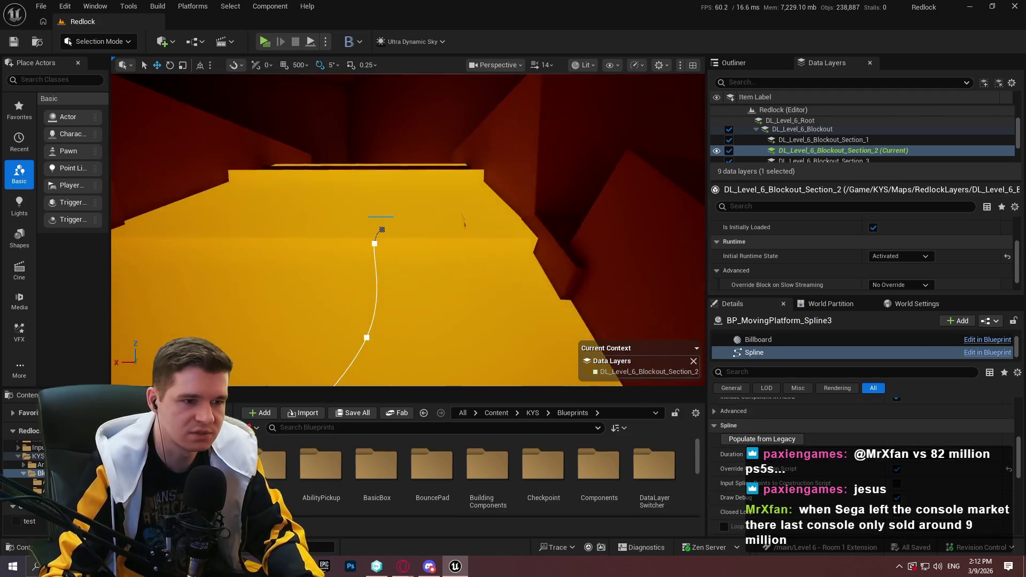
click(408, 230)
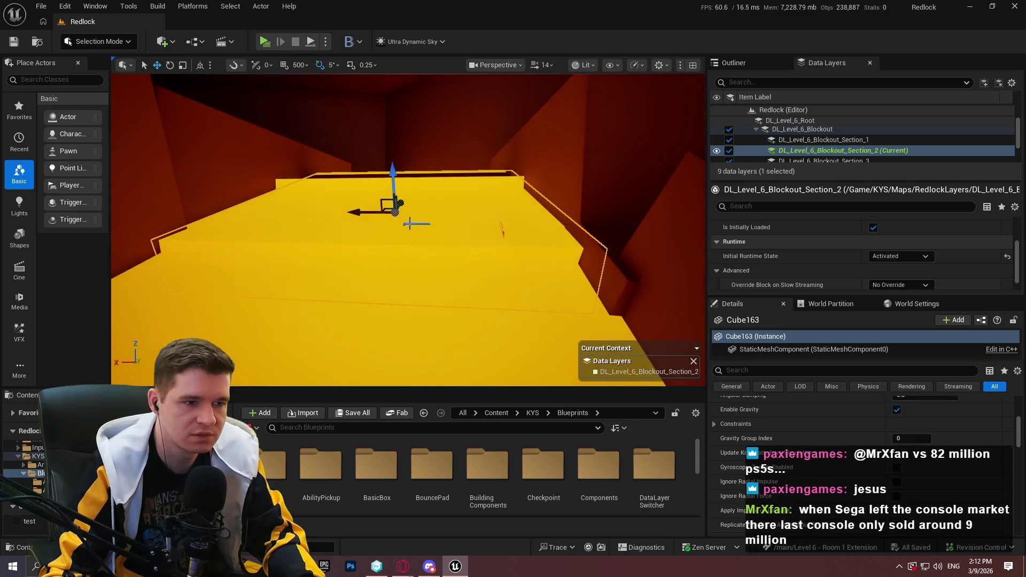
click(409, 223)
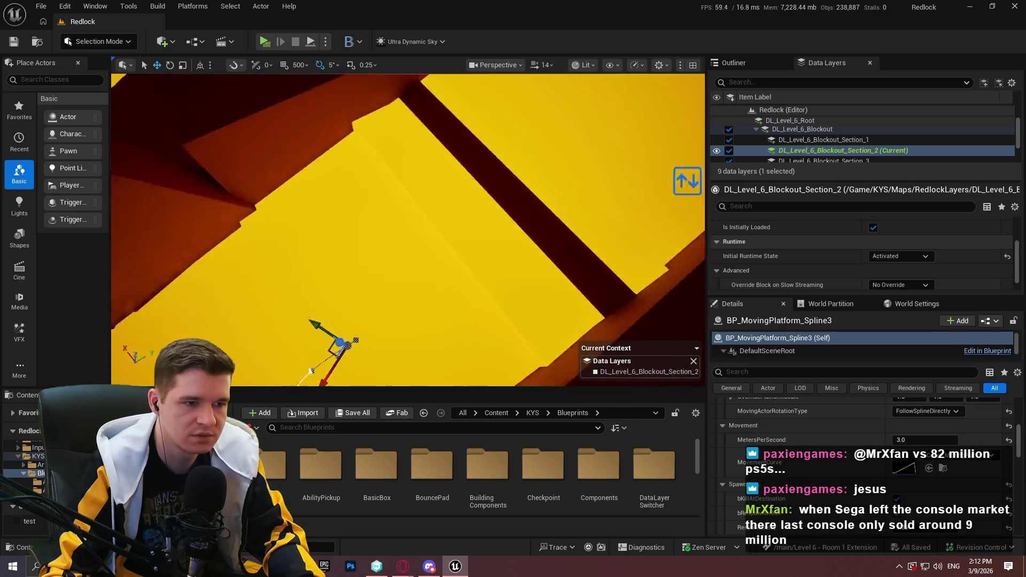